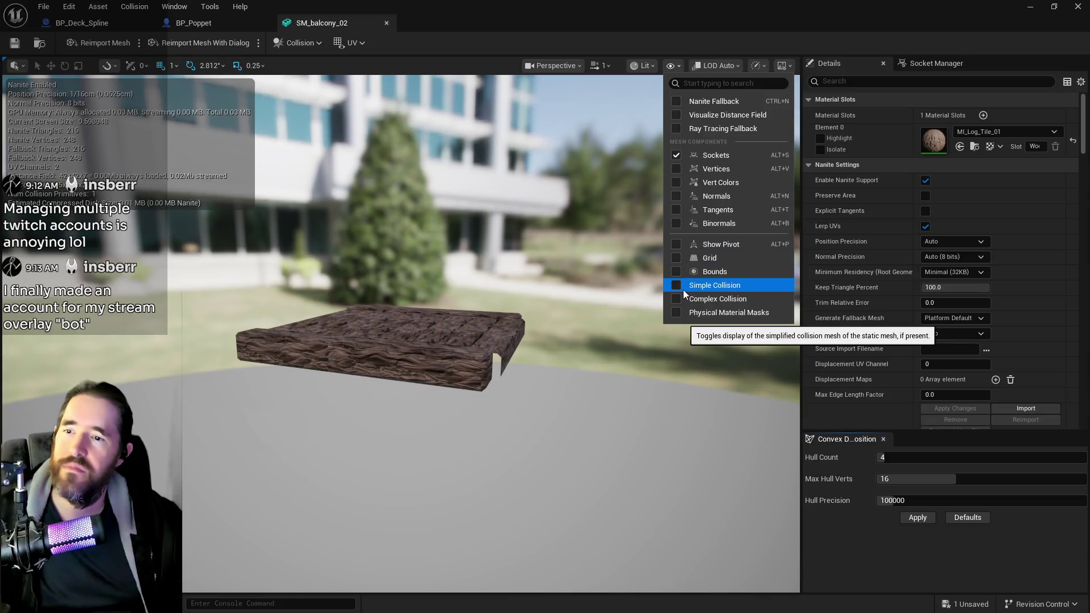
Show SM_balcony_02's simple collision outline and orbit to view the deck mesh from the front.
{"action": "left_click", "coordinate": [683, 285]}
{"action": "mouse_move", "coordinate": [653, 295]}
{"action": "left_mouse_down"}
{"action": "mouse_move", "coordinate": [653, 250]}
{"action": "mouse_move", "coordinate": [653, 318]}
{"action": "mouse_move", "coordinate": [721, 335]}
{"action": "mouse_move", "coordinate": [682, 341]}
{"action": "mouse_move", "coordinate": [682, 363]}
{"action": "mouse_move", "coordinate": [704, 341]}
{"action": "mouse_move", "coordinate": [693, 352]}
{"action": "mouse_move", "coordinate": [681, 306]}
{"action": "mouse_move", "coordinate": [699, 363]}
{"action": "left_mouse_up"}
{"action": "mouse_move", "coordinate": [577, 210]}
{"action": "left_mouse_down"}
{"action": "mouse_move", "coordinate": [545, 219]}
{"action": "mouse_move", "coordinate": [576, 210]}
{"action": "left_mouse_up"}
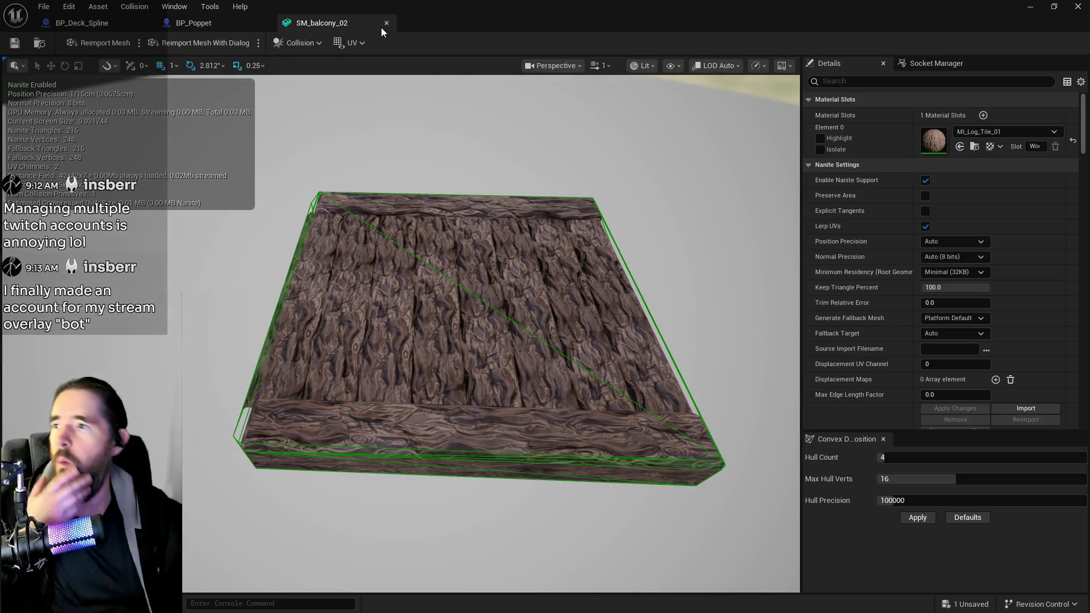
{"action": "left_click", "coordinate": [298, 43]}
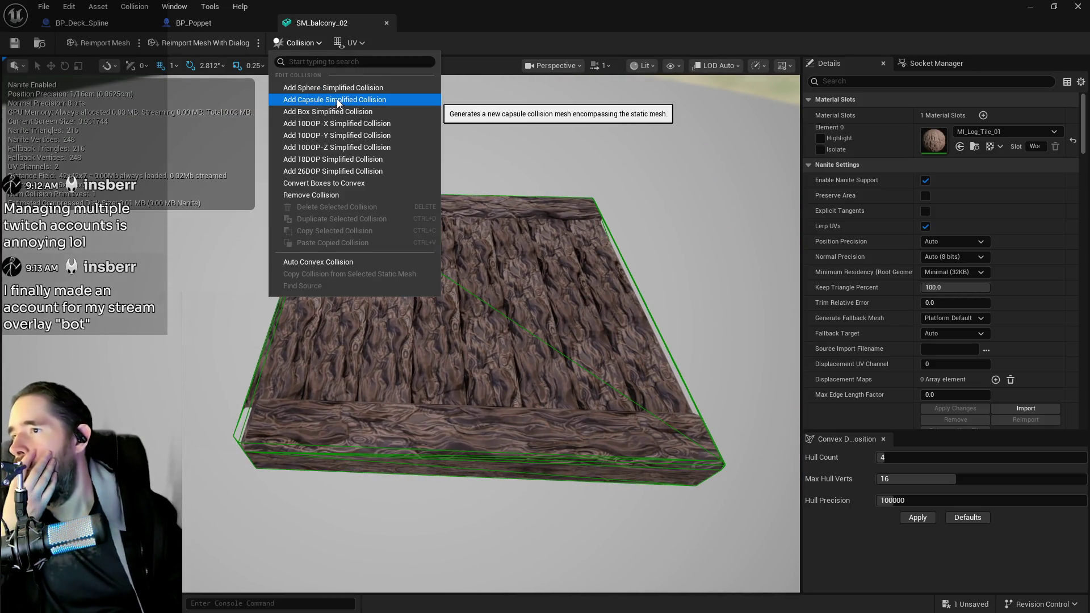
Replace the balcony mesh's collision with a simple box collision and save all assets.
{"action": "left_click", "coordinate": [312, 195]}
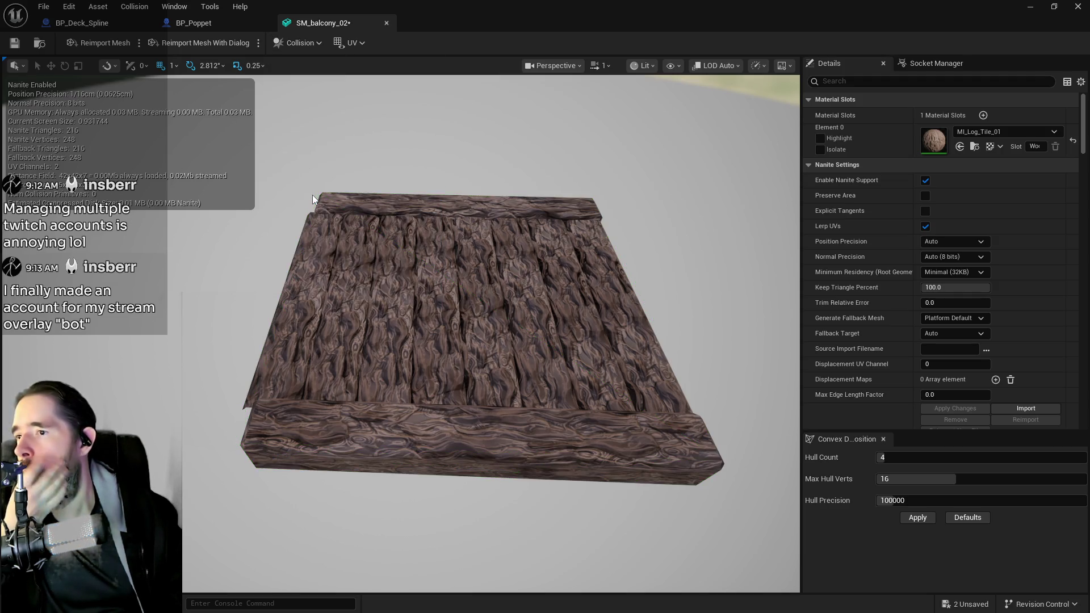
{"action": "left_click", "coordinate": [299, 42]}
{"action": "left_click", "coordinate": [295, 111]}
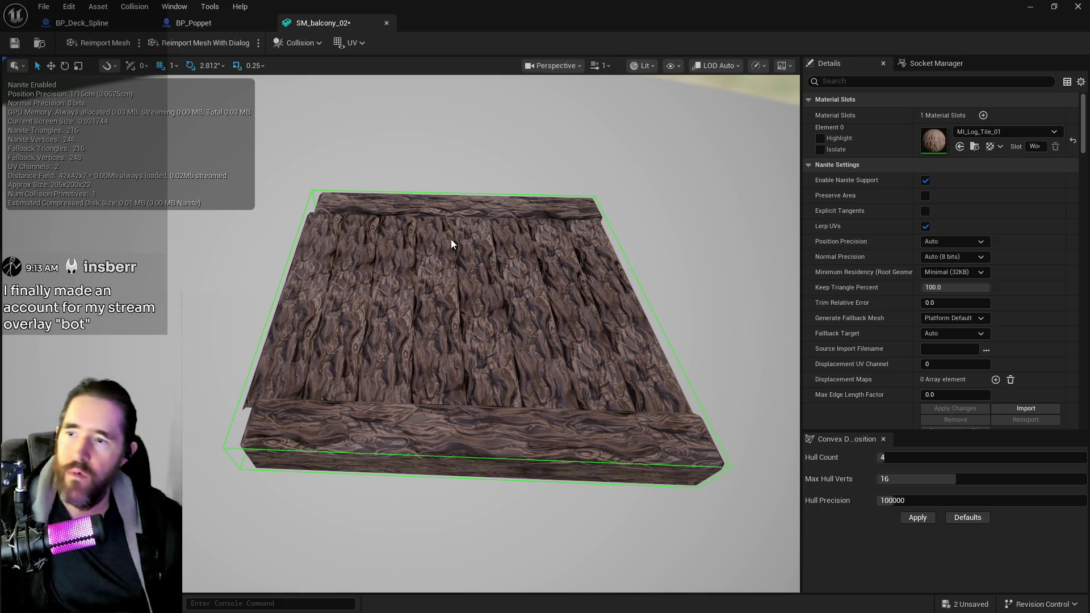
{"action": "left_click", "coordinate": [43, 7]}
{"action": "left_click", "coordinate": [70, 73]}
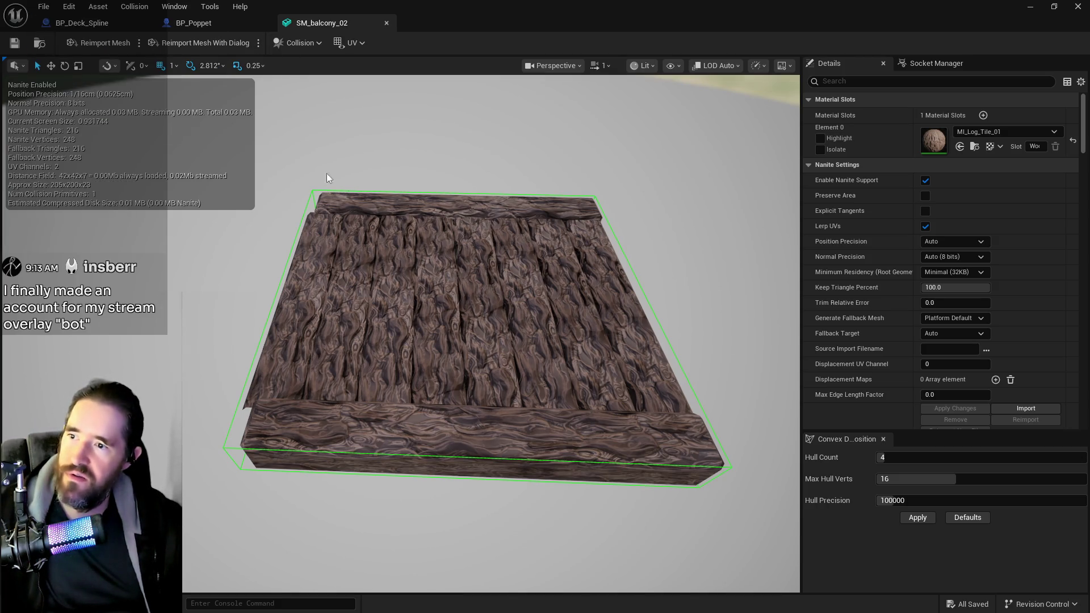
Undo the collision removal to bring back the original collision hull.
{"action": "mouse_move", "coordinate": [491, 335]}
{"action": "left_mouse_down"}
{"action": "mouse_move", "coordinate": [491, 255]}
{"action": "mouse_move", "coordinate": [491, 363]}
{"action": "mouse_move", "coordinate": [482, 318]}
{"action": "left_mouse_up"}
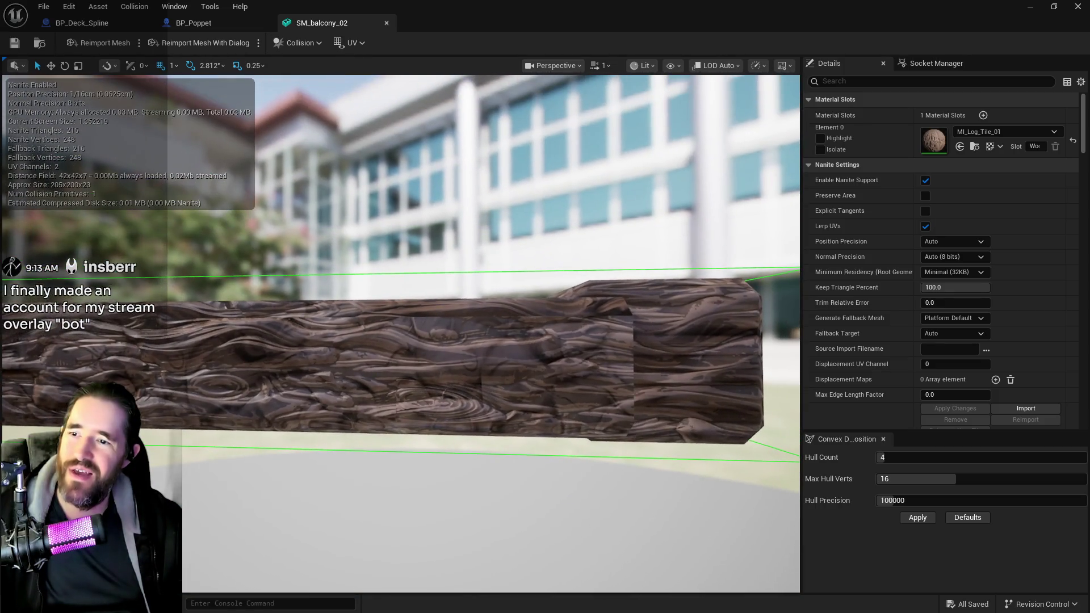
{"action": "key", "text": "ctrl+z"}
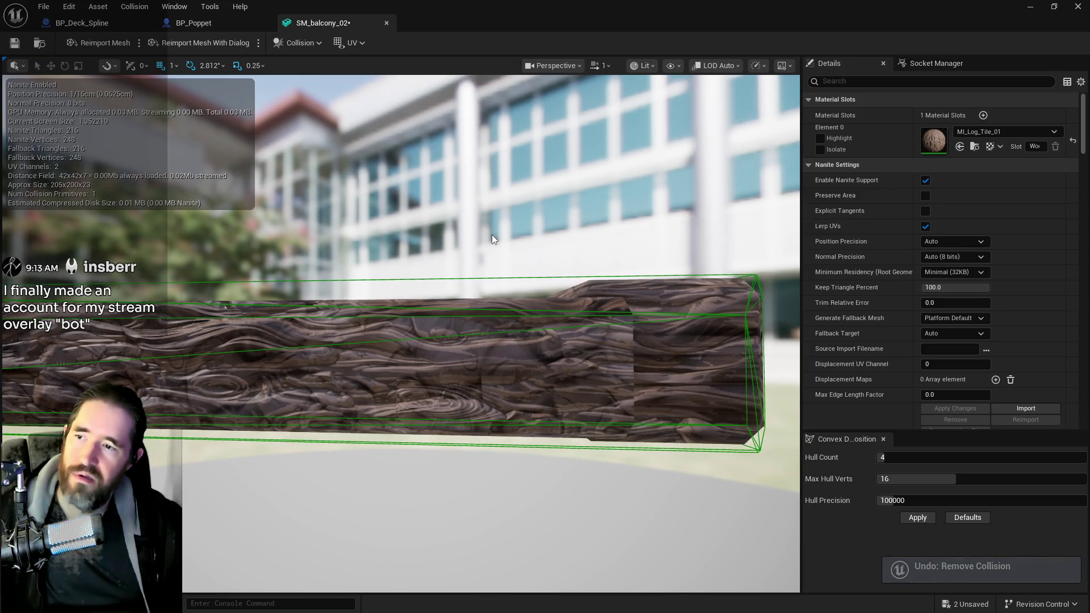
{"action": "mouse_move", "coordinate": [492, 233]}
{"action": "left_mouse_down"}
{"action": "mouse_move", "coordinate": [492, 249]}
{"action": "mouse_move", "coordinate": [491, 216]}
{"action": "mouse_move", "coordinate": [499, 227]}
{"action": "mouse_move", "coordinate": [494, 244]}
{"action": "mouse_move", "coordinate": [489, 228]}
{"action": "mouse_move", "coordinate": [489, 261]}
{"action": "mouse_move", "coordinate": [500, 239]}
{"action": "mouse_move", "coordinate": [494, 249]}
{"action": "mouse_move", "coordinate": [470, 245]}
{"action": "left_mouse_up"}
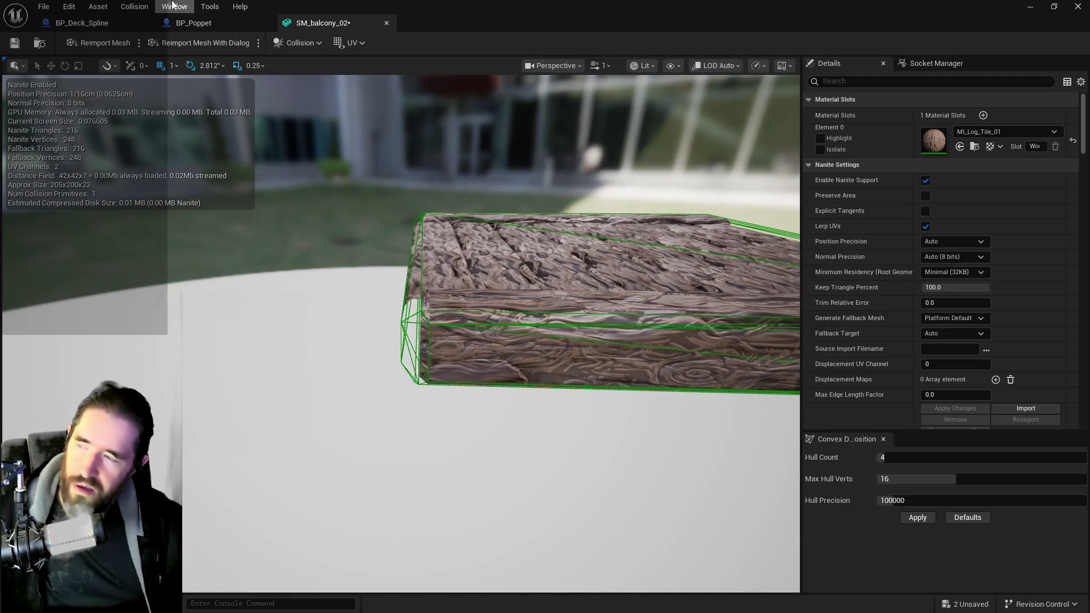
{"action": "left_click", "coordinate": [69, 6]}
Redo the hull removal and box collision creation, then return to the main level editor.
{"action": "left_click", "coordinate": [74, 47]}
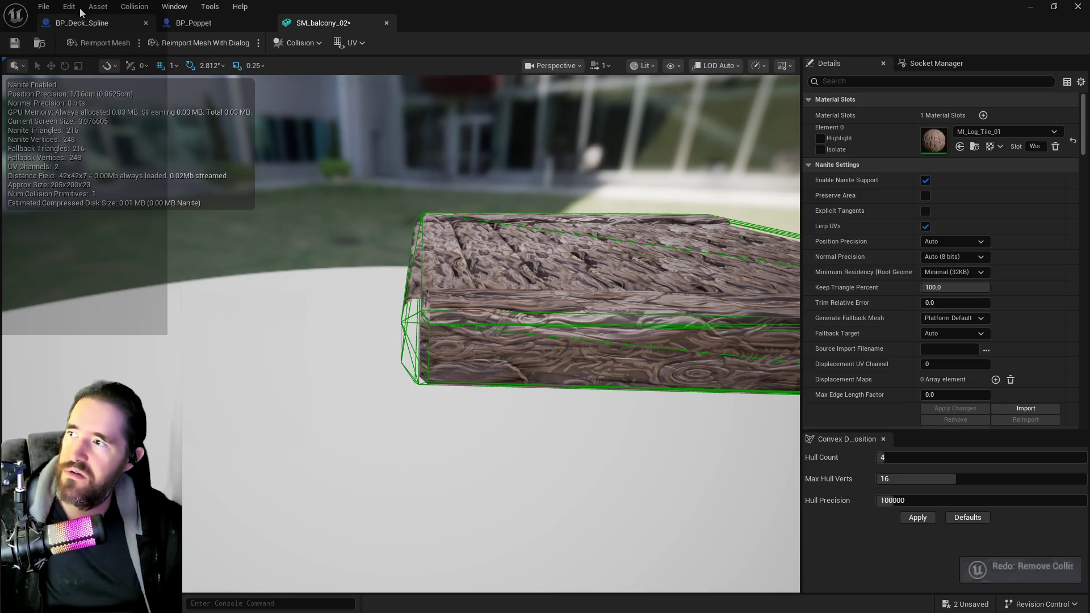
{"action": "left_click", "coordinate": [71, 7]}
{"action": "left_click", "coordinate": [74, 49]}
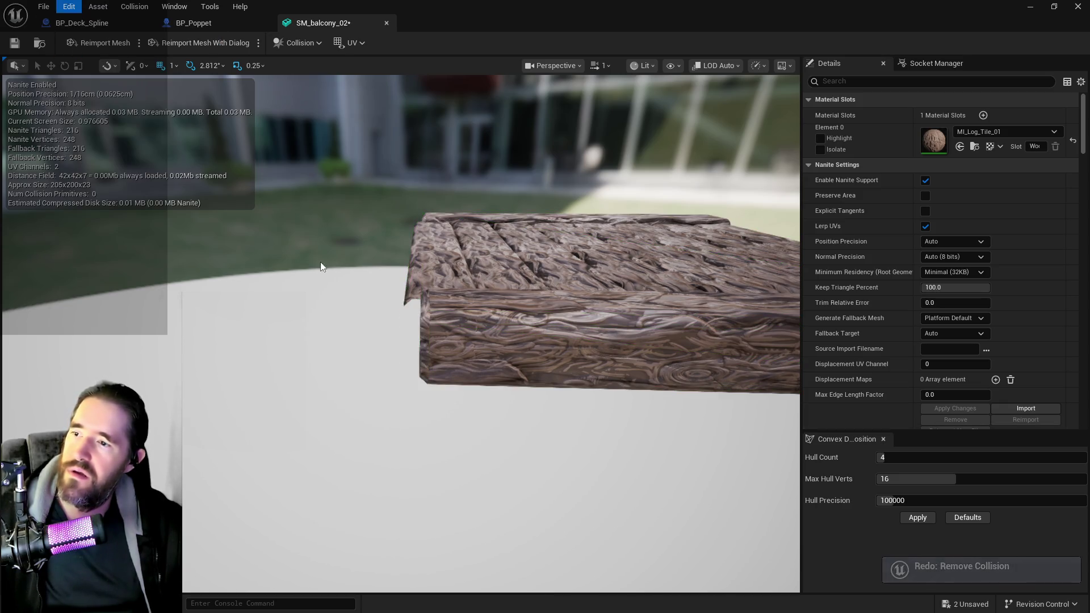
{"action": "key", "text": "ctrl+y"}
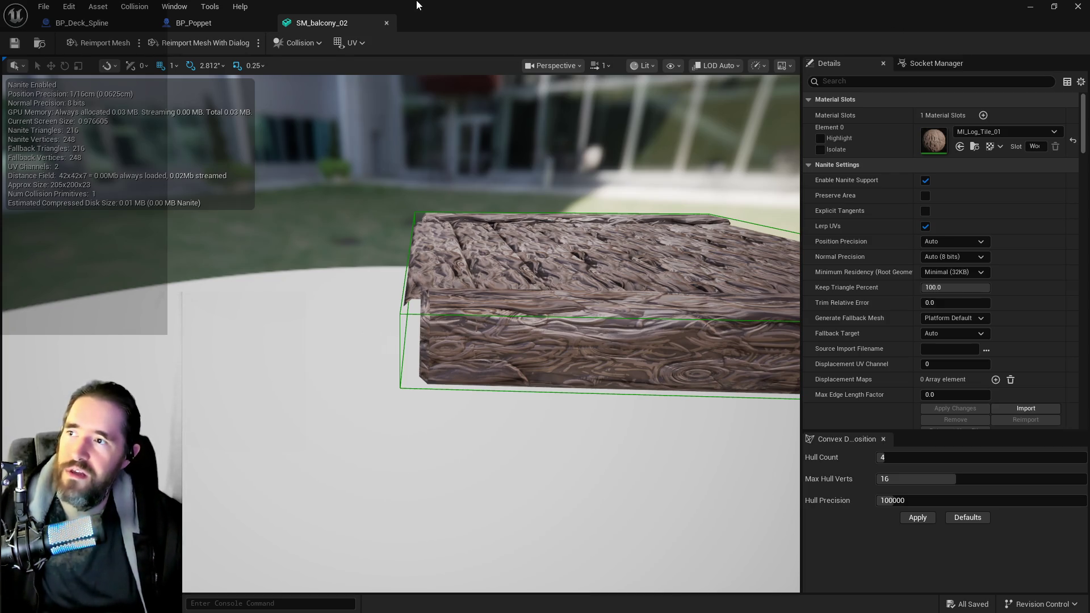
{"action": "key", "text": "alt+Tab"}
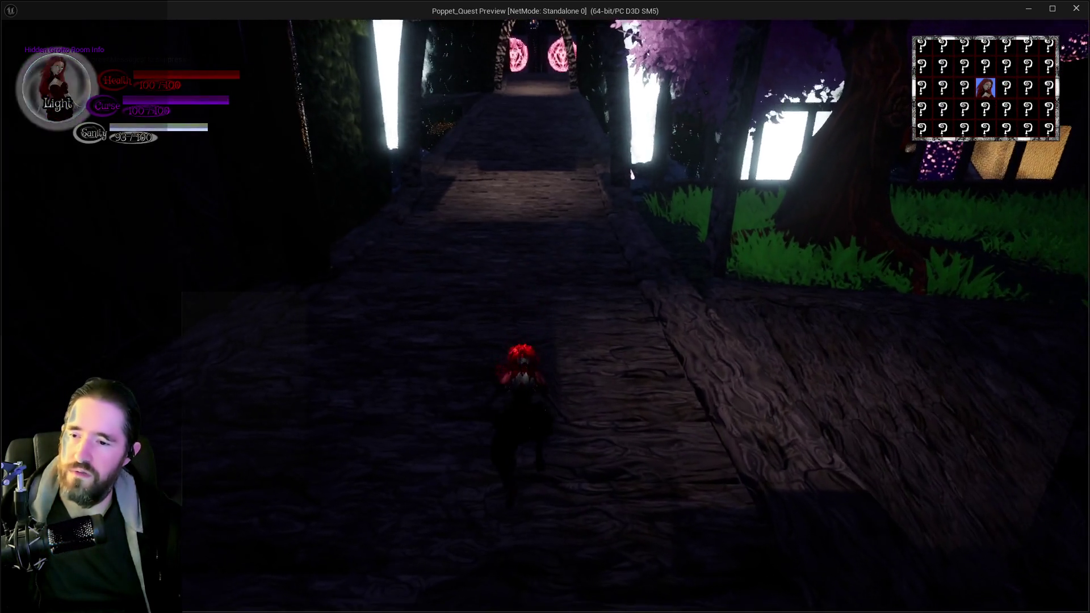
Run Poppet through the grotto rooms past the glowing sigils and portals.
{"action": "key", "text": "w"}
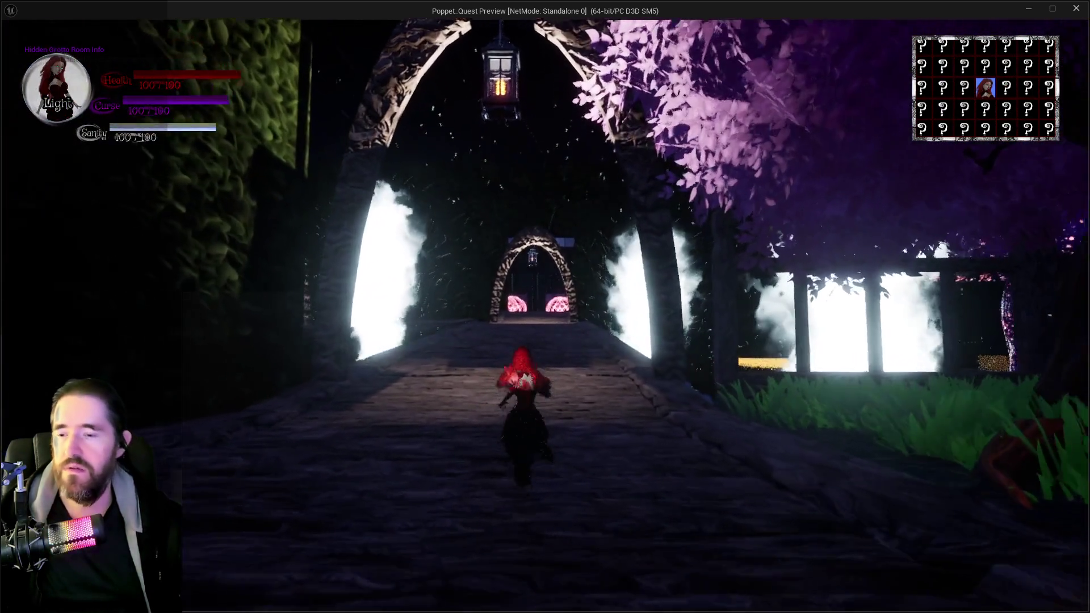
{"action": "key", "text": "w"}
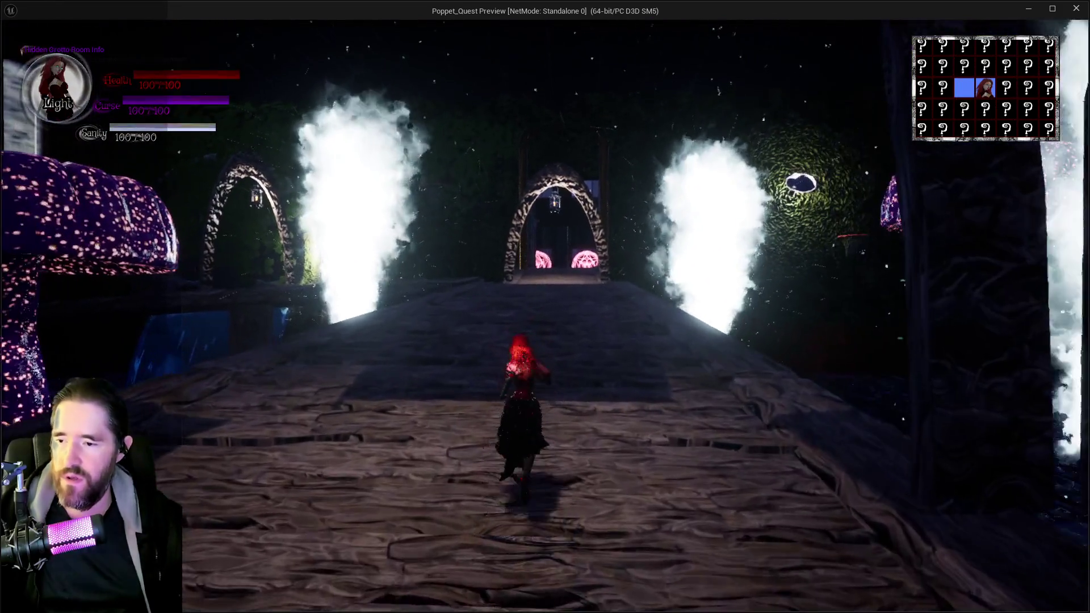
{"action": "key", "text": "w"}
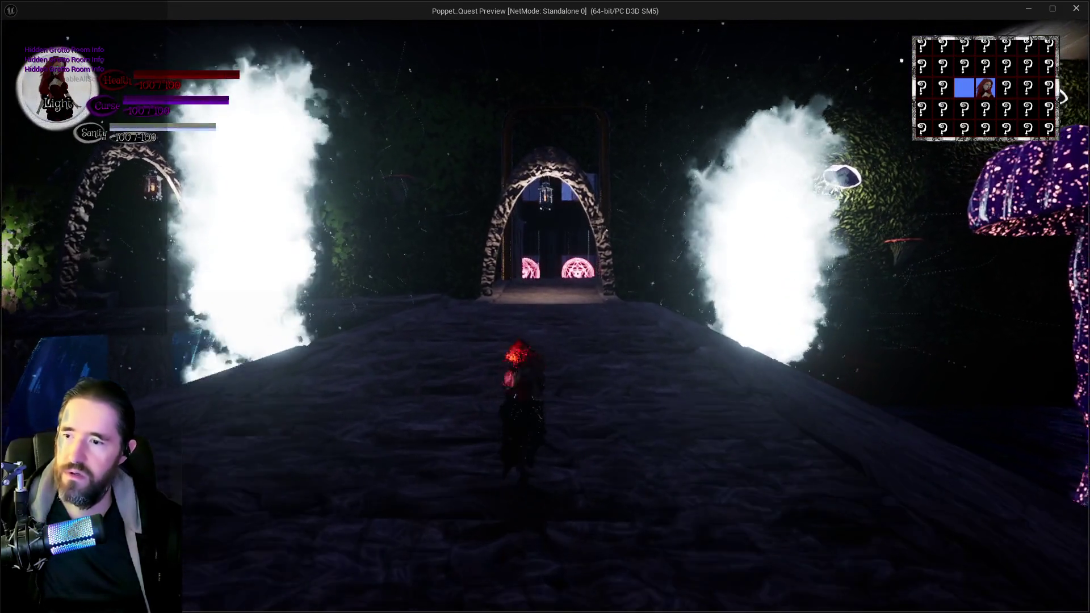
{"action": "key", "text": "w"}
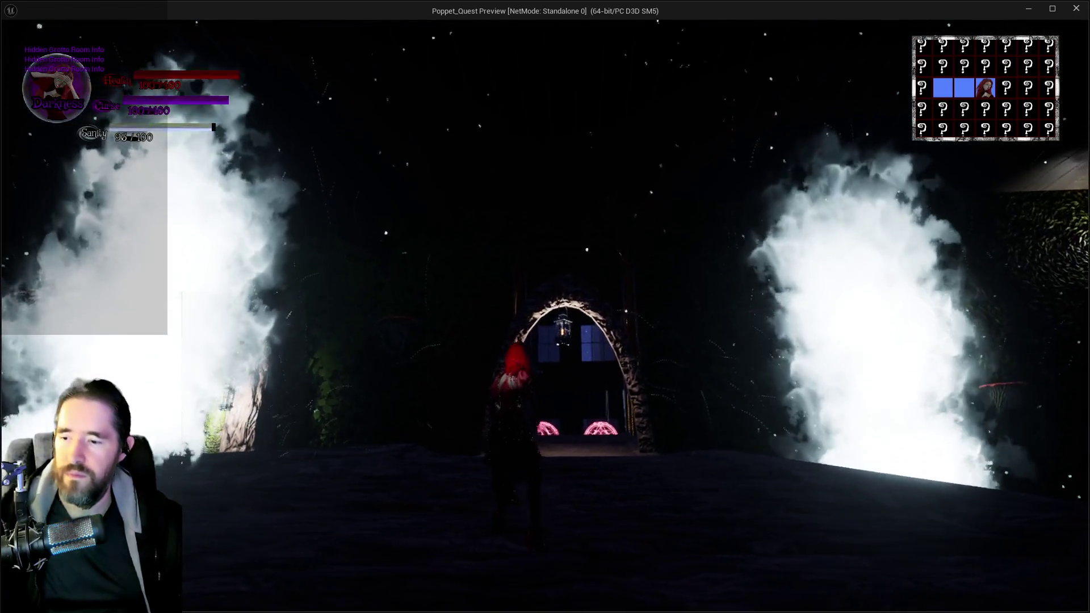
{"action": "key", "text": "w"}
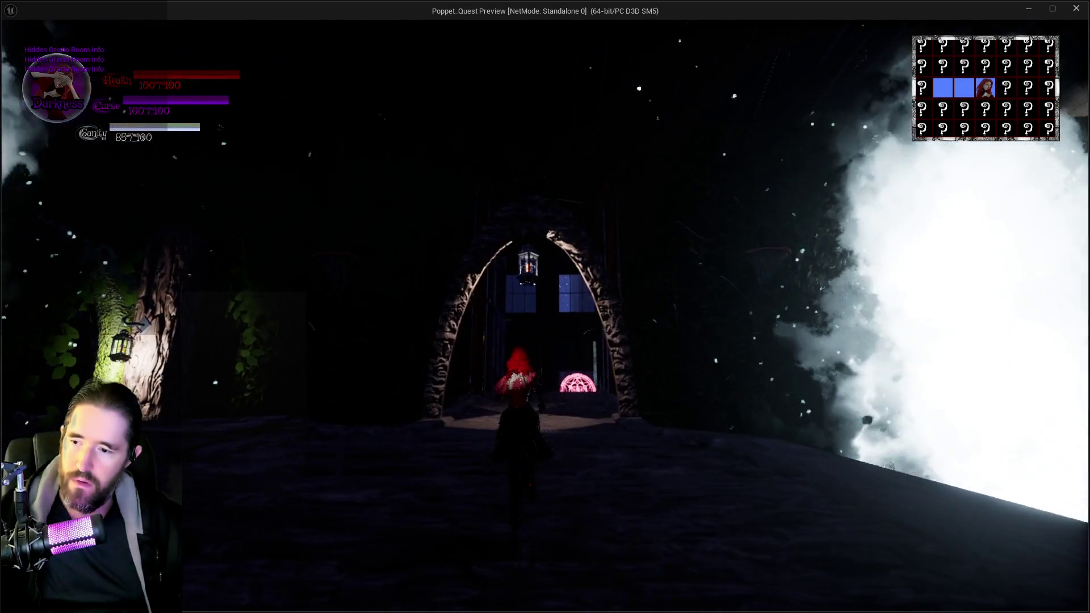
{"action": "key", "text": "w"}
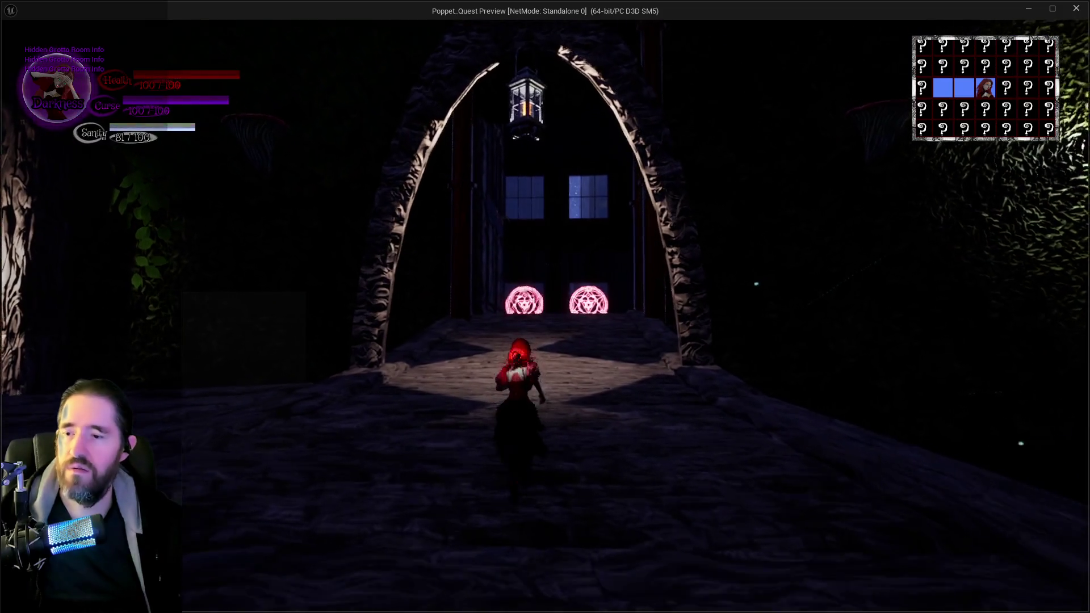
{"action": "key", "text": "w"}
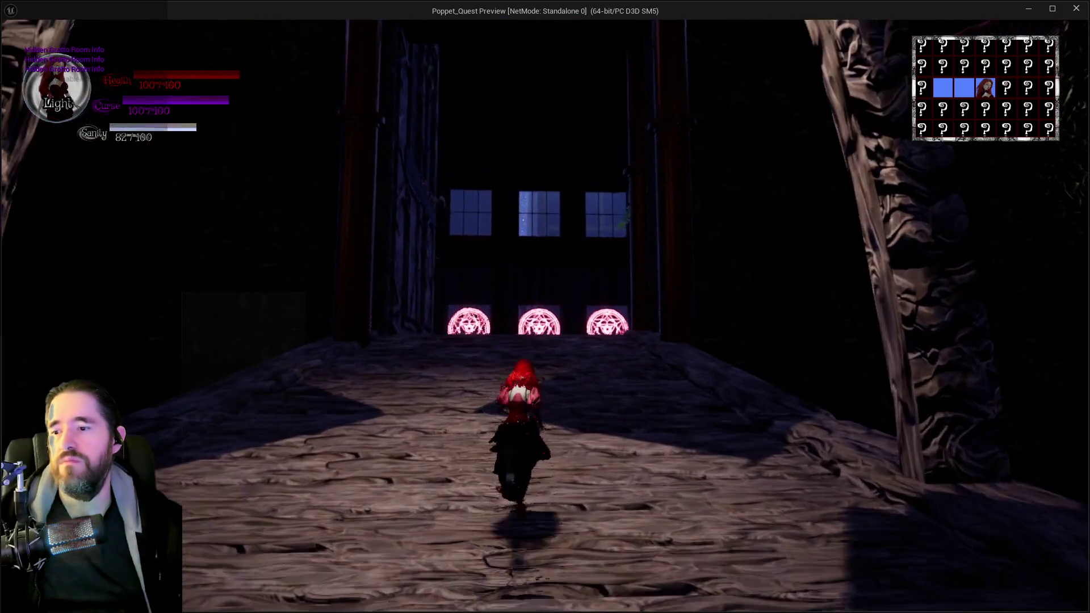
{"action": "key", "text": "w"}
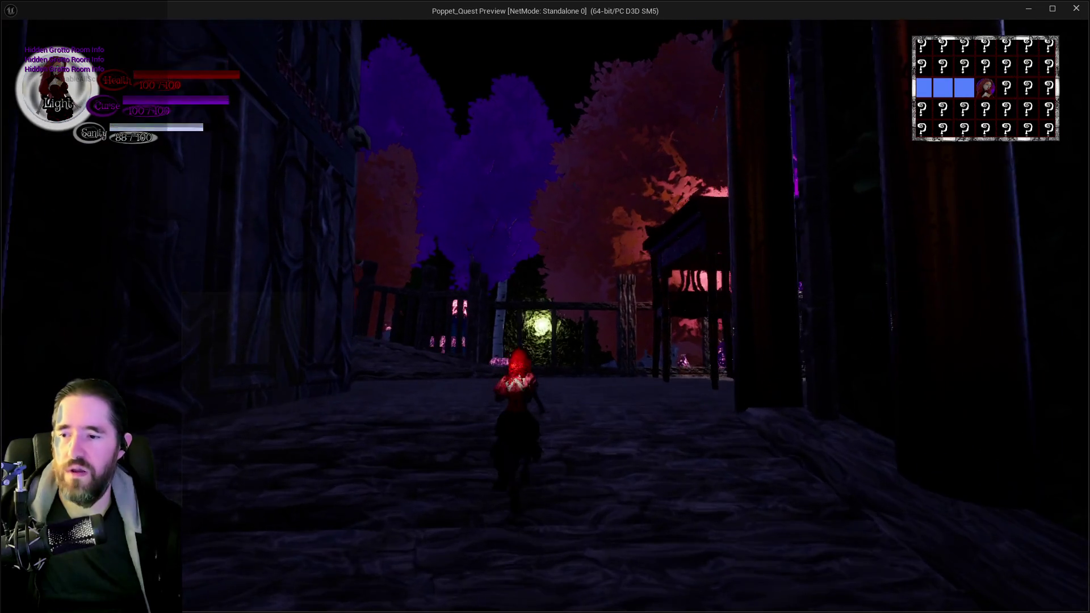
{"action": "key", "text": "w"}
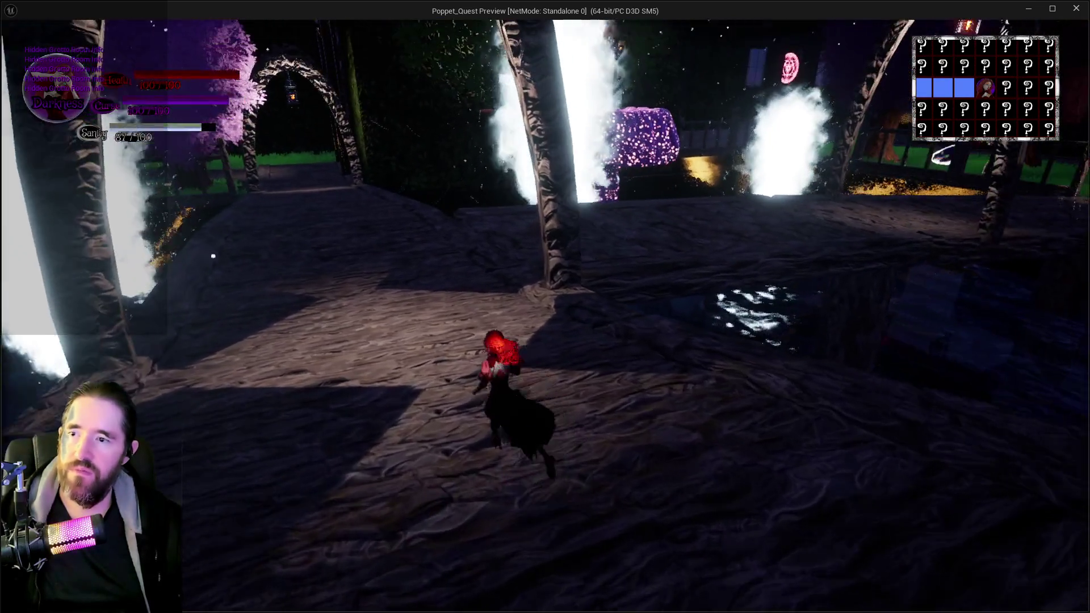
{"action": "key", "text": "w"}
{"action": "key", "text": "w"}
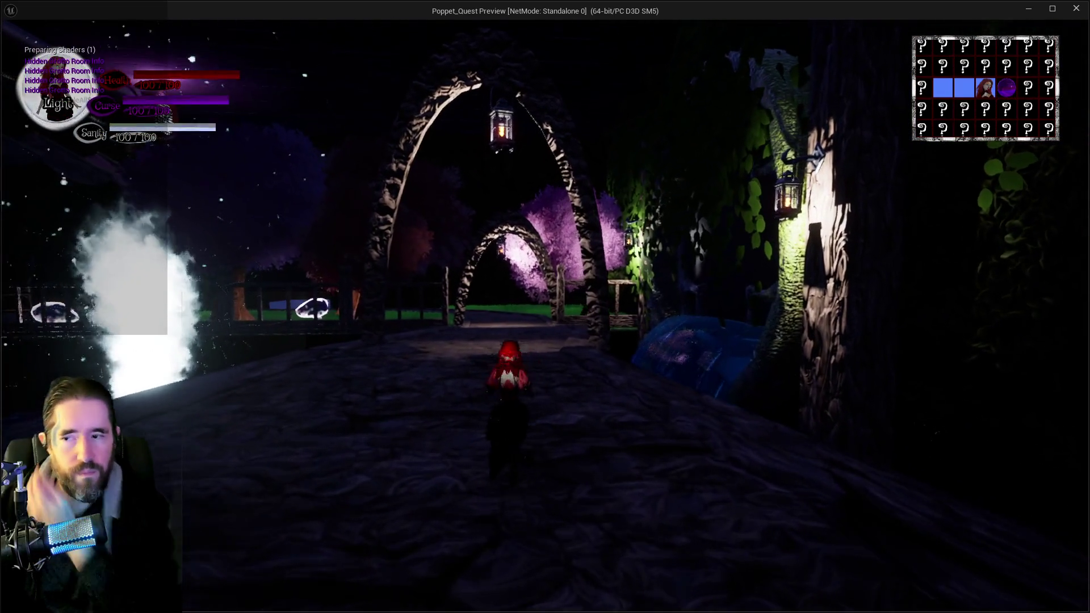
{"action": "key", "text": "w"}
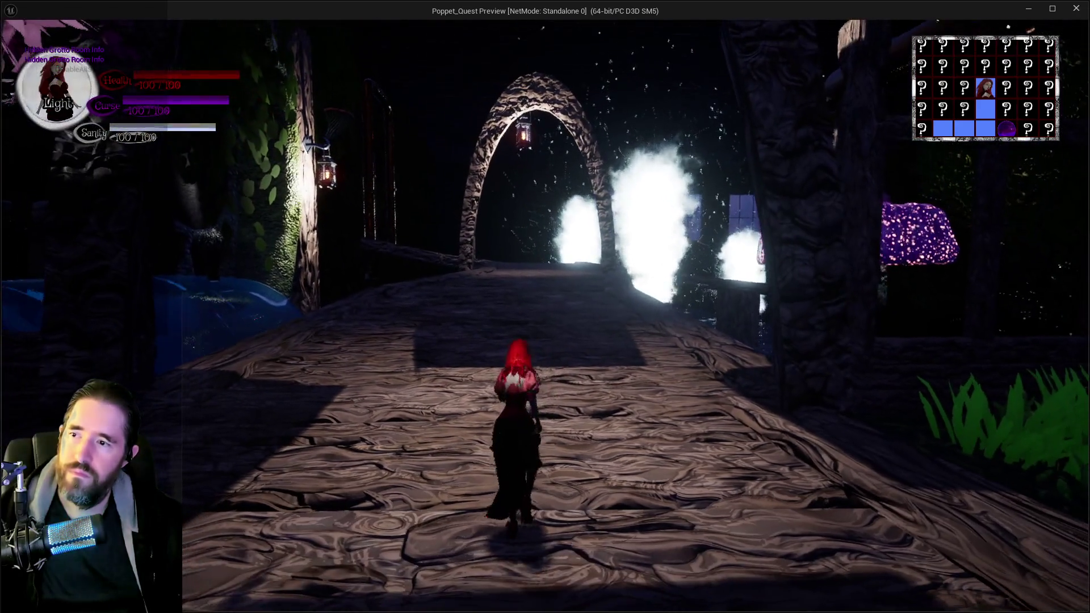
Cross the bridge and drop into the dark mushroom area, climbing onto the stone platform.
{"action": "key", "text": "w"}
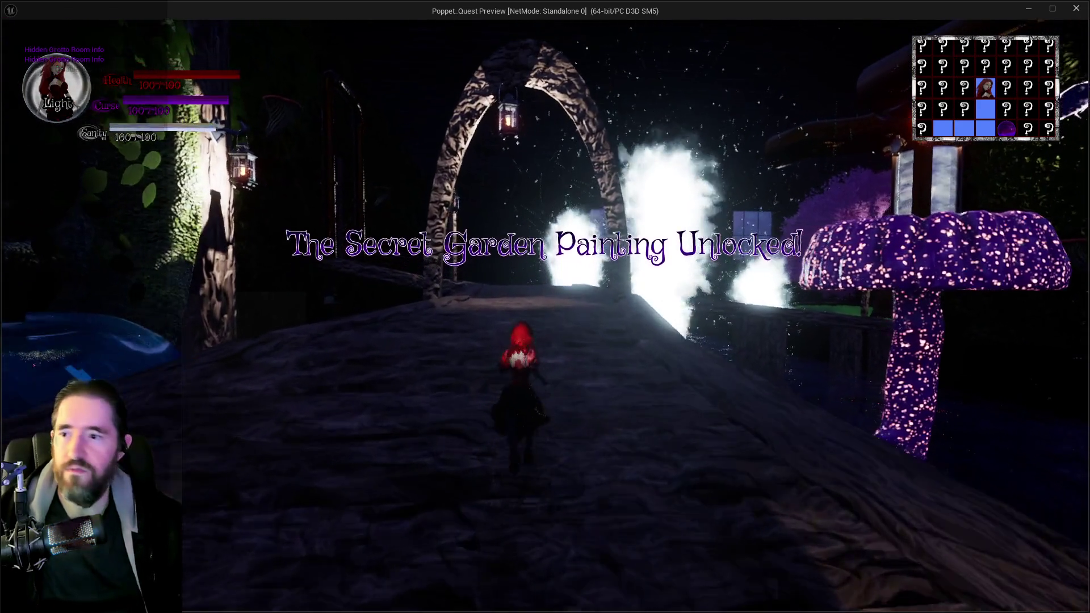
{"action": "key", "text": "w"}
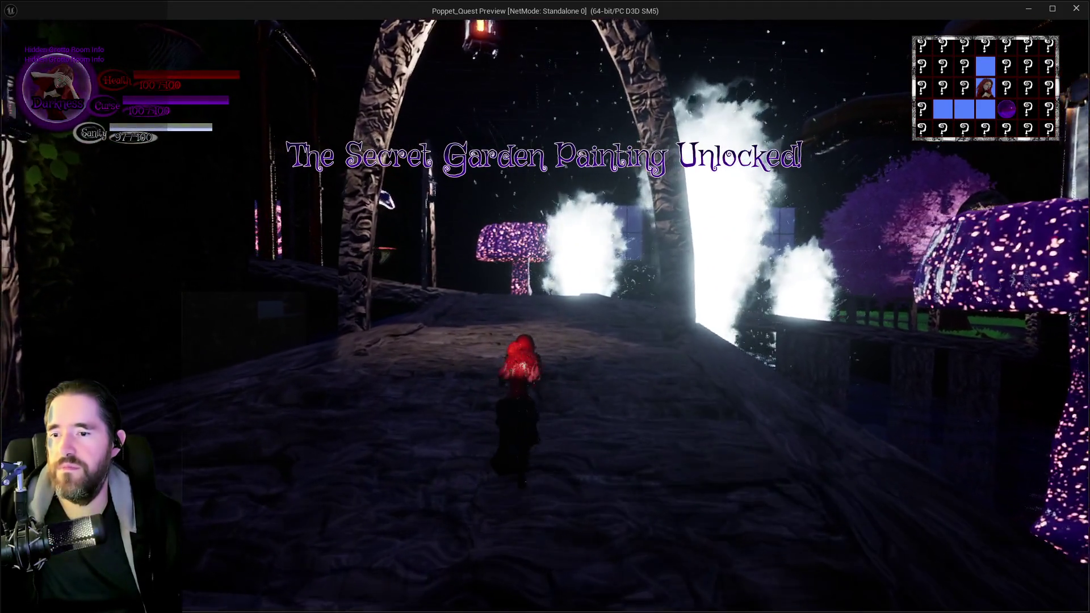
{"action": "key", "text": "w"}
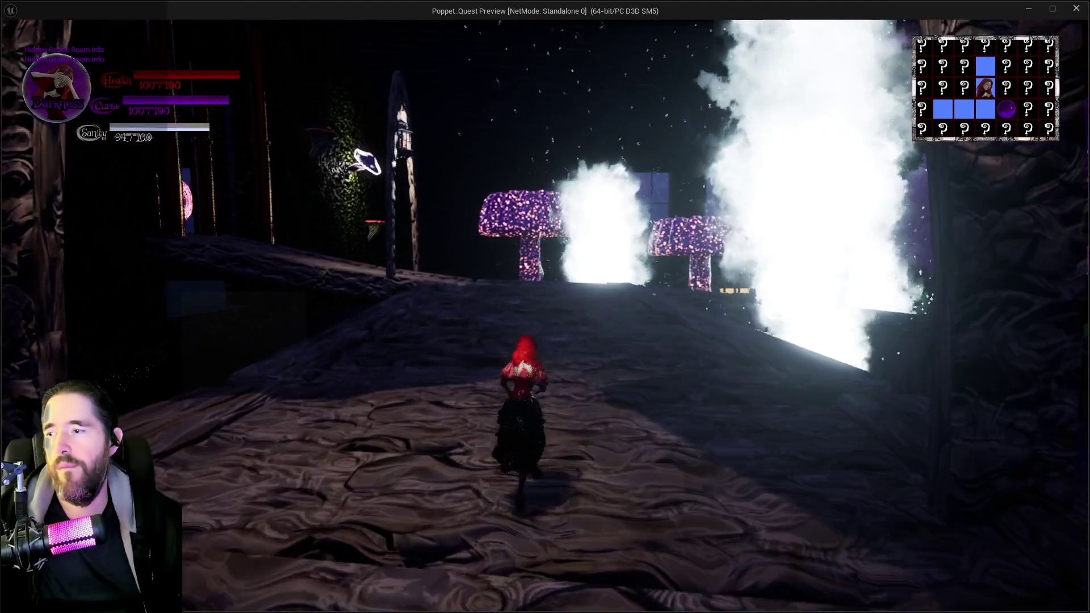
{"action": "key", "text": "w"}
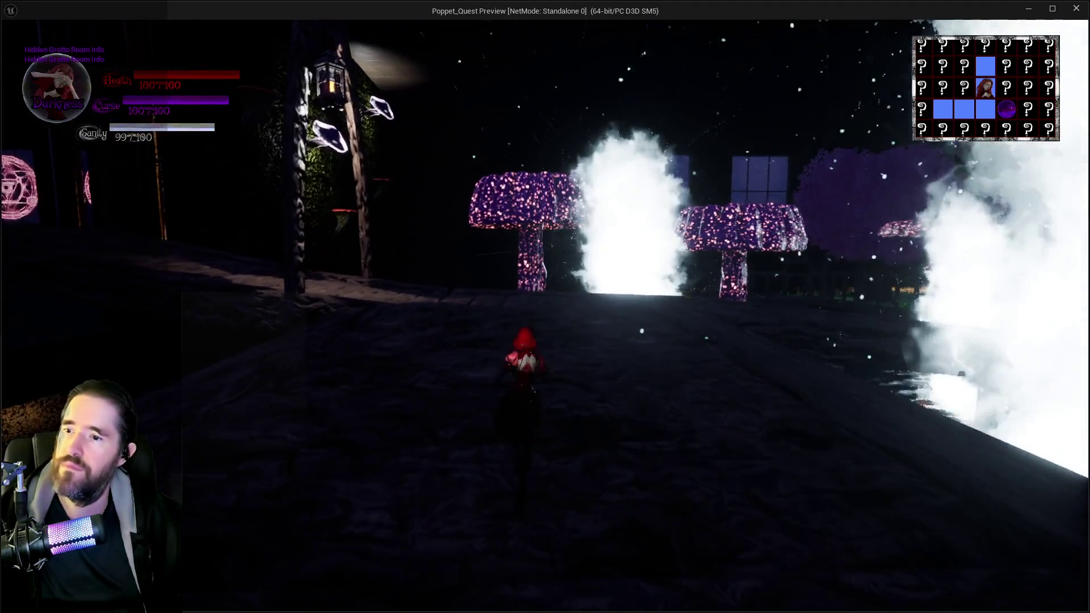
{"action": "key", "text": "w"}
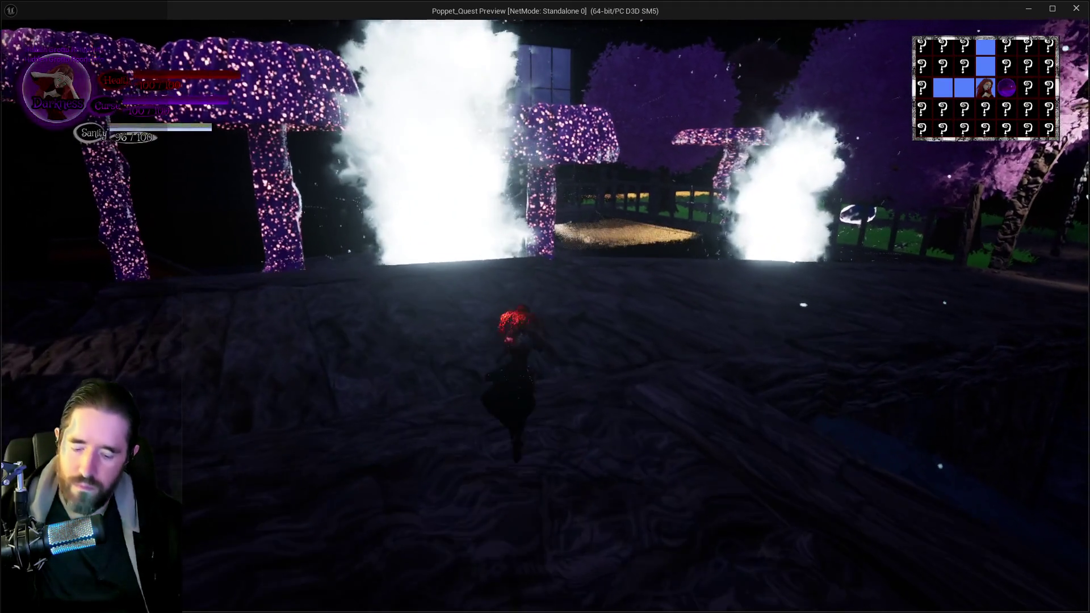
{"action": "key", "text": "w"}
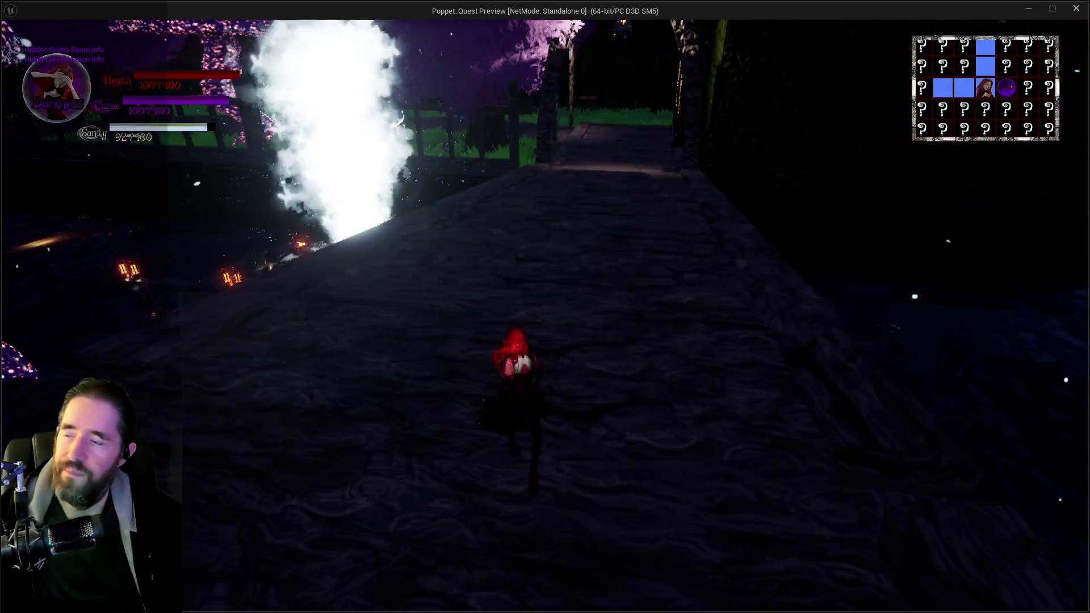
{"action": "key", "text": "w"}
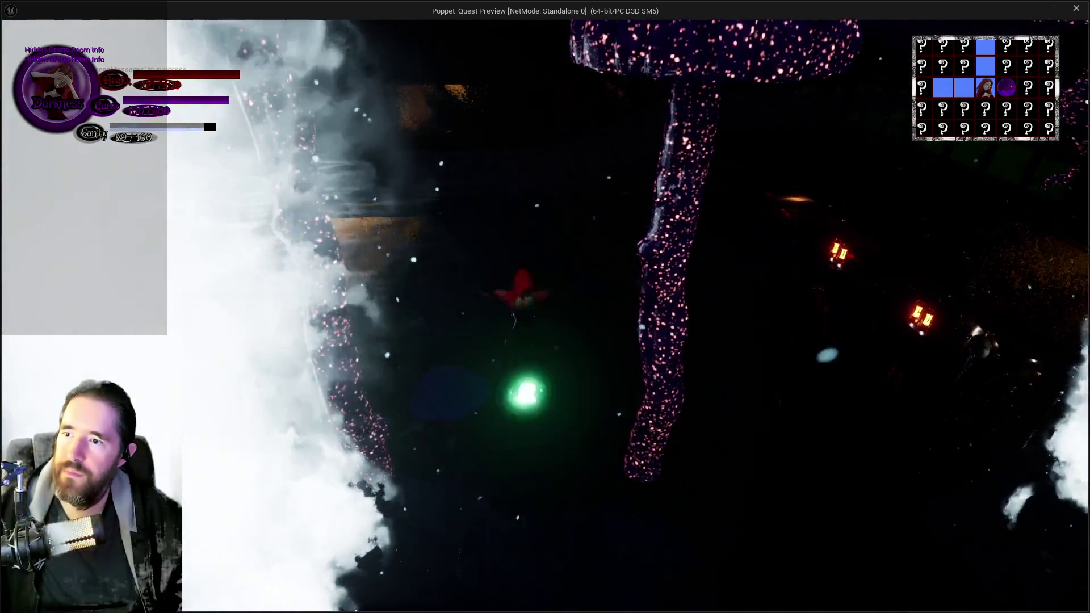
{"action": "key", "text": "w"}
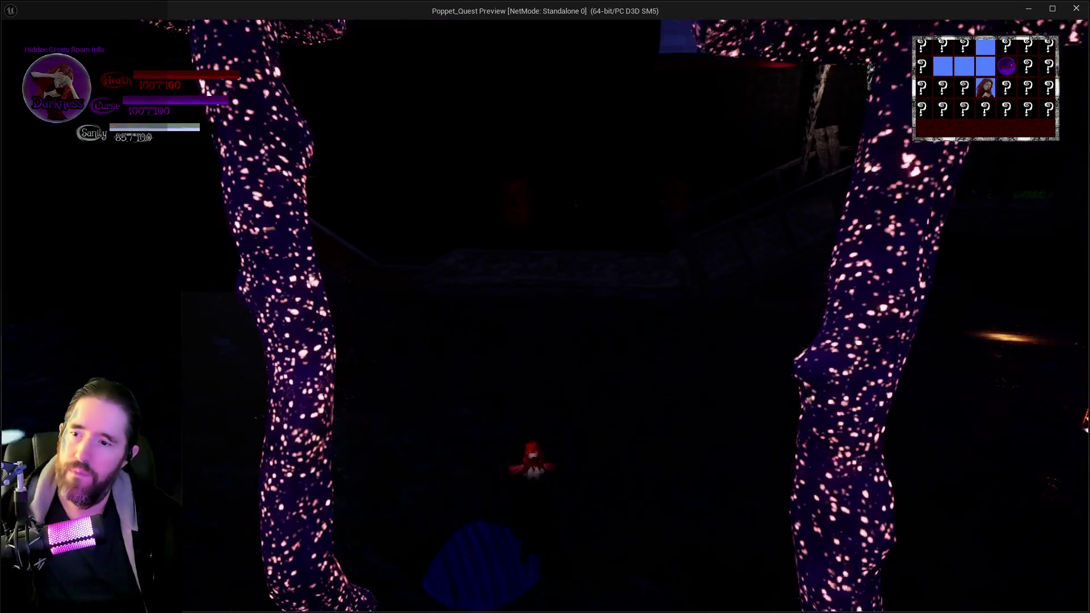
{"action": "key", "text": "w"}
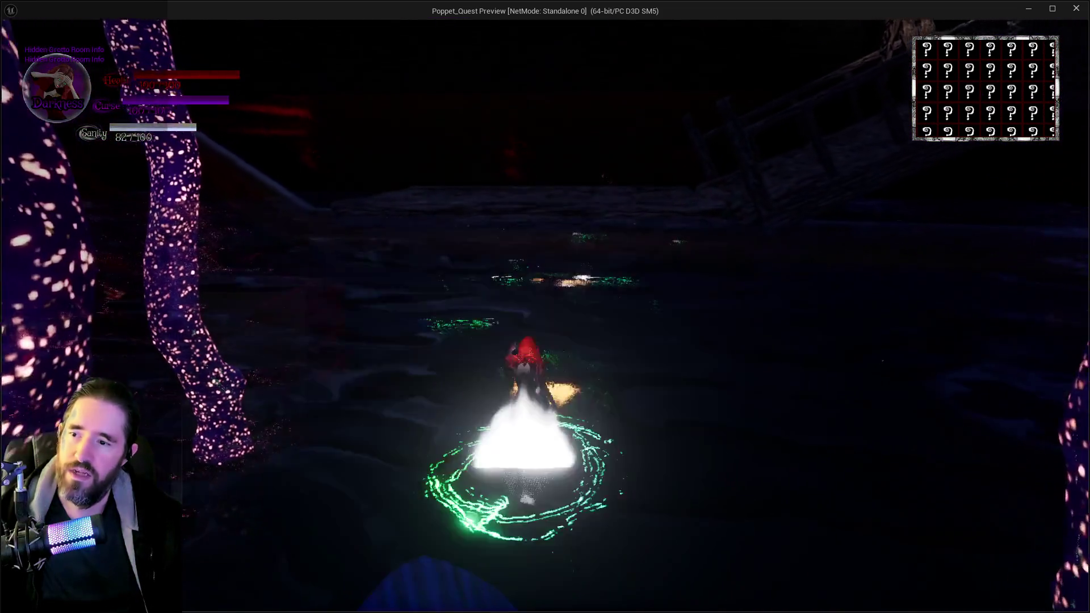
{"action": "key", "text": "w"}
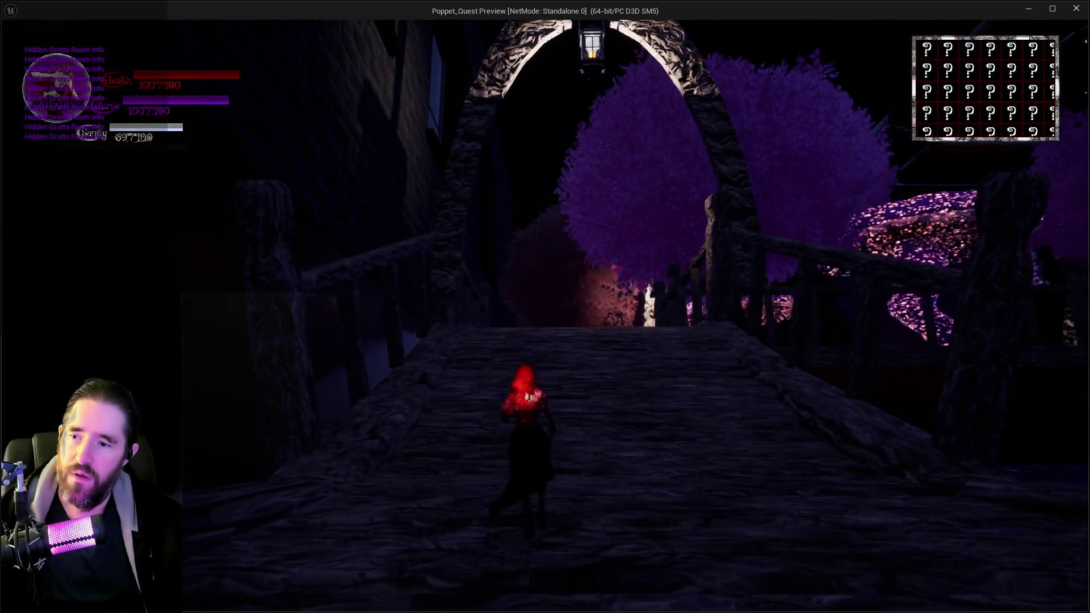
Cross the stone bridge, run through the mushroom forest to the archway gate, and end the playtest.
{"action": "key", "text": "w"}
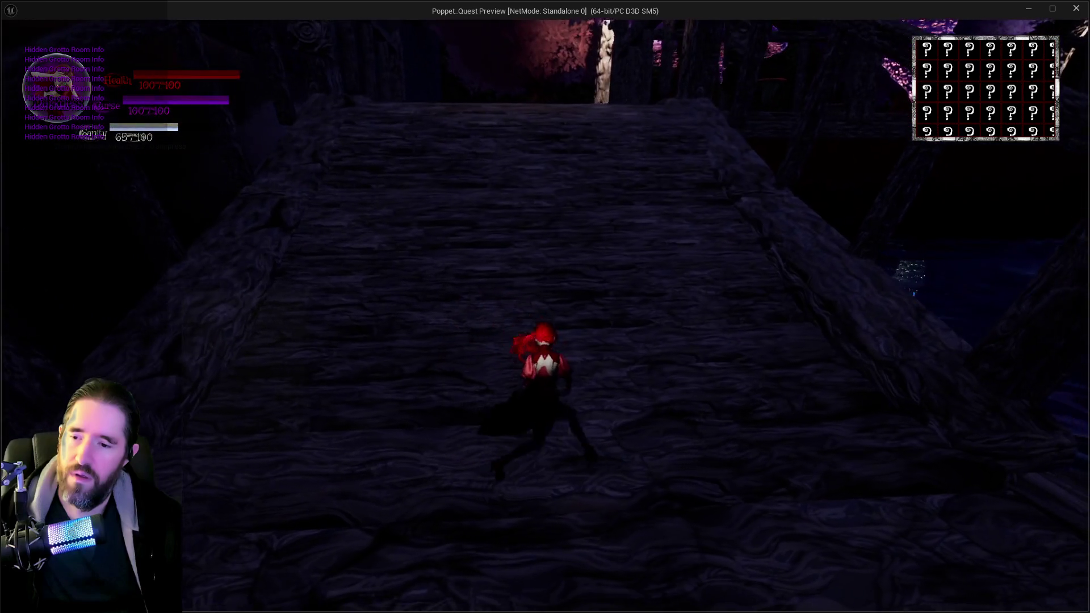
{"action": "key", "text": "w"}
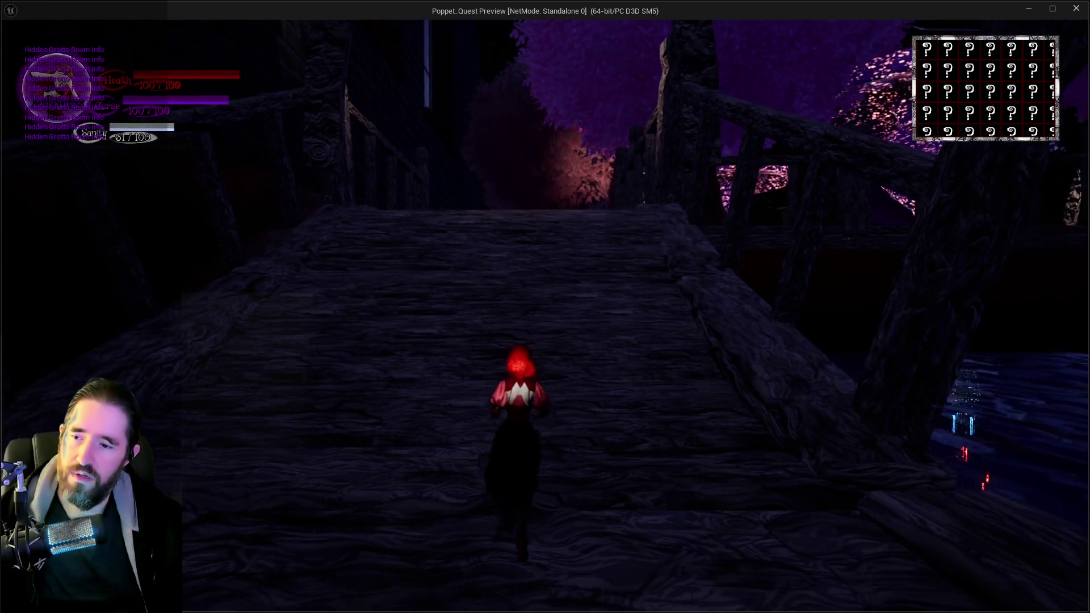
{"action": "key", "text": "w"}
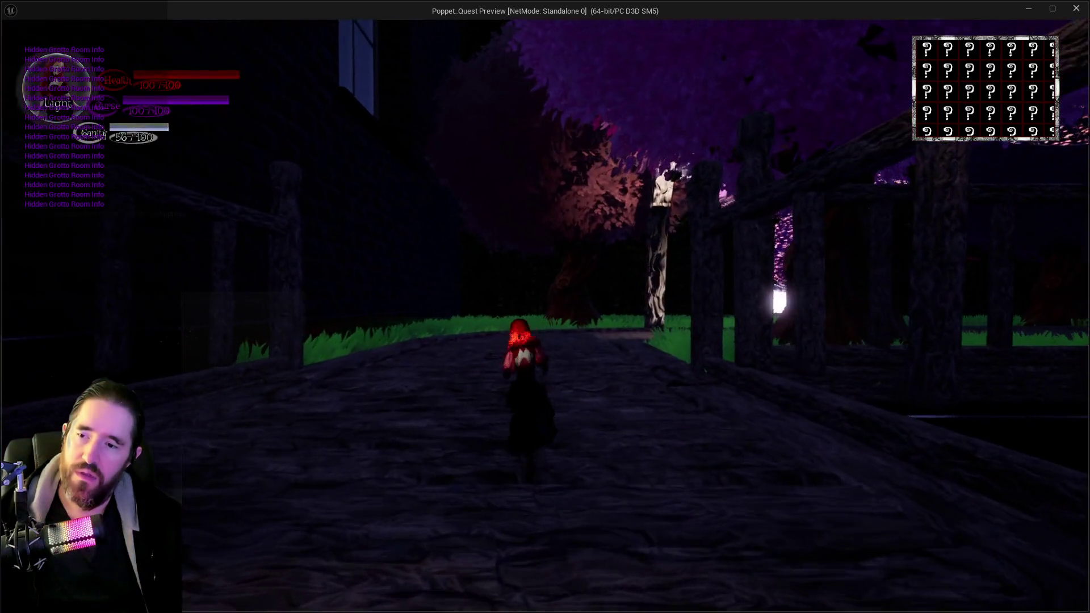
{"action": "key", "text": "w"}
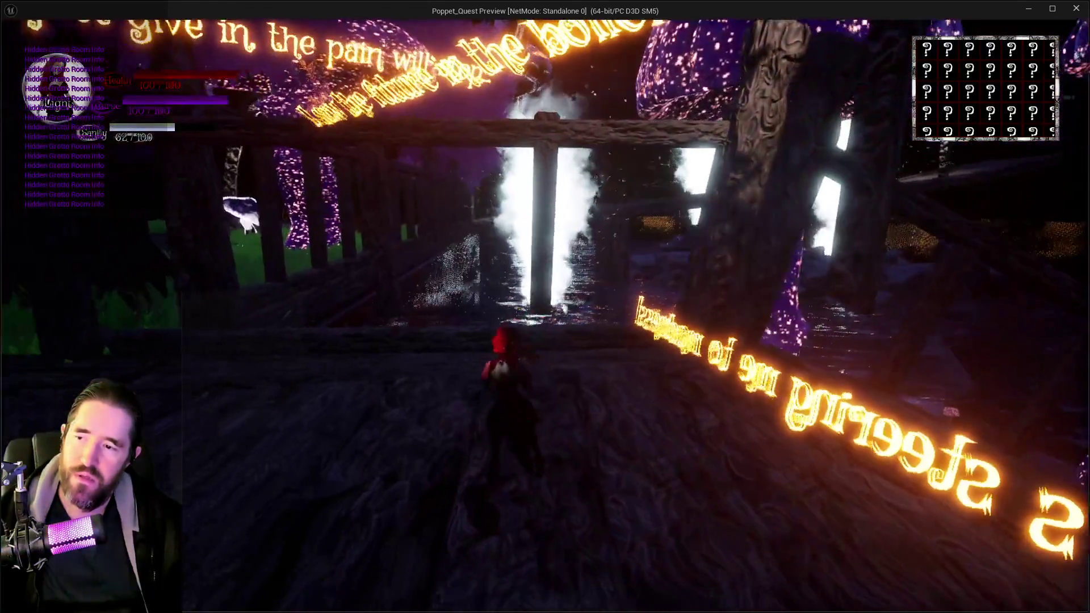
{"action": "key", "text": "w"}
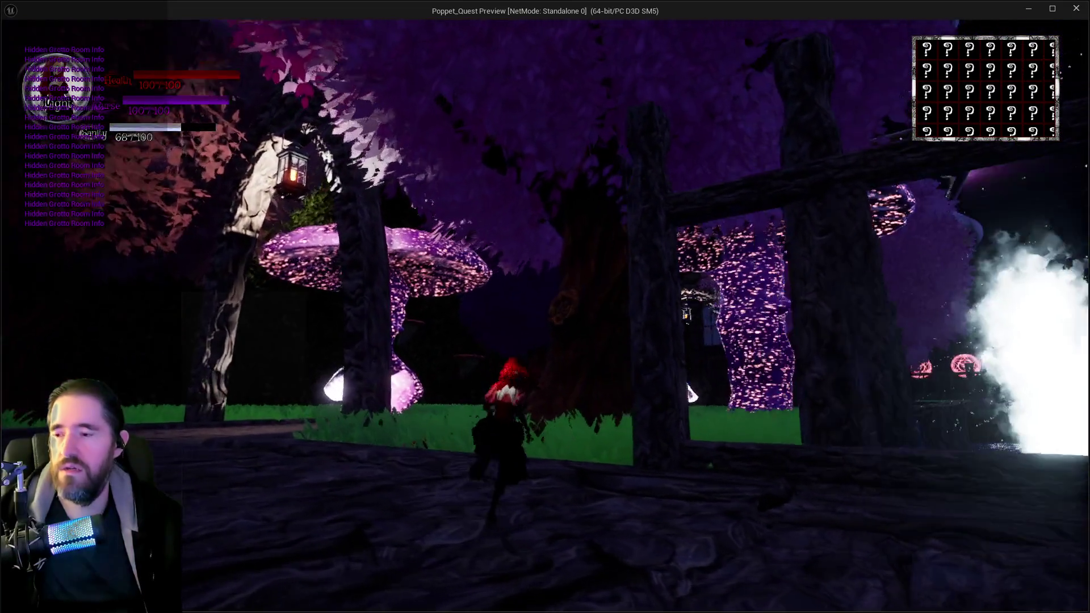
{"action": "key", "text": "w"}
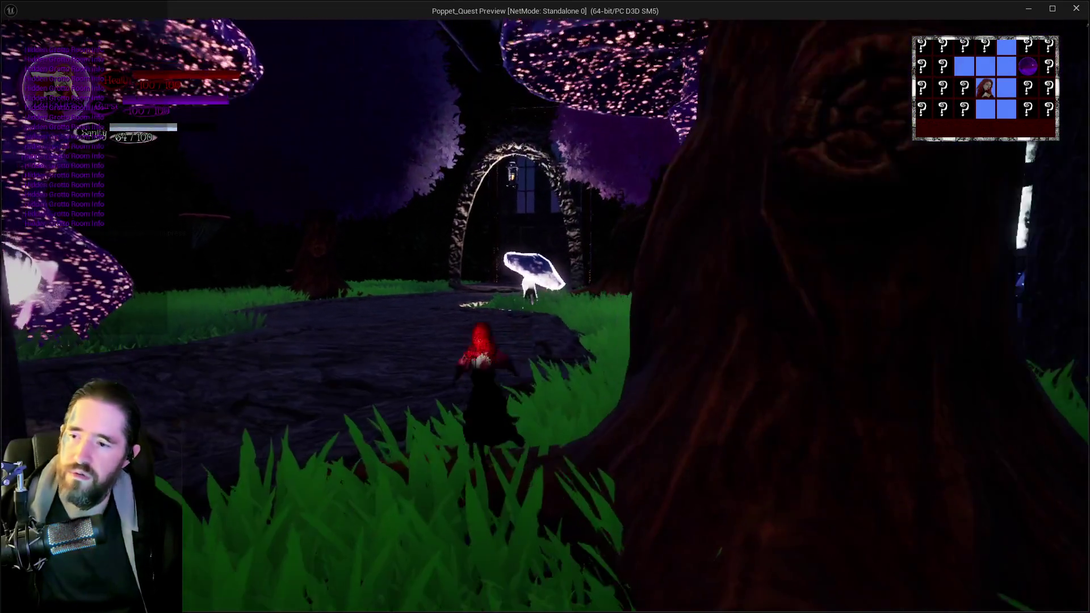
{"action": "key", "text": "w"}
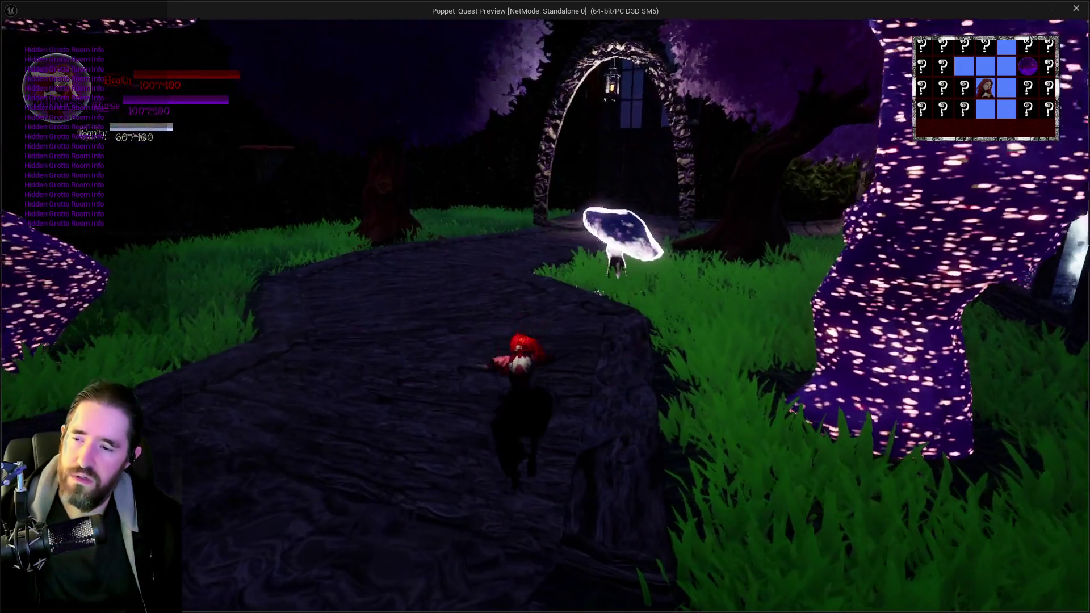
{"action": "key", "text": "w"}
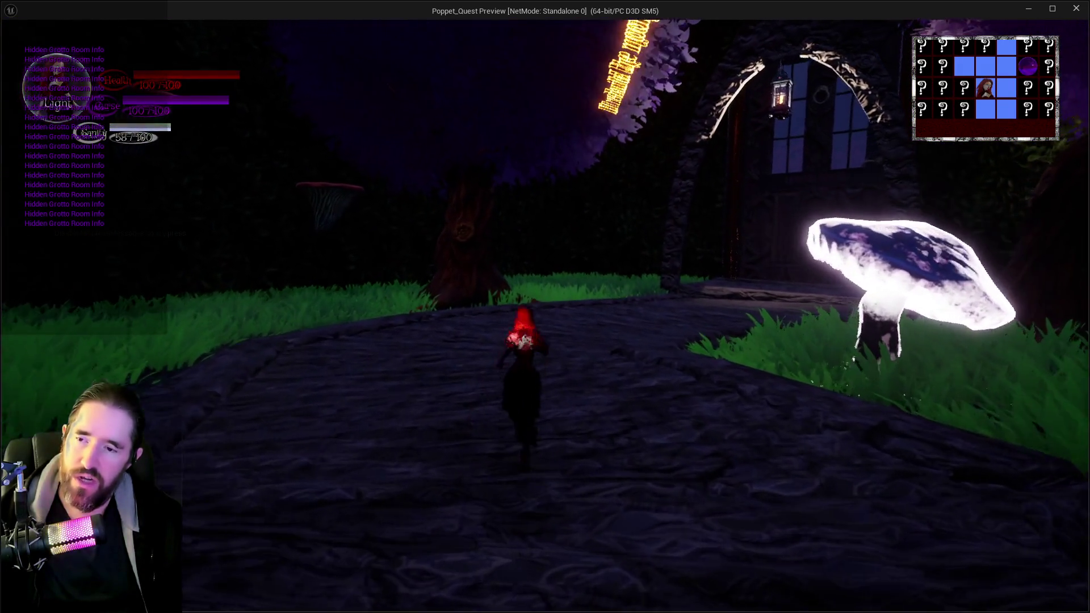
{"action": "key", "text": "w"}
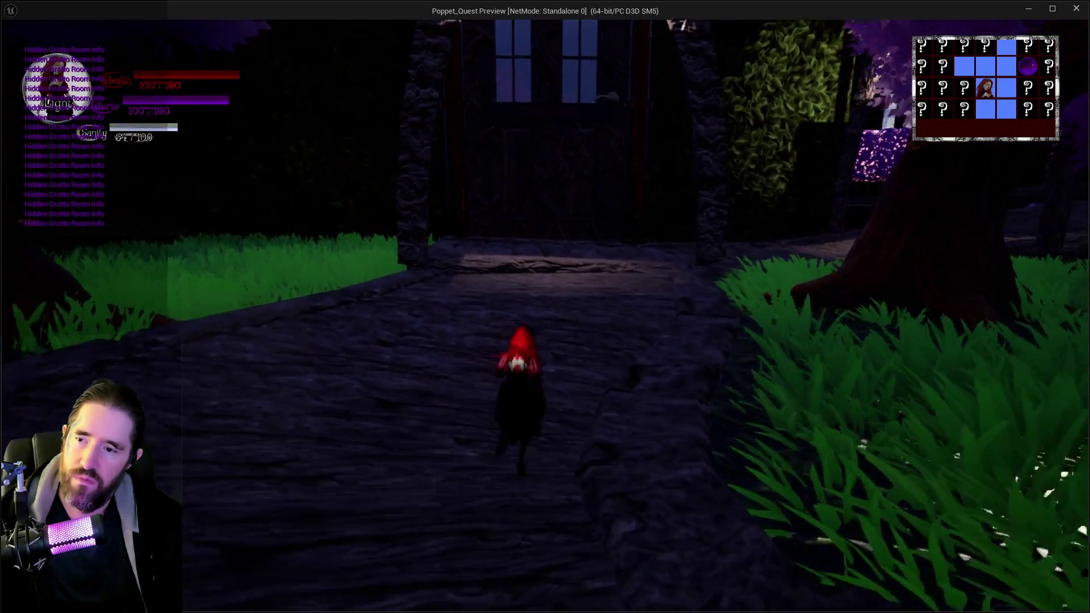
{"action": "key", "text": "w"}
{"action": "key", "text": "Escape"}
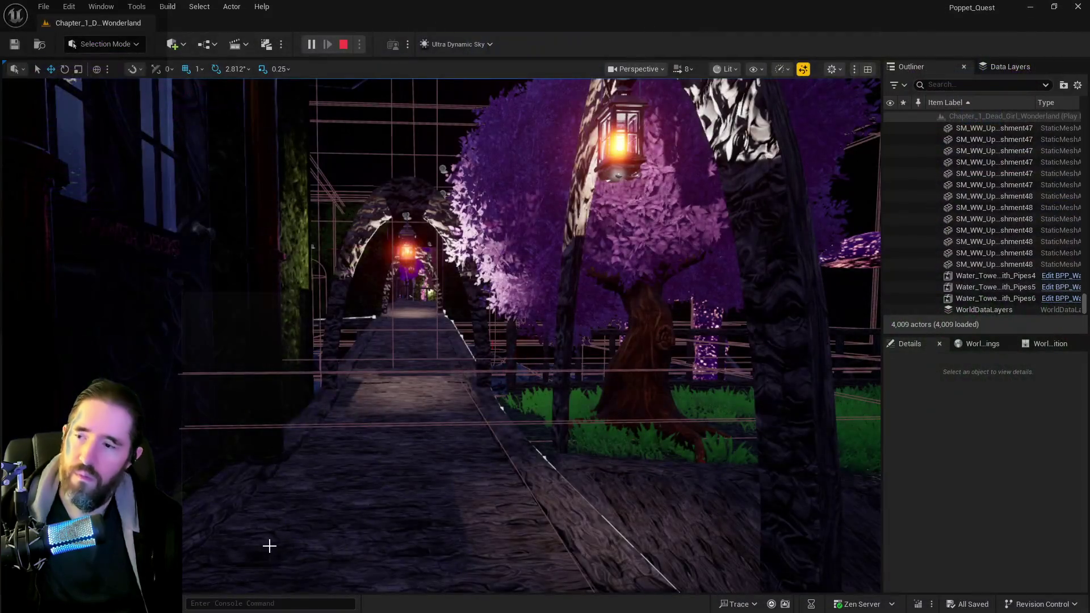
Select and frame SM_Hidden_Grotto_Path_4, open it in the mesh editor, and maximize the window.
{"action": "key", "text": "f"}
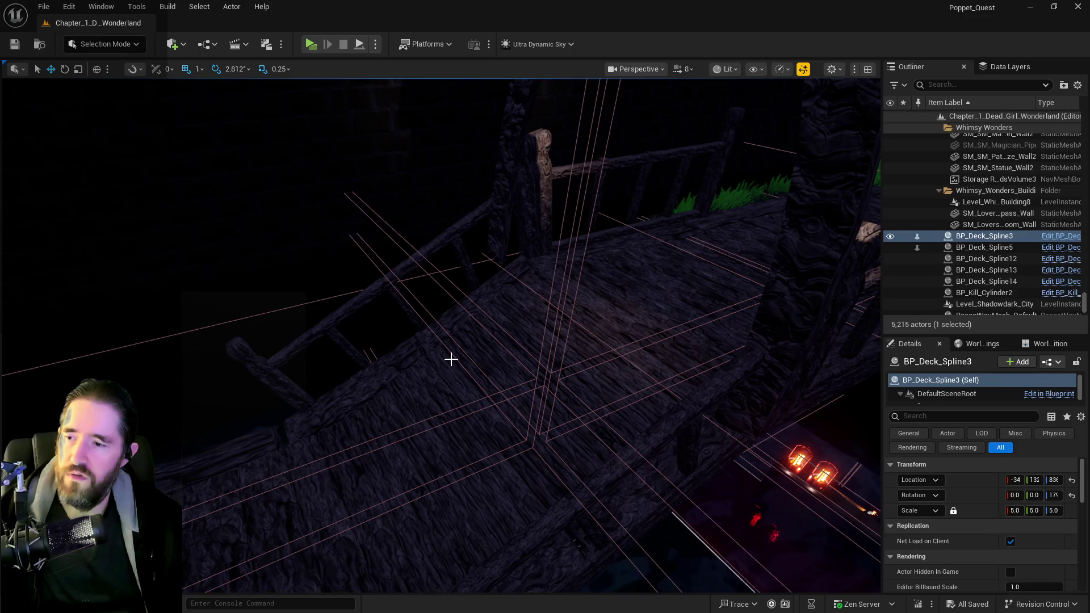
{"action": "left_click", "coordinate": [451, 359]}
{"action": "key", "text": "f"}
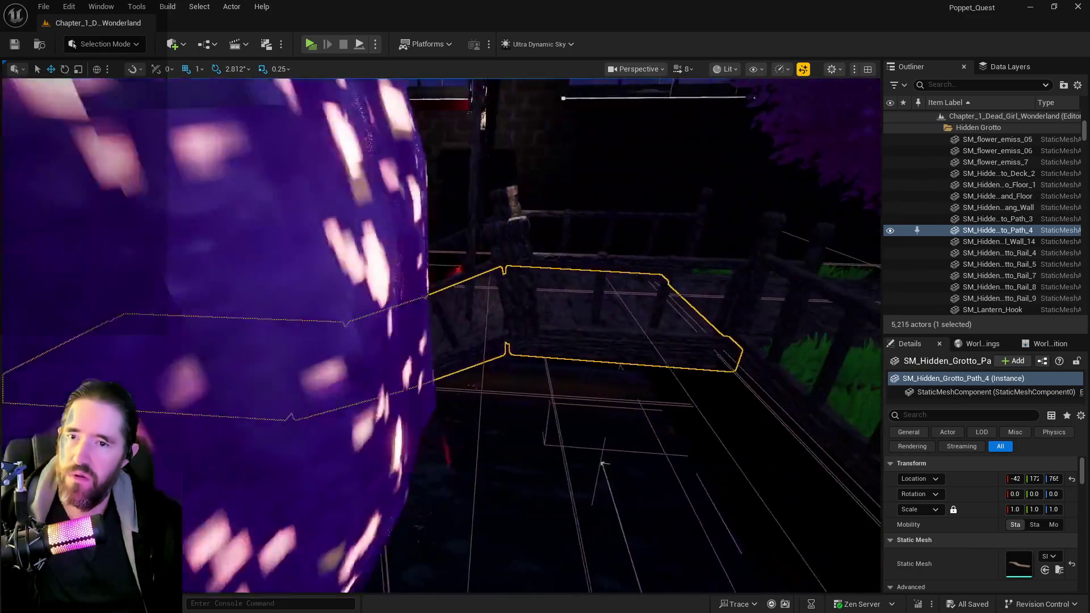
{"action": "right_click", "coordinate": [957, 233]}
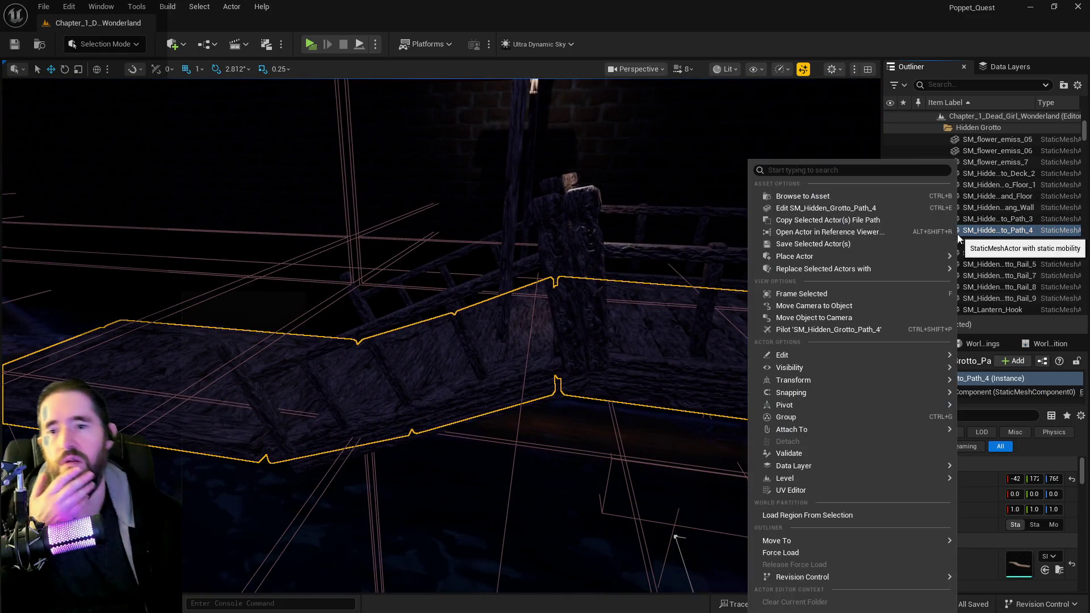
{"action": "left_click", "coordinate": [851, 208]}
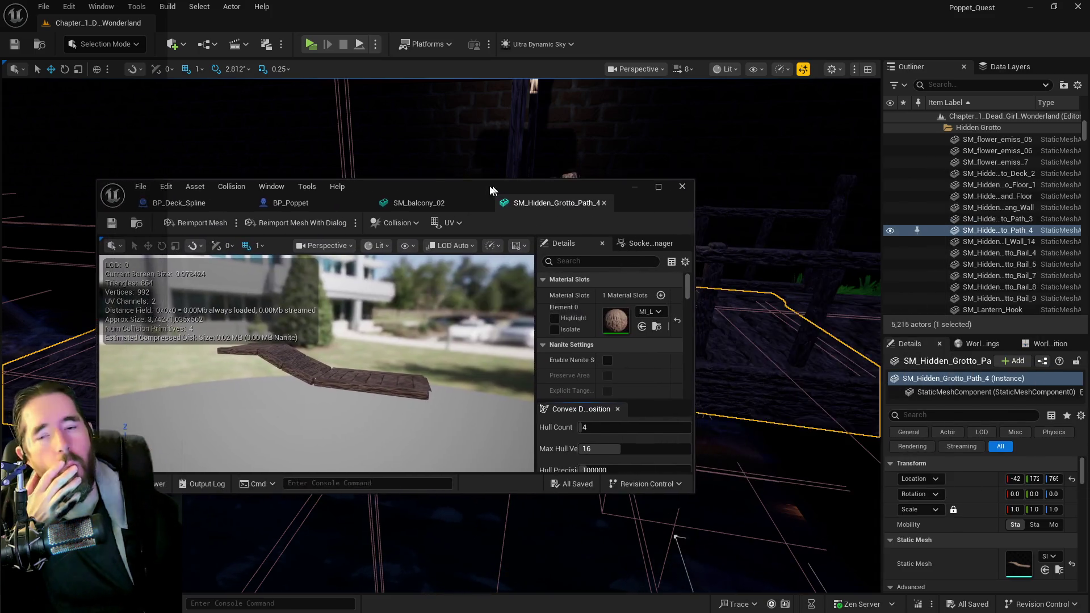
{"action": "double_click", "coordinate": [488, 186]}
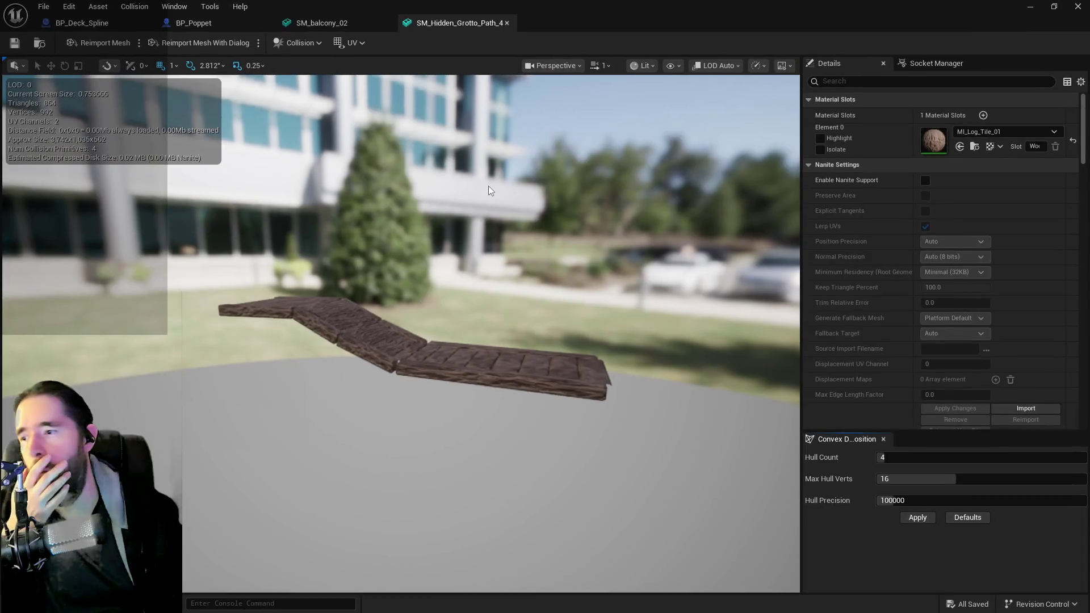
Turn on simple collision display in the deck path's mesh viewport.
{"action": "left_click", "coordinate": [671, 66]}
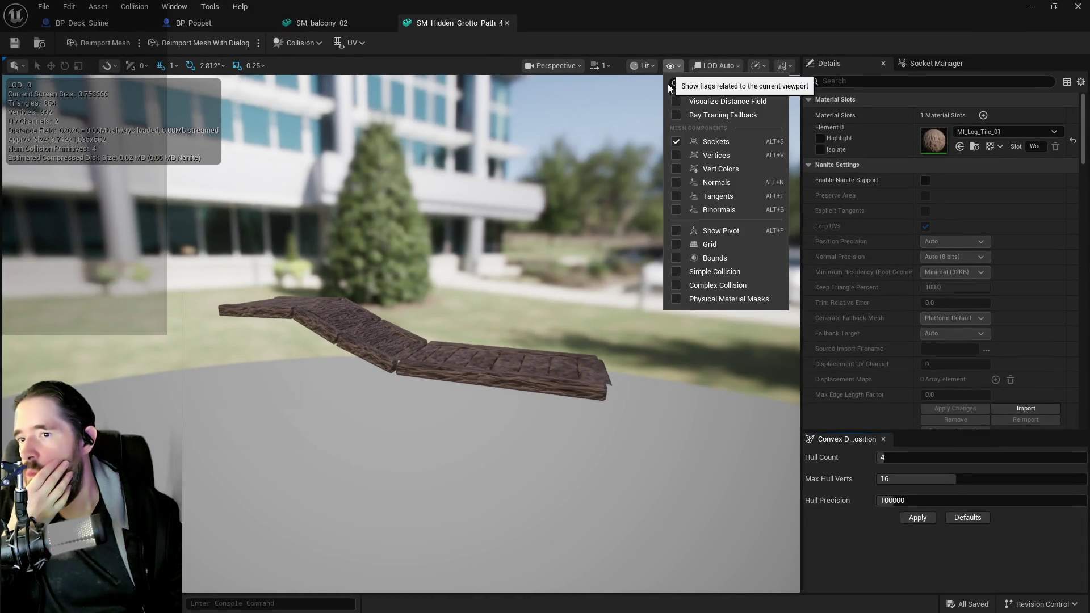
{"action": "left_click", "coordinate": [665, 273]}
{"action": "left_click", "coordinate": [664, 278]}
{"action": "mouse_move", "coordinate": [664, 278]}
{"action": "left_mouse_down"}
{"action": "mouse_move", "coordinate": [630, 273]}
{"action": "mouse_move", "coordinate": [659, 280]}
{"action": "mouse_move", "coordinate": [658, 245]}
{"action": "left_mouse_up"}
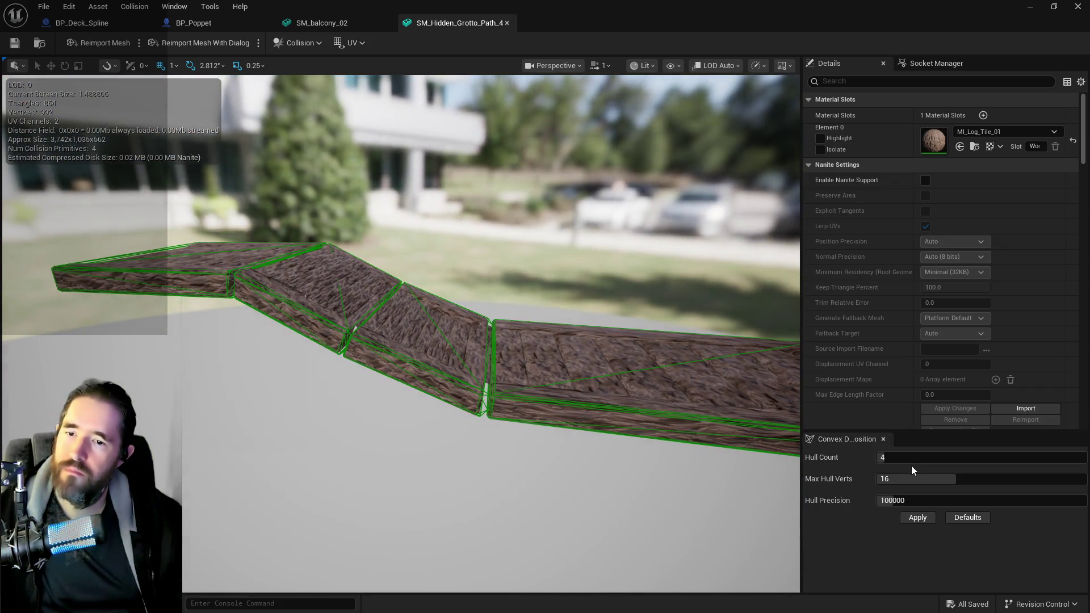
Apply convex decomposition with Hull Count 34, Max Hull Verts 19, Hull Precision 510000.
{"action": "left_click_drag", "start_coordinate": [931, 479], "coordinate": [924, 505]}
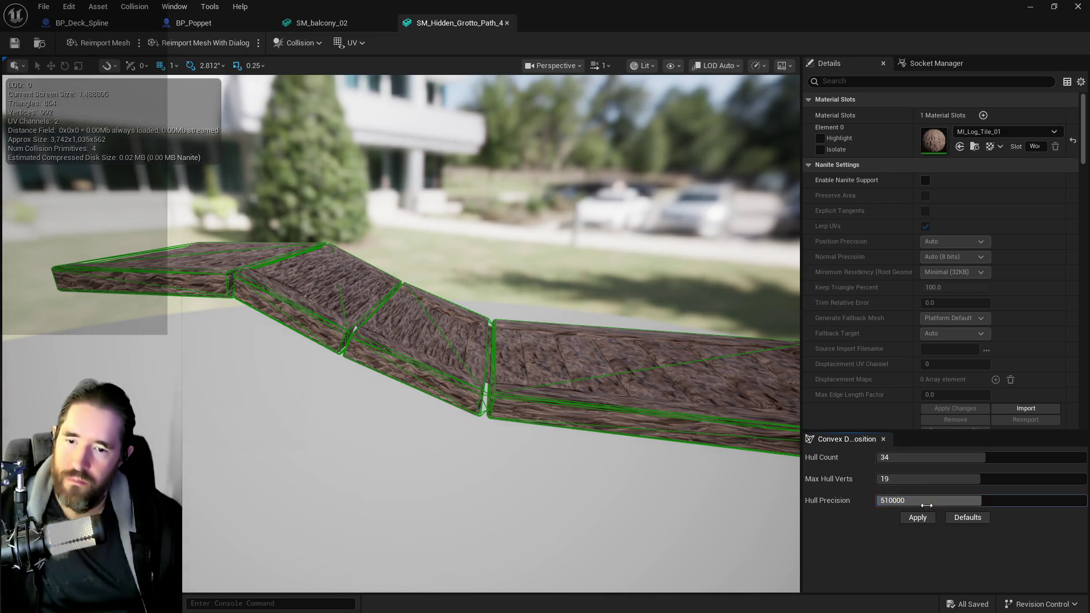
{"action": "left_click", "coordinate": [915, 517]}
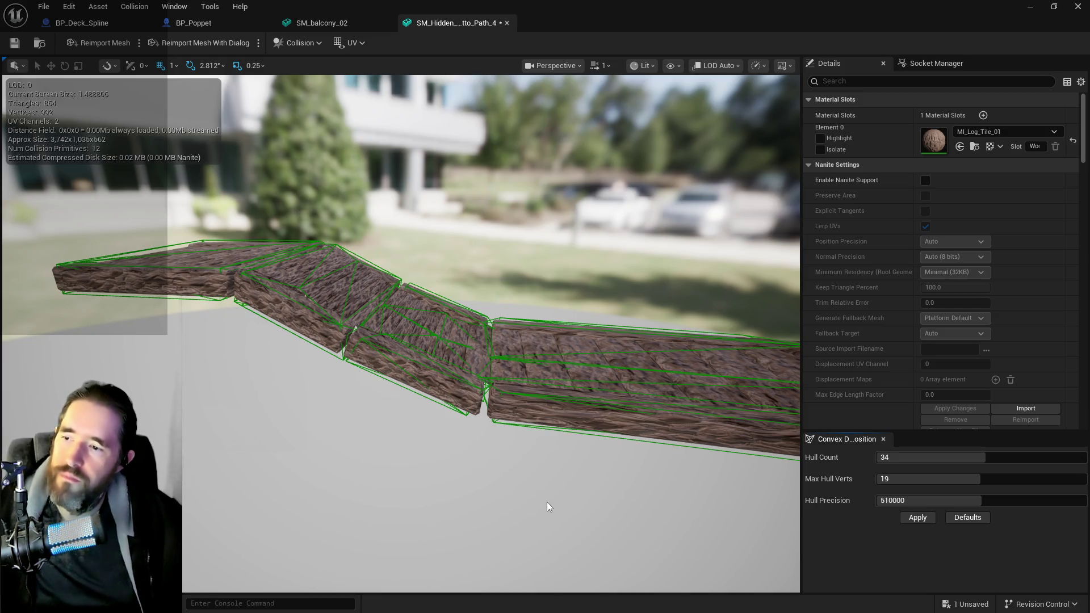
{"action": "mouse_move", "coordinate": [547, 502]}
{"action": "left_mouse_down"}
{"action": "mouse_move", "coordinate": [545, 454]}
{"action": "mouse_move", "coordinate": [472, 227]}
{"action": "mouse_move", "coordinate": [386, 245]}
{"action": "left_mouse_up"}
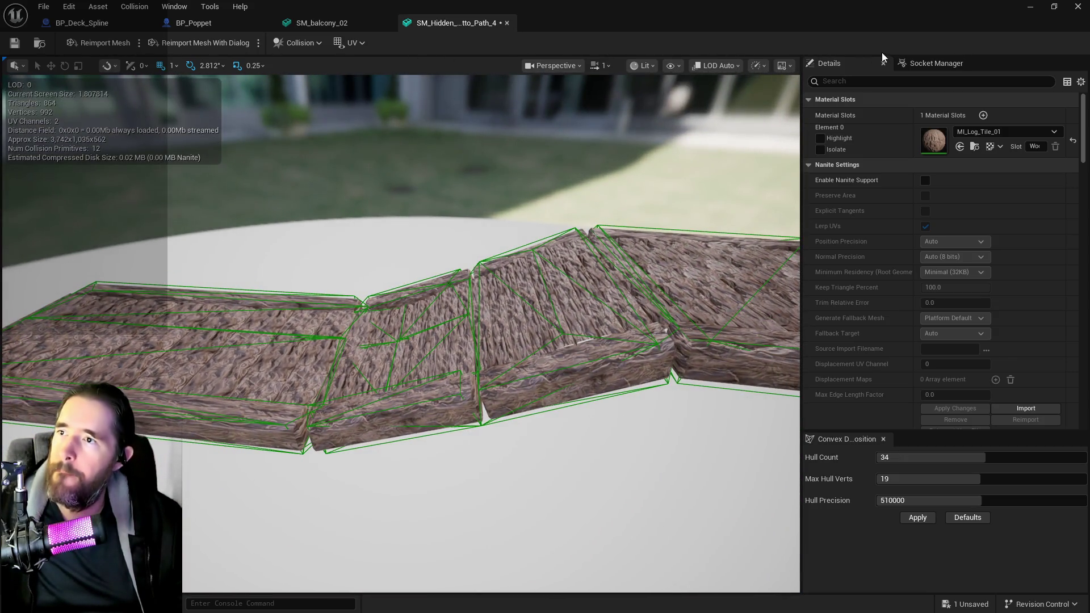
Set the deck path's Collision Complexity to Use Complex Collision As Simple.
{"action": "left_click", "coordinate": [882, 81]}
{"action": "type", "text": "com"}
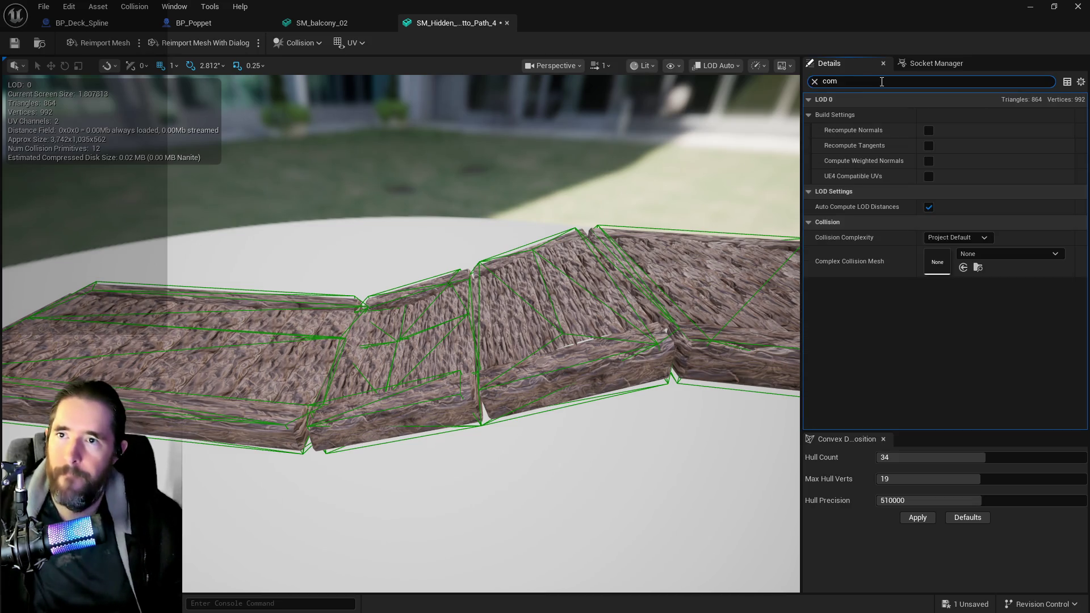
{"action": "left_click", "coordinate": [956, 237]}
{"action": "left_click", "coordinate": [931, 284]}
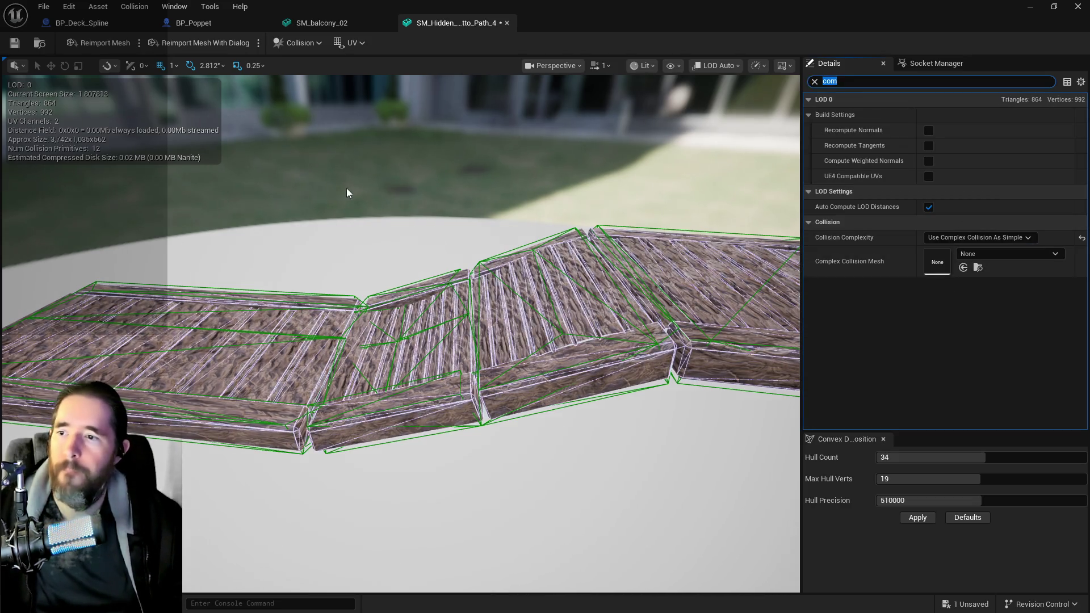
{"action": "mouse_move", "coordinate": [346, 189]}
{"action": "left_mouse_down"}
{"action": "mouse_move", "coordinate": [346, 221]}
{"action": "mouse_move", "coordinate": [349, 176]}
{"action": "mouse_move", "coordinate": [392, 204]}
{"action": "mouse_move", "coordinate": [391, 165]}
{"action": "mouse_move", "coordinate": [358, 210]}
{"action": "mouse_move", "coordinate": [263, 148]}
{"action": "left_mouse_up"}
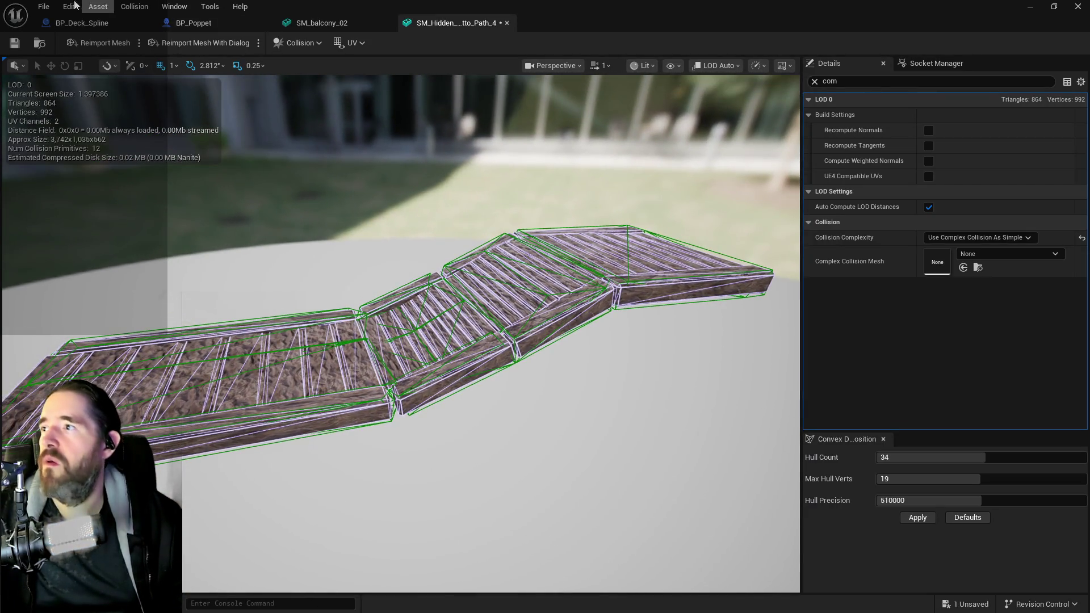
Save the deck mesh, remove its simple collision hulls, and return to the level editor.
{"action": "left_click", "coordinate": [43, 7]}
{"action": "left_click", "coordinate": [63, 99]}
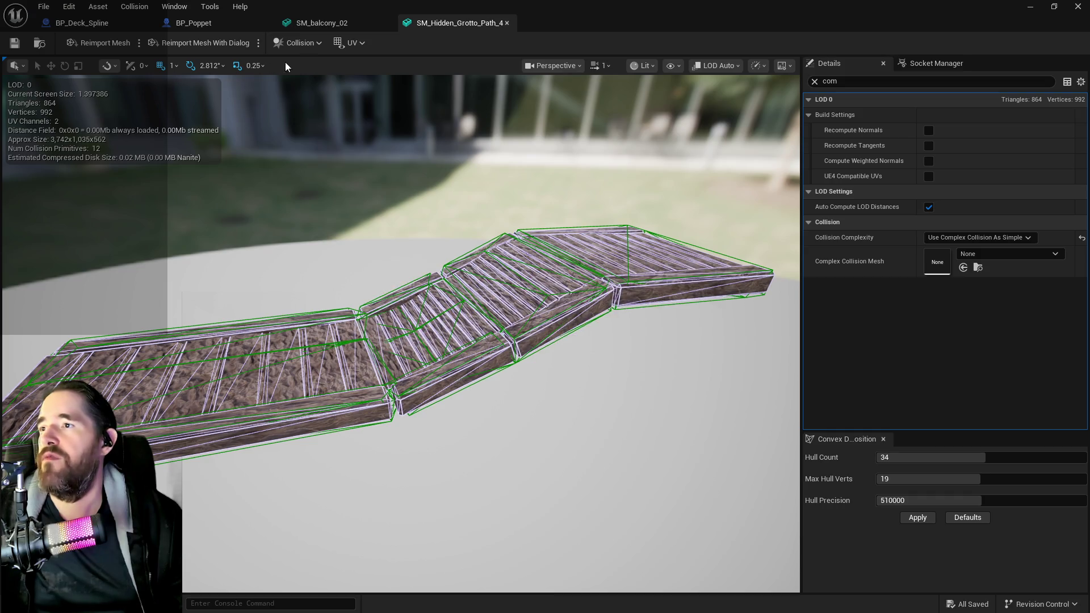
{"action": "left_click", "coordinate": [297, 42]}
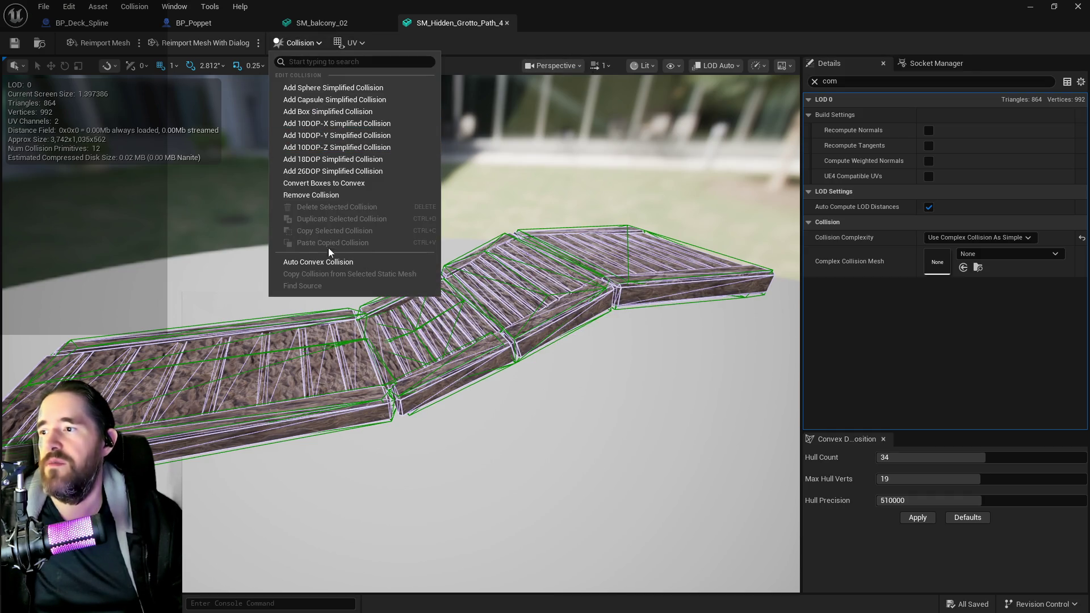
{"action": "left_click", "coordinate": [307, 196]}
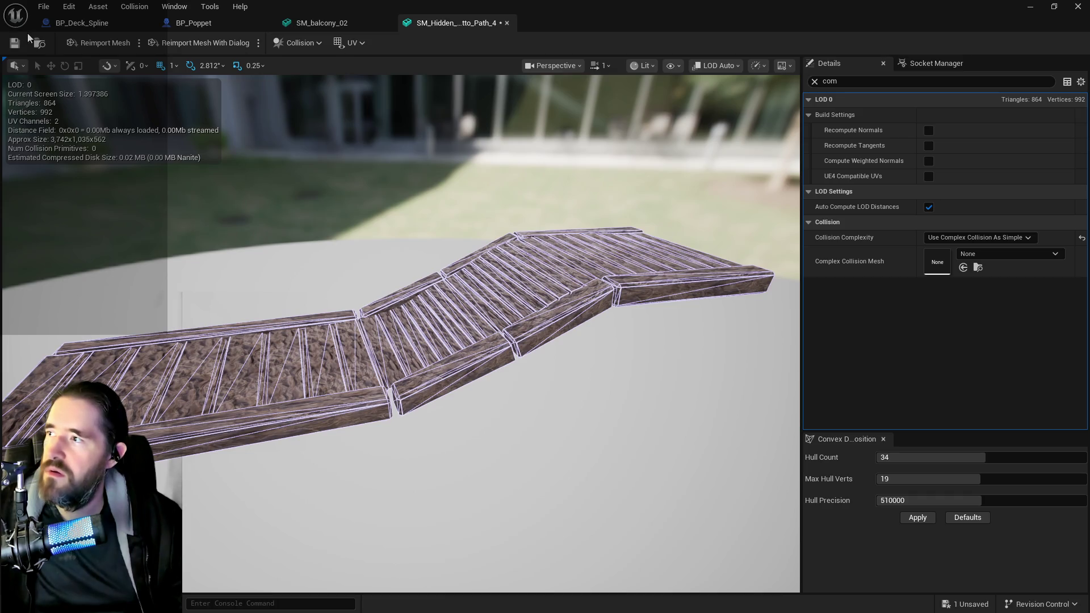
{"action": "key", "text": "alt+Tab"}
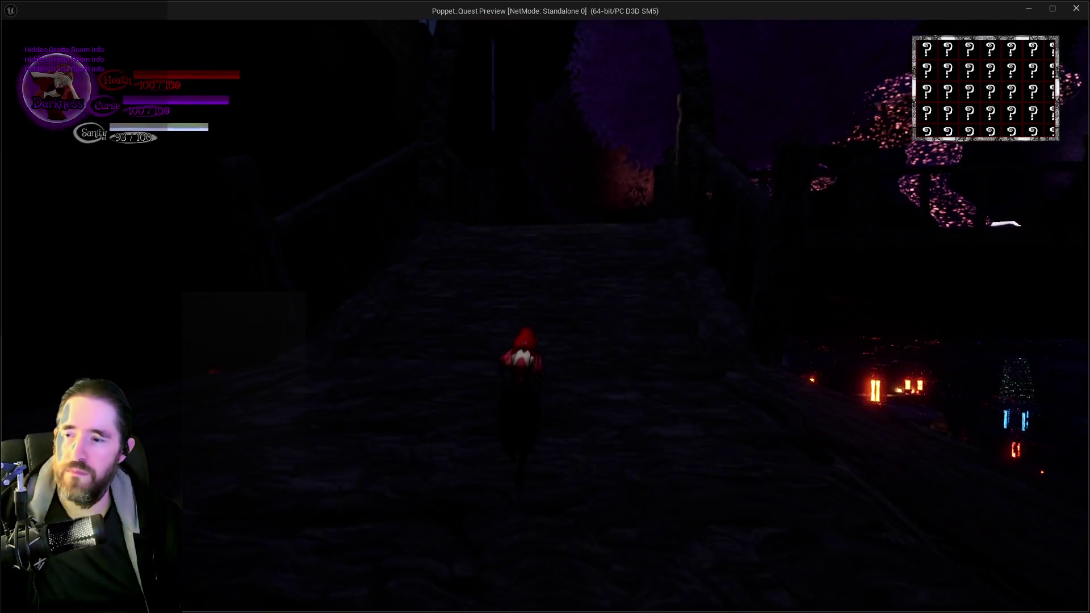
Run Poppet along and off the dark wooden bridge, testing its edge, then return to the editor.
{"action": "key", "text": "w"}
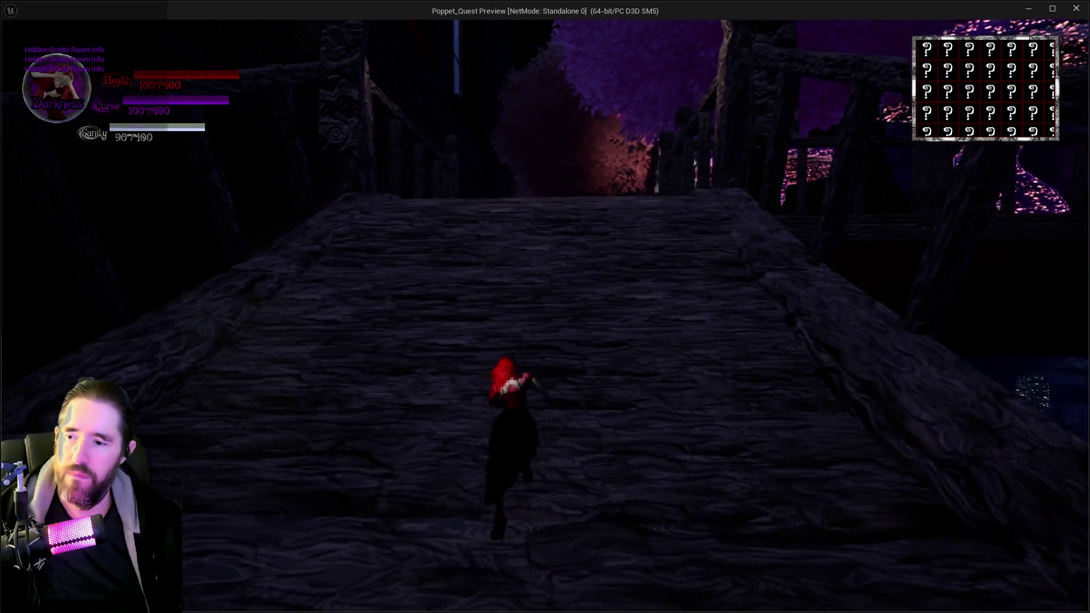
{"action": "key", "text": "w"}
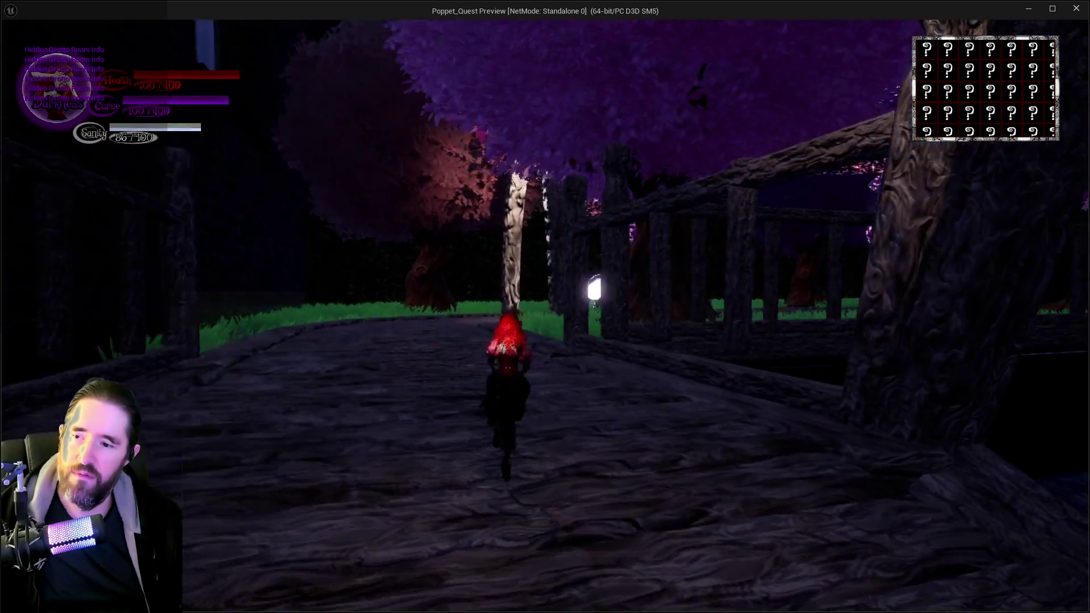
{"action": "key", "text": "w"}
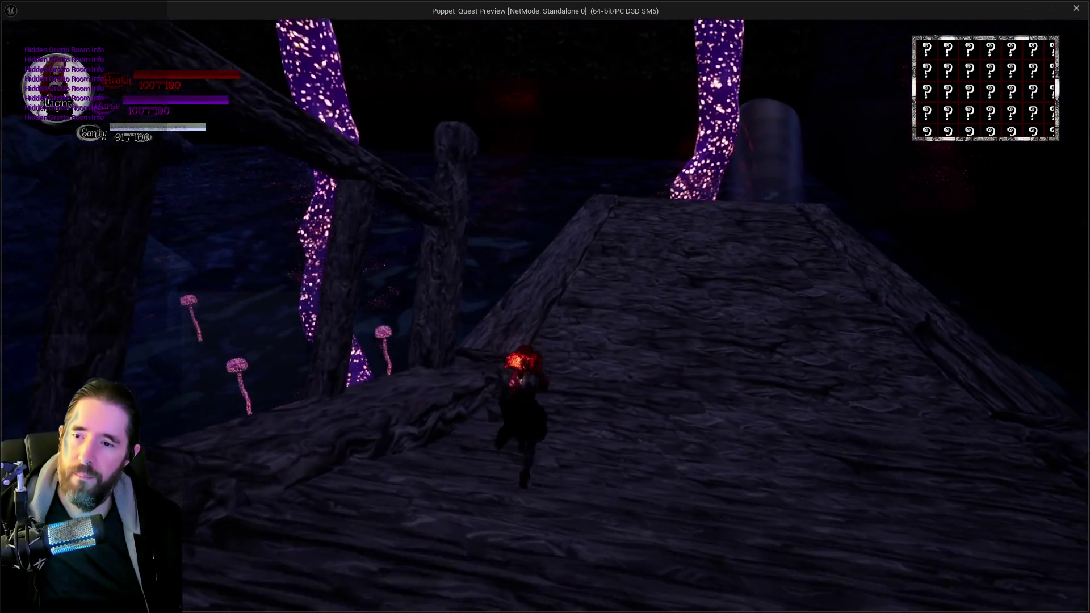
{"action": "key", "text": "w"}
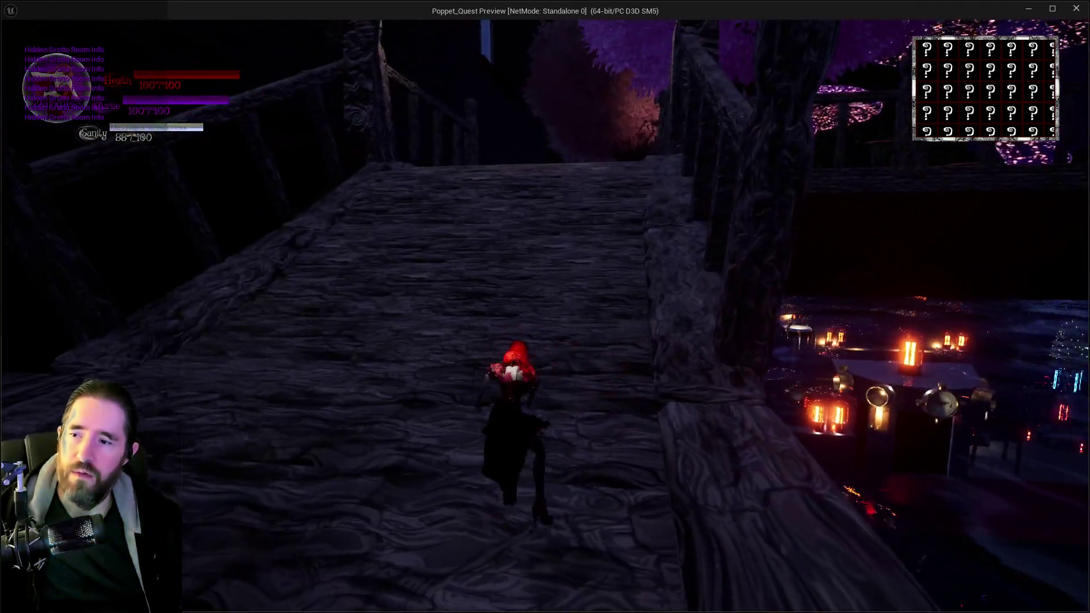
{"action": "key", "text": "alt+Tab"}
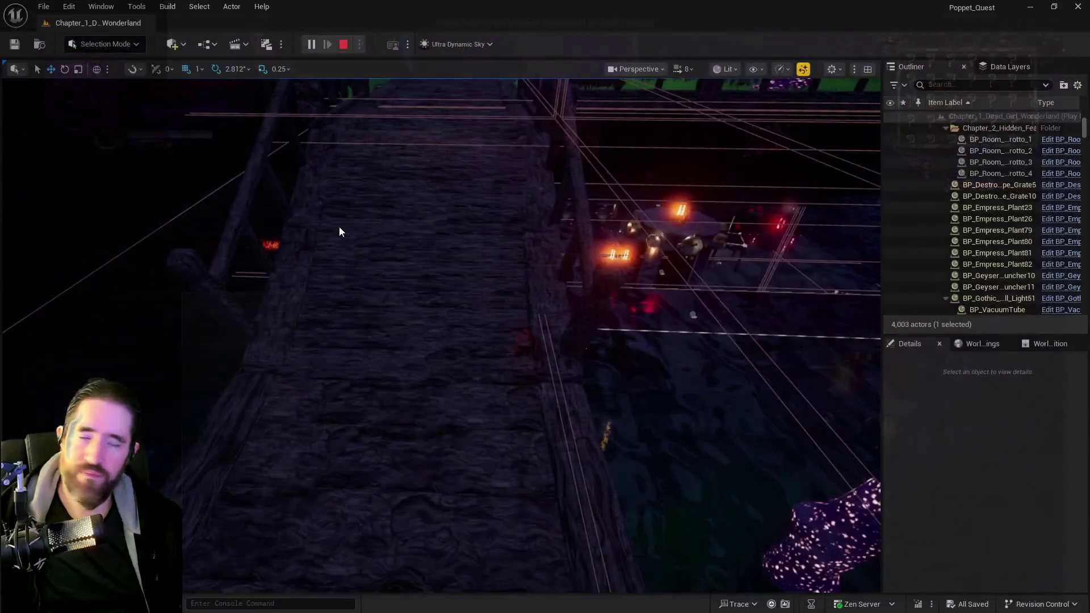
Stop play and delete the SM_Hidden_Grotto_Path_4 bridge mesh.
{"action": "key", "text": "Escape"}
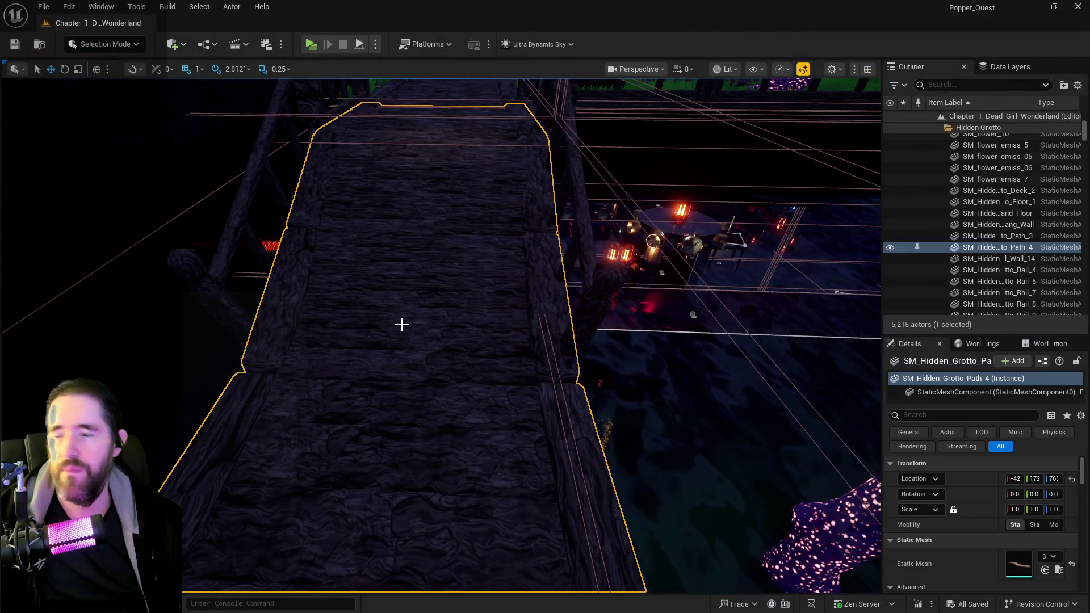
{"action": "key", "text": "Delete"}
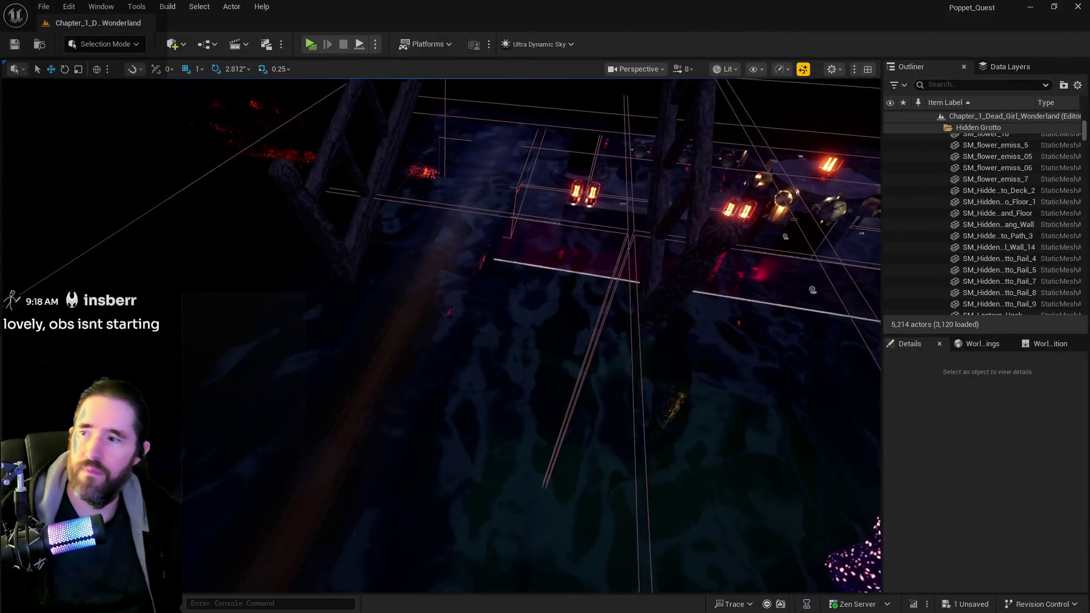
{"action": "left_click_drag", "start_coordinate": [440, 334], "coordinate": [488, 295]}
Set Ultra_Dynamic_Sky's Time Of Day to 960 for daylight and save the level.
{"action": "left_click", "coordinate": [947, 85]}
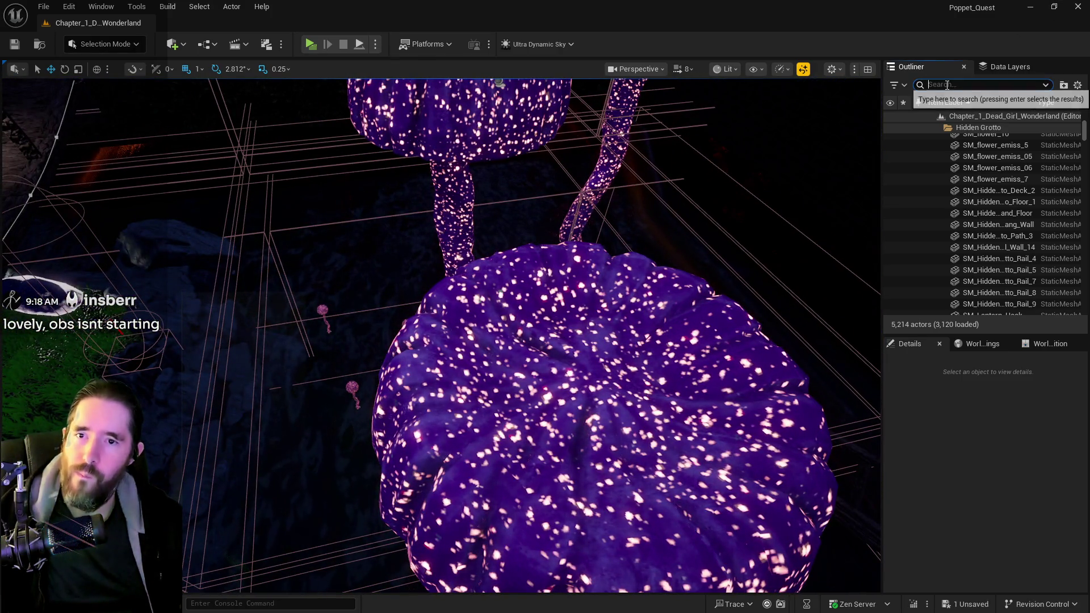
{"action": "type", "text": "ultra"}
{"action": "left_click", "coordinate": [973, 150]}
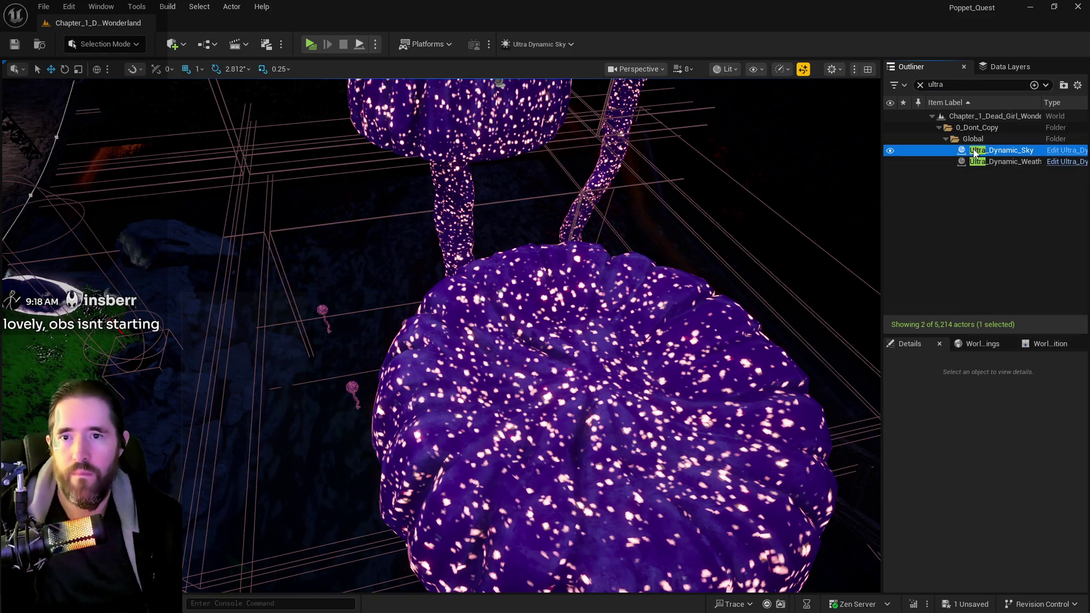
{"action": "left_click_drag", "start_coordinate": [1022, 572], "coordinate": [988, 571]}
{"action": "left_click_drag", "start_coordinate": [568, 348], "coordinate": [624, 349]}
{"action": "key", "text": "ctrl+s"}
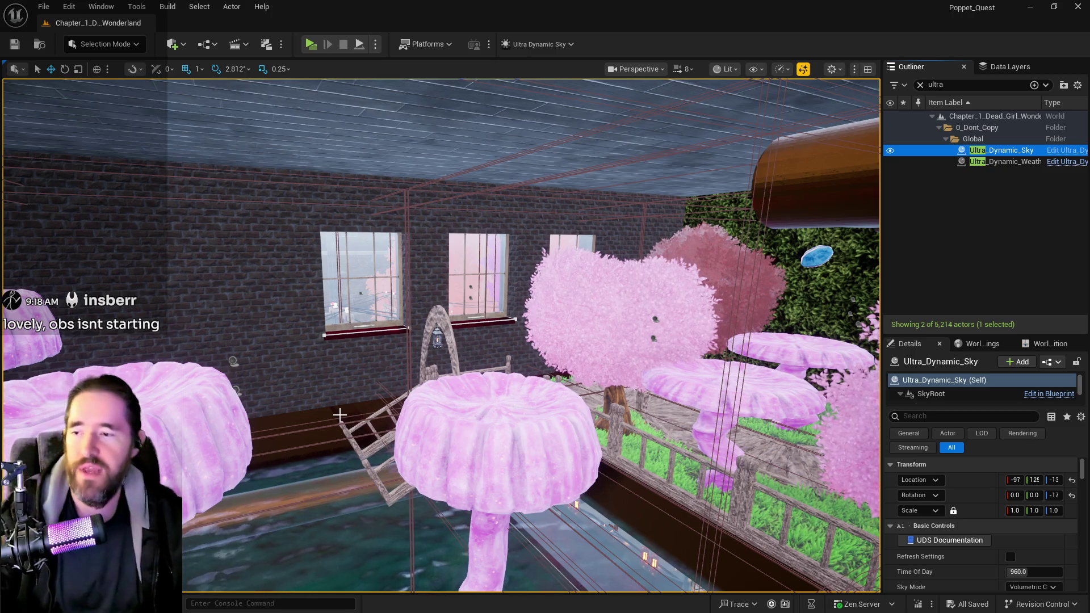
{"action": "mouse_move", "coordinate": [340, 415]}
{"action": "left_mouse_down"}
{"action": "mouse_move", "coordinate": [359, 458]}
{"action": "mouse_move", "coordinate": [857, 311]}
{"action": "left_mouse_up"}
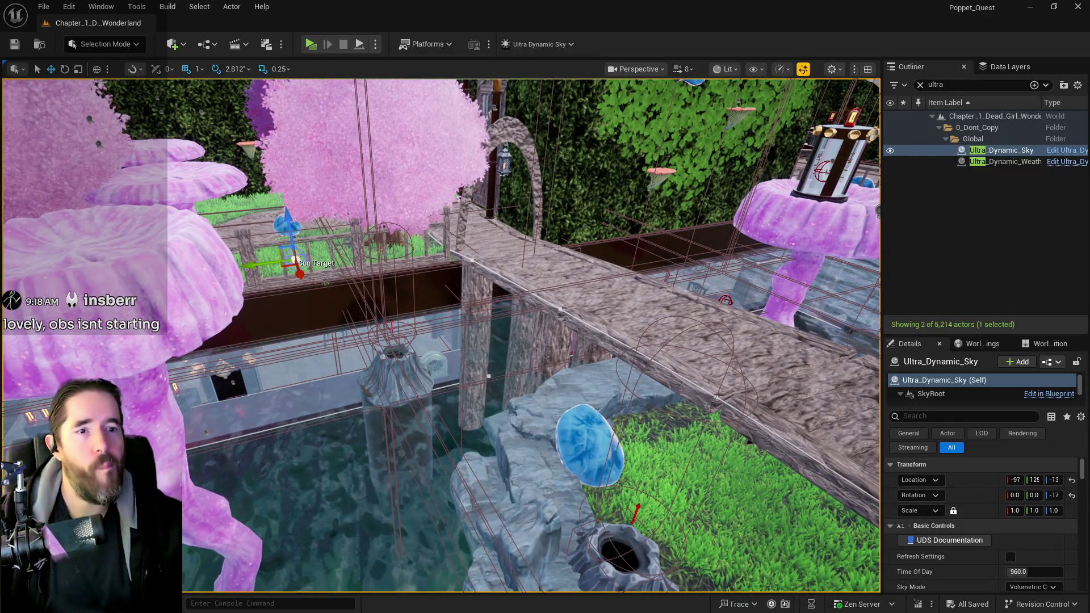
Select the bridge deck spline BP_Deck_Spline3.
{"action": "left_click", "coordinate": [531, 264]}
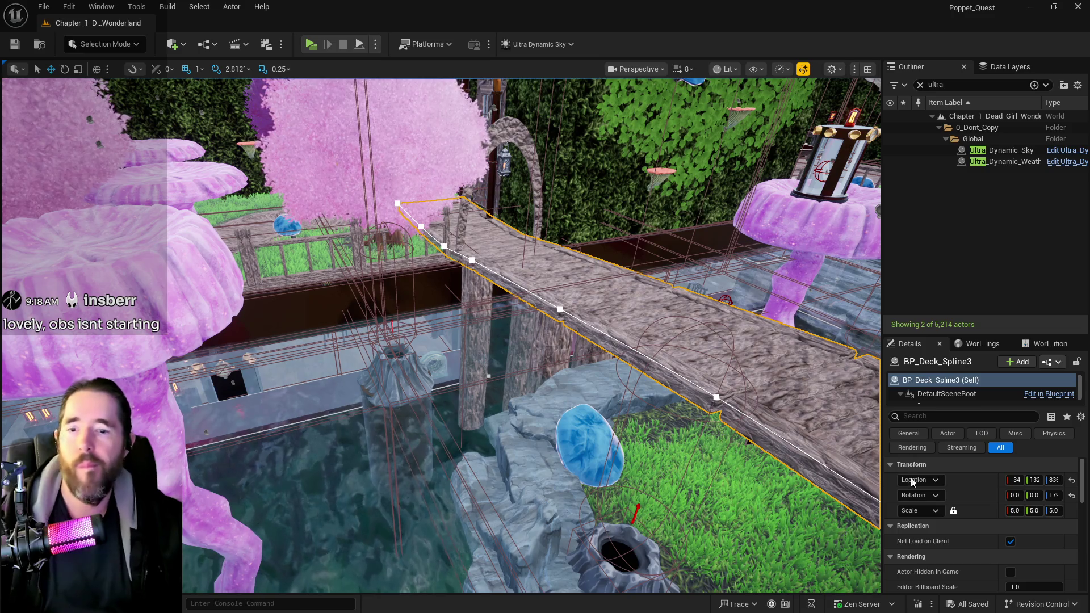
{"action": "left_click", "coordinate": [920, 84]}
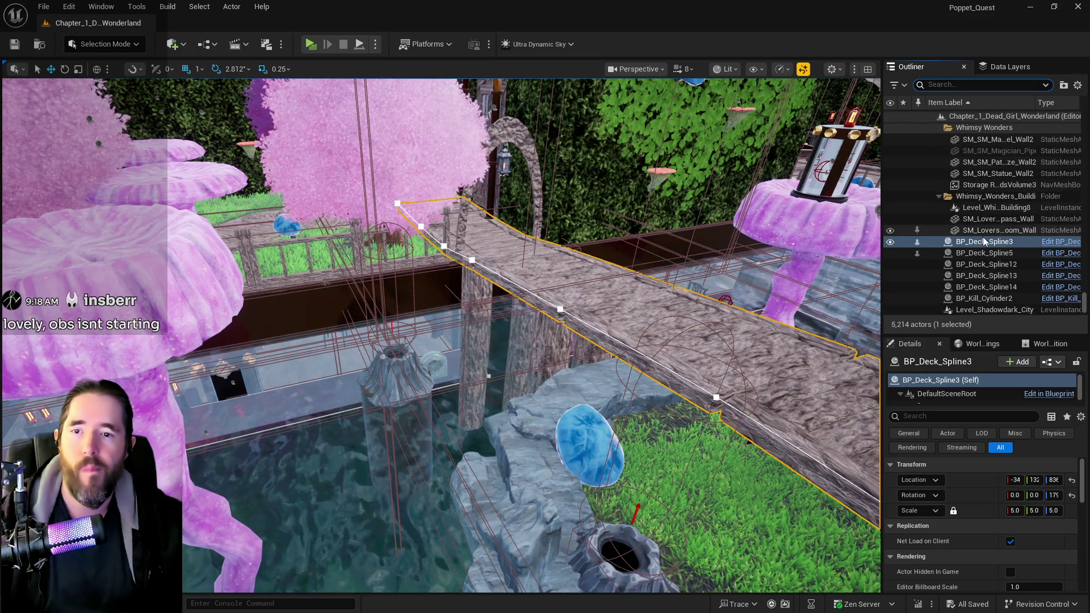
{"action": "right_click", "coordinate": [991, 242]}
{"action": "left_click", "coordinate": [891, 221]}
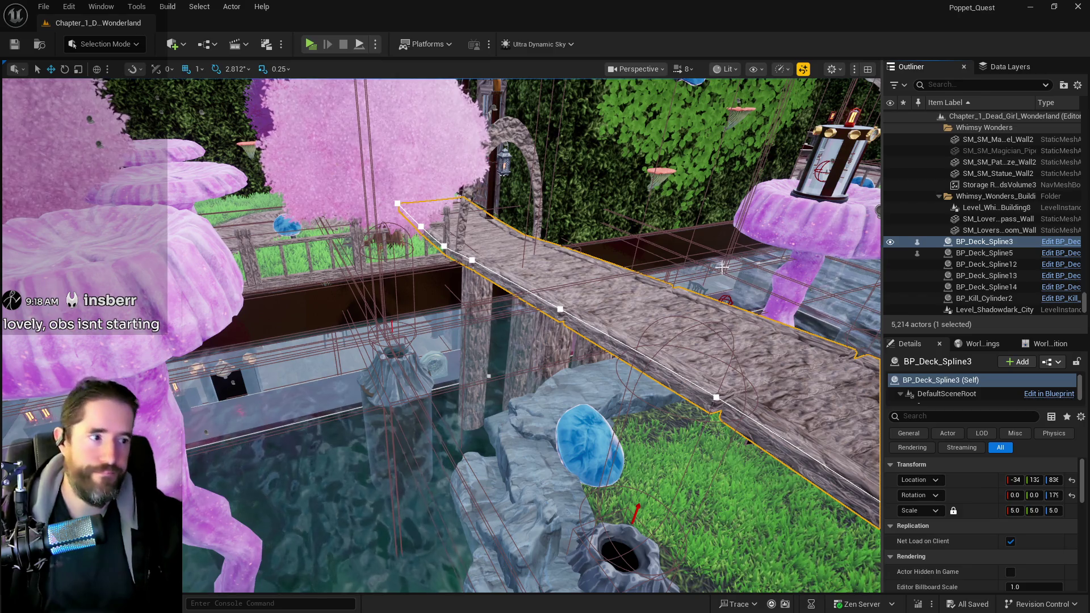
{"action": "mouse_move", "coordinate": [548, 350]}
{"action": "left_mouse_down"}
{"action": "mouse_move", "coordinate": [591, 335]}
{"action": "mouse_move", "coordinate": [625, 346]}
{"action": "mouse_move", "coordinate": [636, 369]}
{"action": "left_mouse_up"}
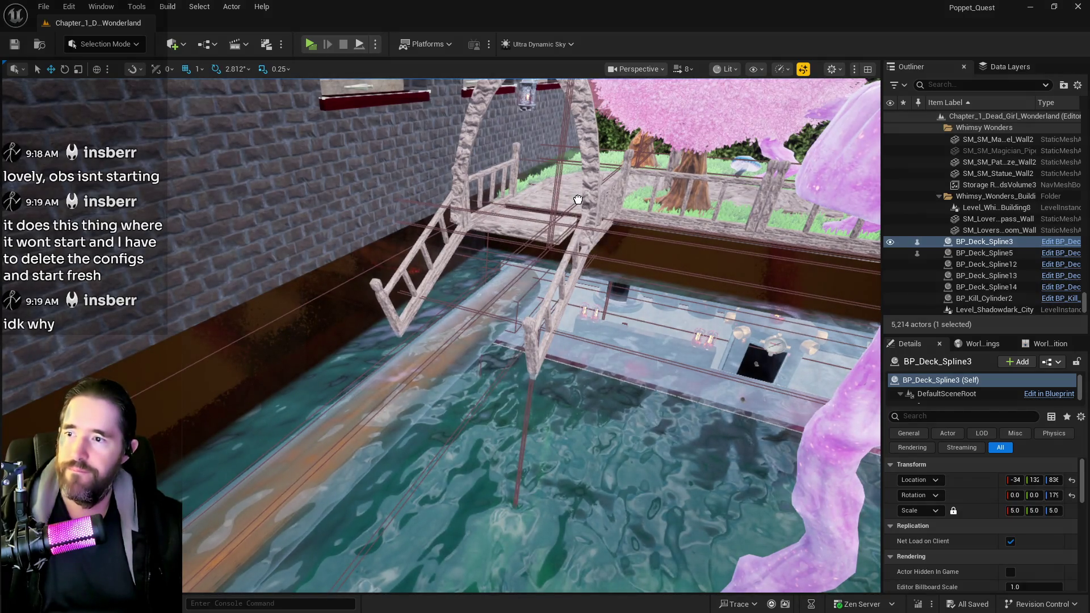
Duplicate it as BP_Deck_Spline6, shift it along X, and lower Z from 792 to 766.
{"action": "key", "text": "ctrl+d"}
{"action": "mouse_move", "coordinate": [588, 198]}
{"action": "left_mouse_down"}
{"action": "mouse_move", "coordinate": [480, 331]}
{"action": "mouse_move", "coordinate": [561, 376]}
{"action": "left_mouse_up"}
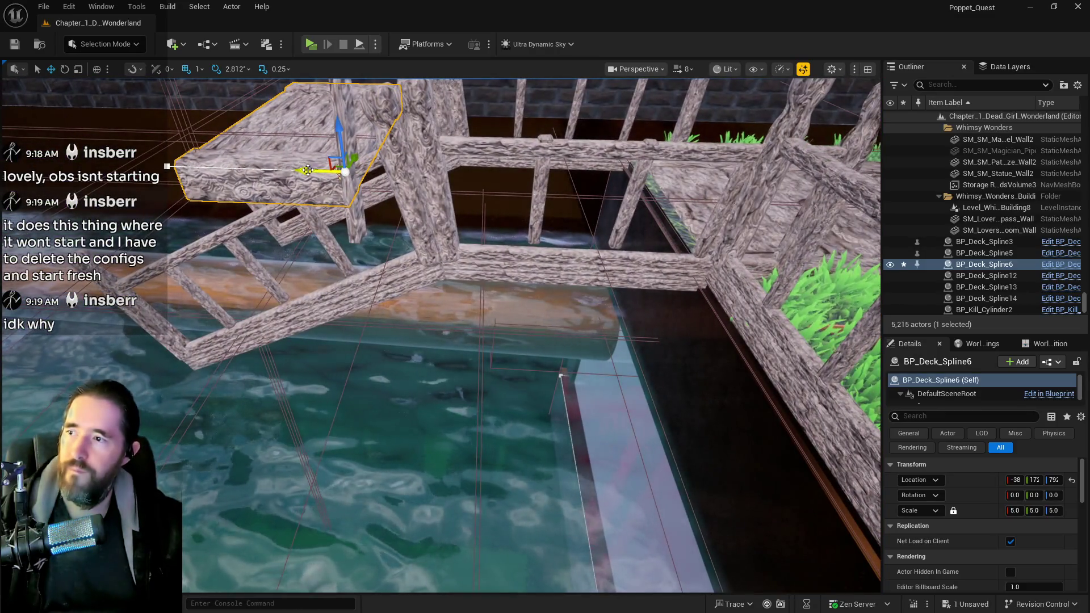
{"action": "mouse_move", "coordinate": [307, 170]}
{"action": "left_mouse_down"}
{"action": "mouse_move", "coordinate": [585, 174]}
{"action": "mouse_move", "coordinate": [742, 199]}
{"action": "left_mouse_up"}
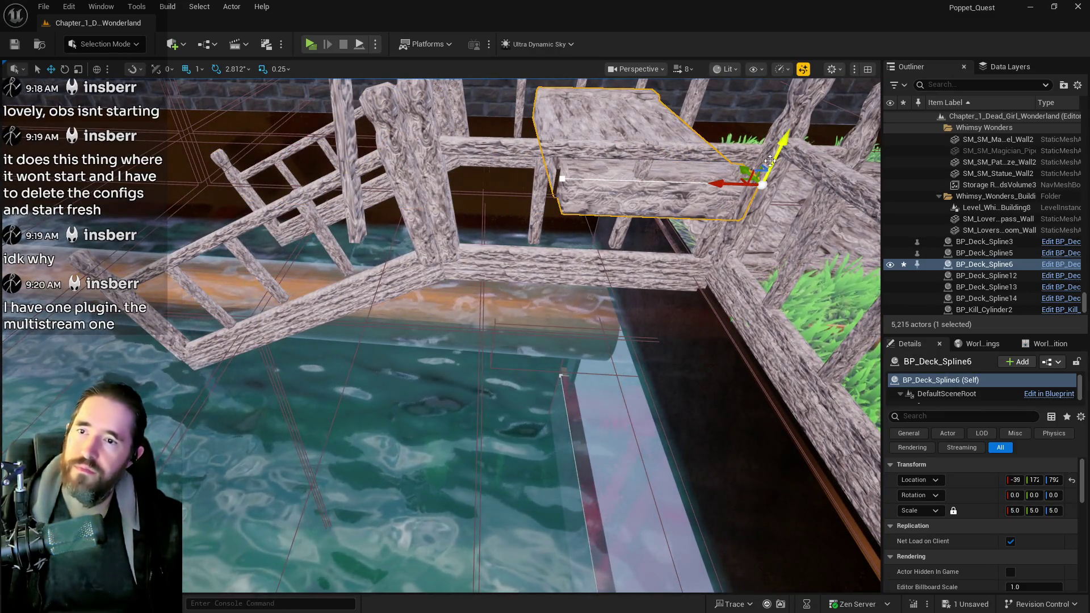
{"action": "left_click_drag", "start_coordinate": [770, 161], "coordinate": [736, 248]}
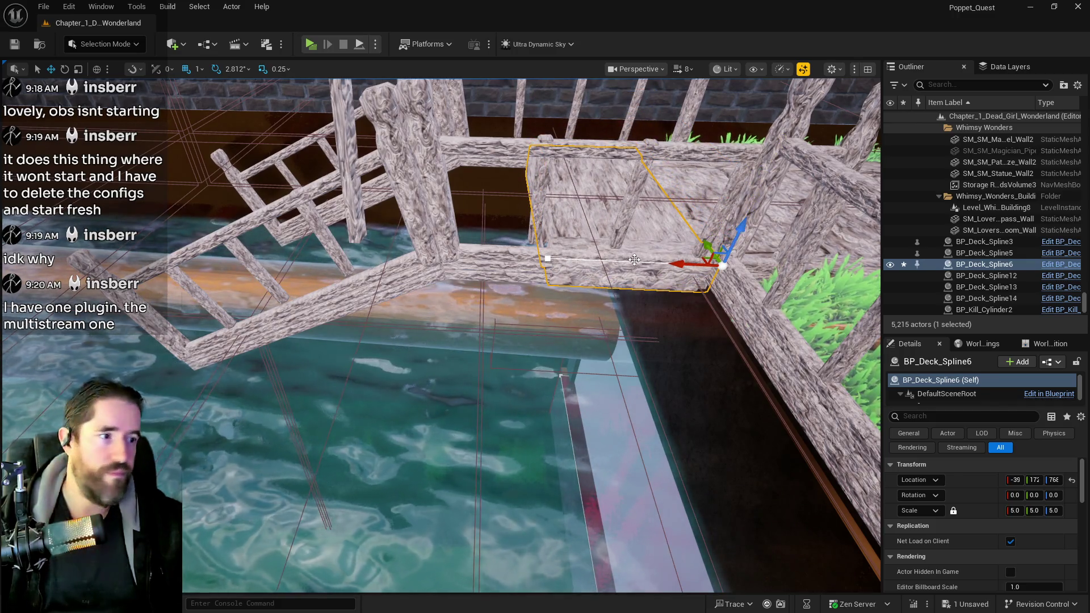
{"action": "mouse_move", "coordinate": [634, 260]}
{"action": "left_mouse_down"}
{"action": "mouse_move", "coordinate": [585, 205]}
{"action": "mouse_move", "coordinate": [542, 186]}
{"action": "mouse_move", "coordinate": [542, 332]}
{"action": "left_mouse_up"}
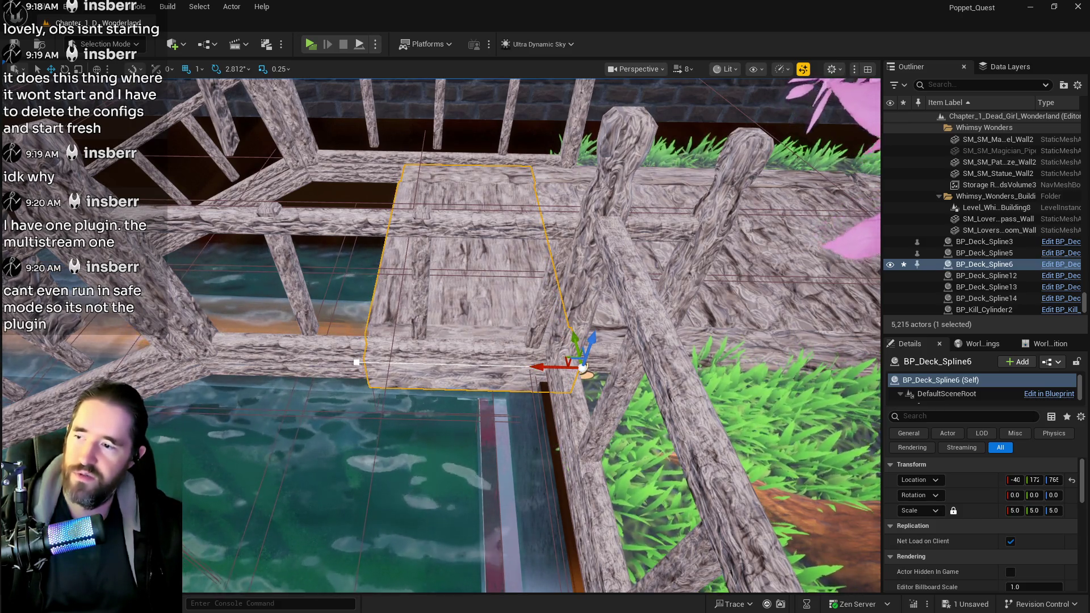
{"action": "left_click_drag", "start_coordinate": [613, 339], "coordinate": [509, 317]}
Add a spline point to BP_Deck_Spline6 and drag it left to extend the deck.
{"action": "left_click", "coordinate": [636, 332]}
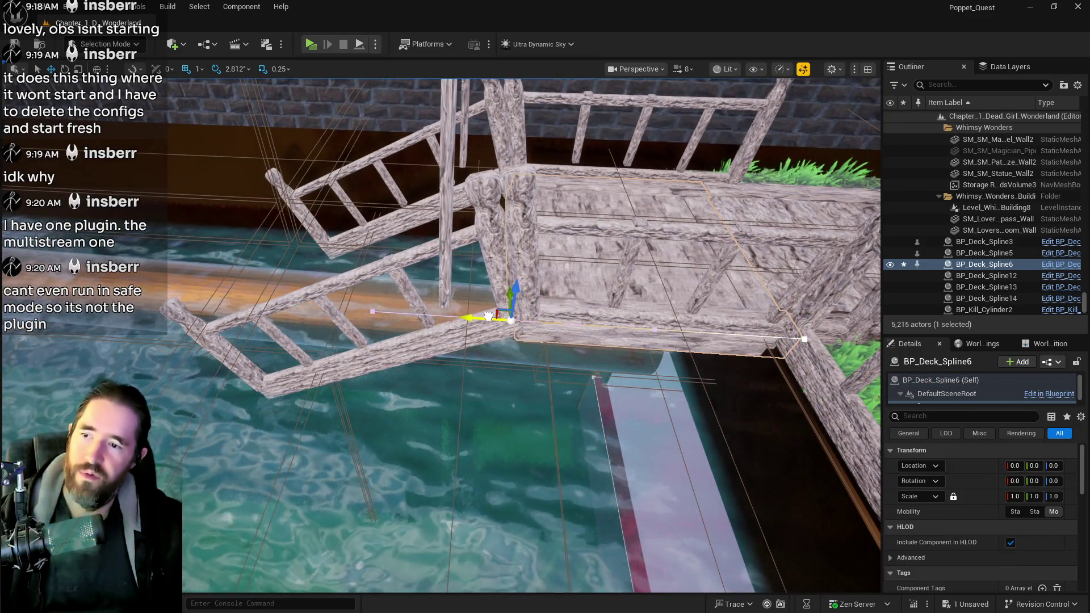
{"action": "right_click", "coordinate": [524, 321]}
{"action": "left_click", "coordinate": [545, 345]}
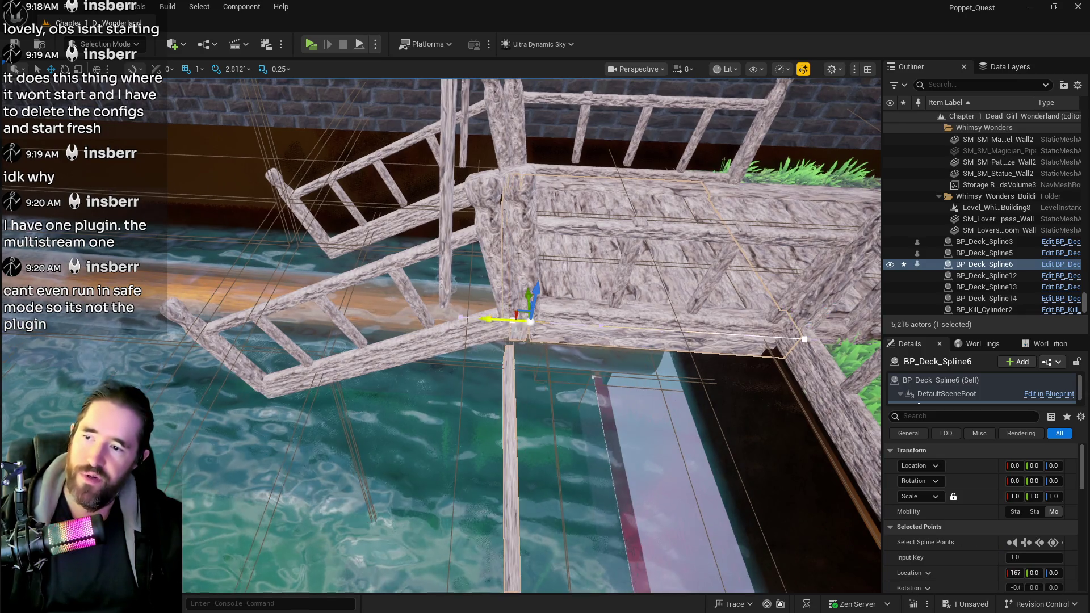
{"action": "mouse_move", "coordinate": [499, 317]}
{"action": "left_mouse_down"}
{"action": "mouse_move", "coordinate": [245, 318]}
{"action": "mouse_move", "coordinate": [163, 280]}
{"action": "mouse_move", "coordinate": [181, 262]}
{"action": "mouse_move", "coordinate": [205, 265]}
{"action": "mouse_move", "coordinate": [216, 352]}
{"action": "left_mouse_up"}
{"action": "left_click_drag", "start_coordinate": [533, 387], "coordinate": [534, 387]}
{"action": "left_click_drag", "start_coordinate": [613, 319], "coordinate": [613, 320]}
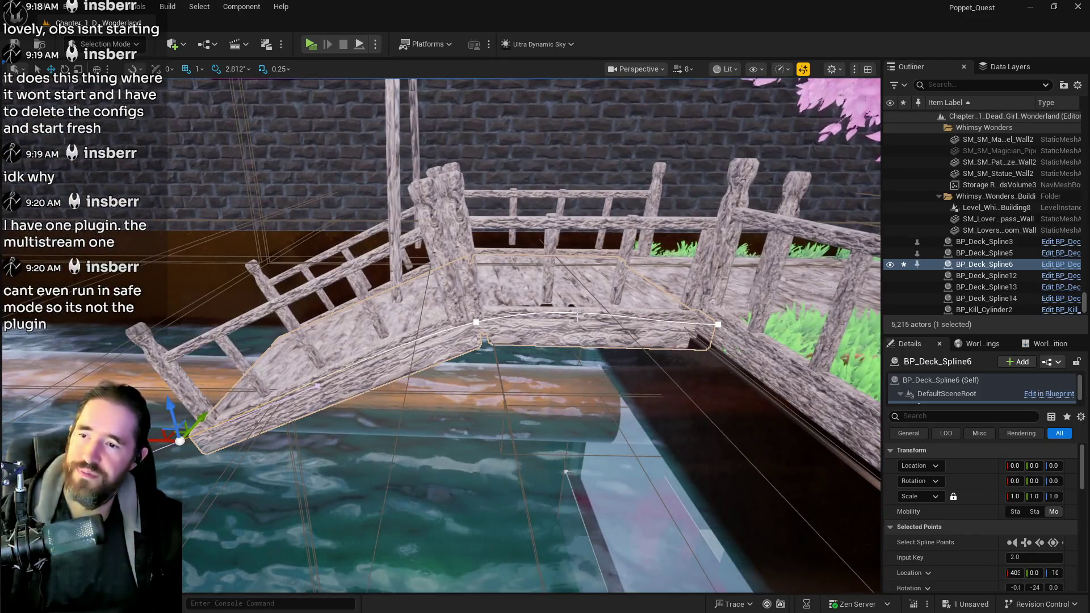
Add another spline point, lower it slightly, and pull a further point left to form the step.
{"action": "right_click", "coordinate": [582, 316]}
{"action": "left_click", "coordinate": [610, 339]}
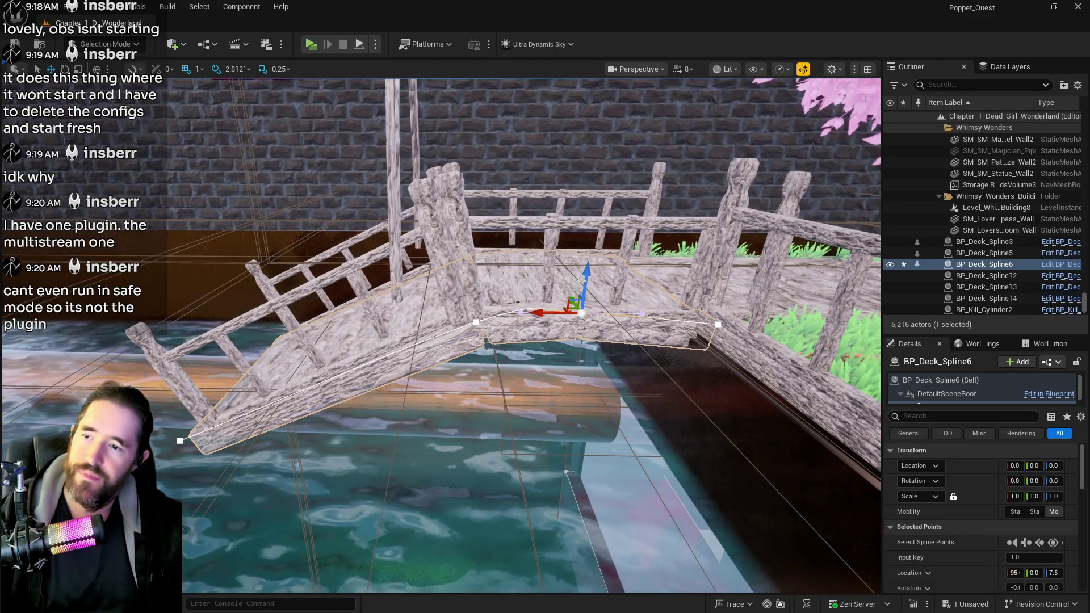
{"action": "left_click_drag", "start_coordinate": [585, 284], "coordinate": [585, 293]}
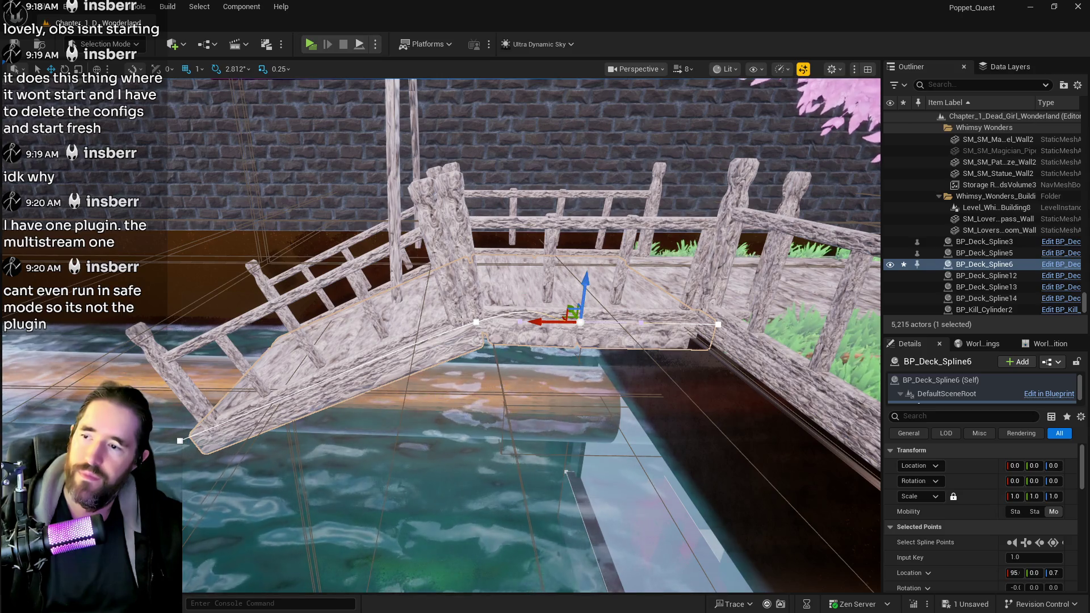
{"action": "mouse_move", "coordinate": [478, 324]}
{"action": "left_mouse_down"}
{"action": "mouse_move", "coordinate": [393, 329]}
{"action": "mouse_move", "coordinate": [410, 301]}
{"action": "mouse_move", "coordinate": [409, 310]}
{"action": "left_mouse_up"}
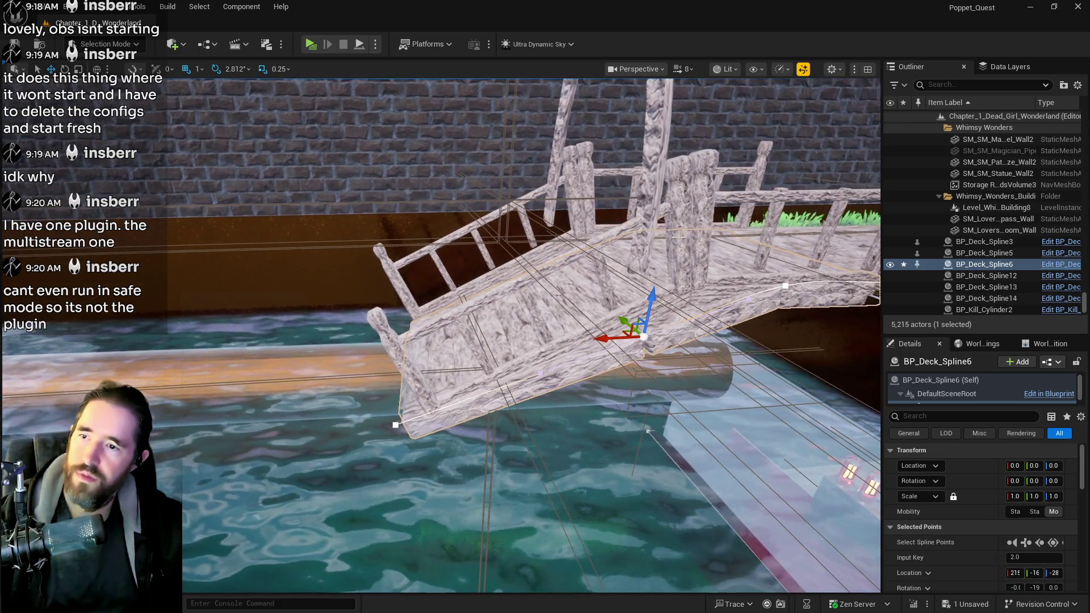
{"action": "left_click", "coordinate": [607, 244]}
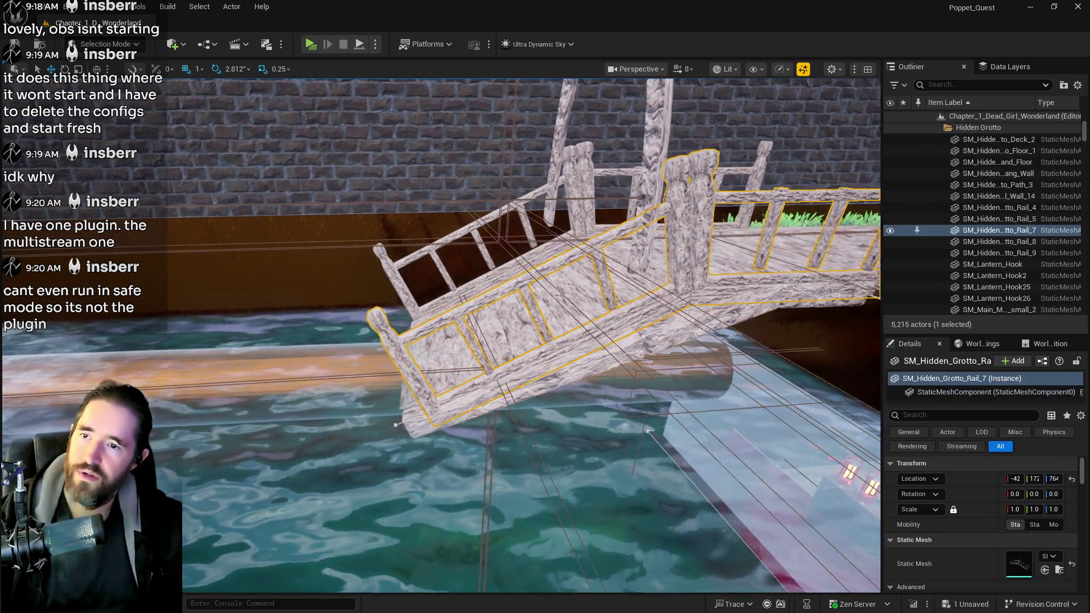
Delete both bridge rails, SM_Hidden_Grotto_Rail_7 and SM_Hidden_Grotto_Rail_8.
{"action": "left_click_drag", "start_coordinate": [652, 245], "coordinate": [680, 237]}
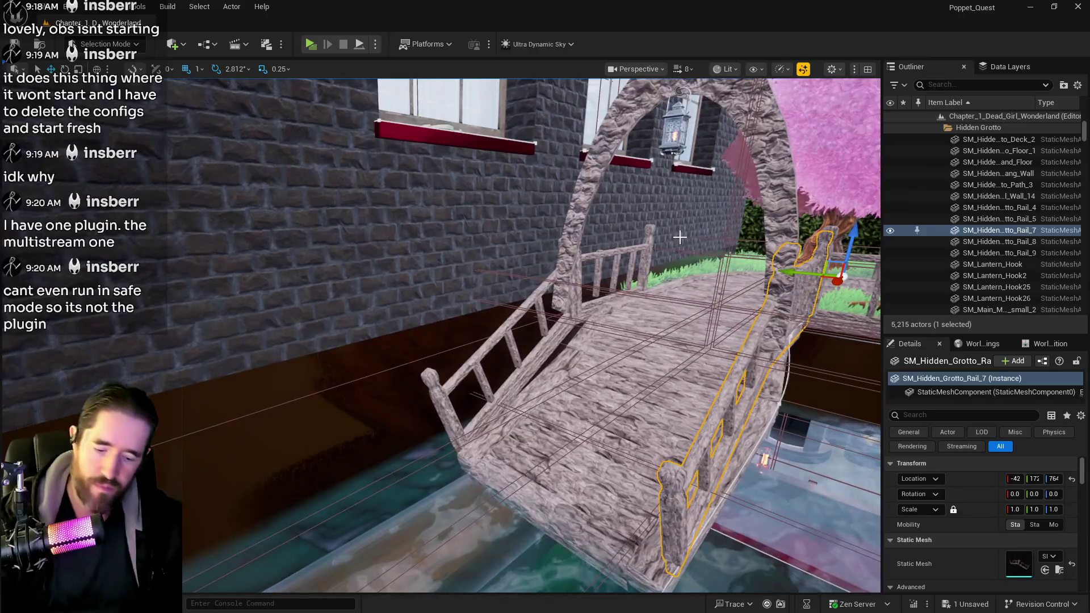
{"action": "key", "text": "Delete"}
{"action": "left_click", "coordinate": [541, 294]}
{"action": "key", "text": "Delete"}
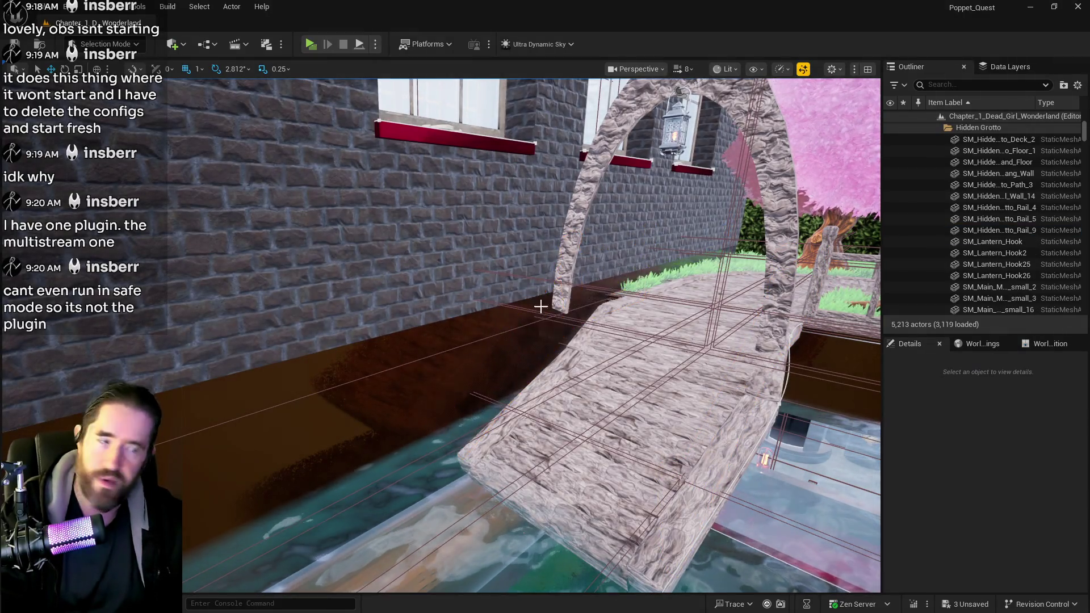
Select BP_Deck_Spline6 and launch a Standalone Game to test the deck step.
{"action": "left_click_drag", "start_coordinate": [680, 236], "coordinate": [656, 215]}
{"action": "left_click", "coordinate": [511, 284]}
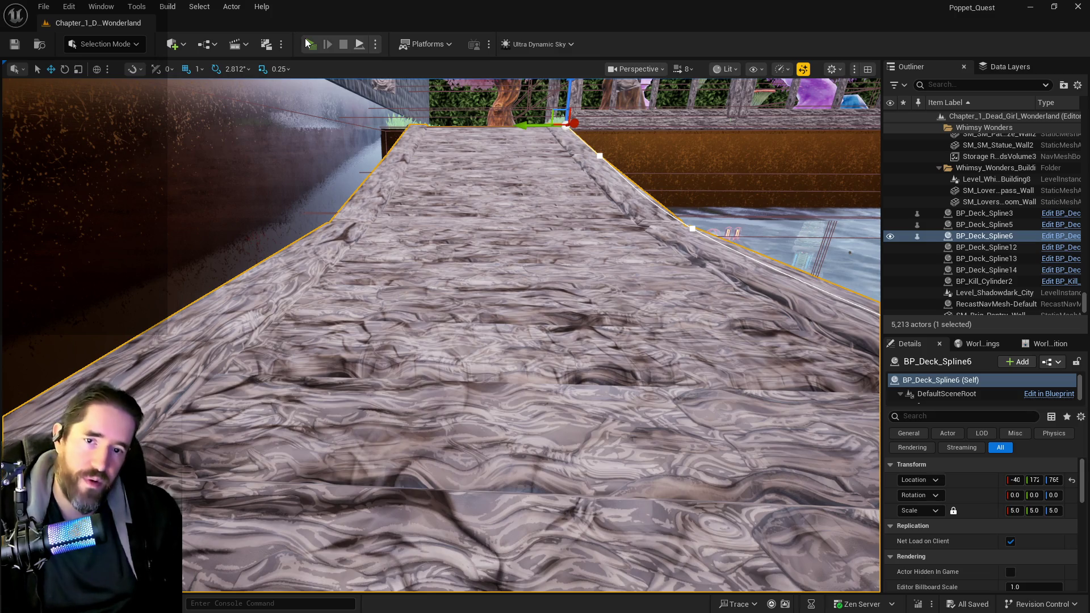
{"action": "left_click", "coordinate": [309, 43]}
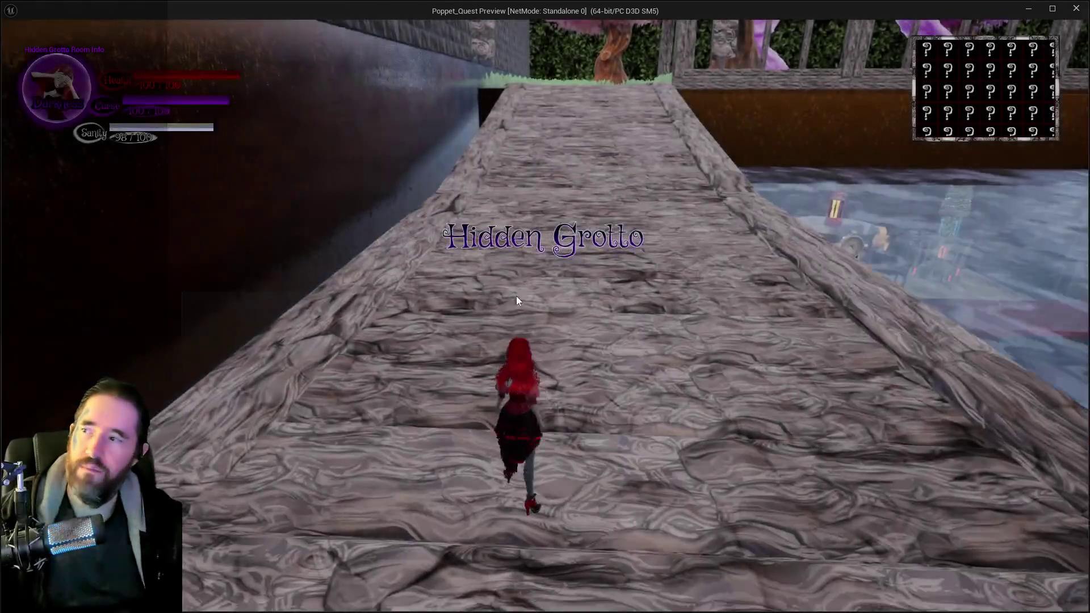
Run the character along the Hidden Grotto path and over the wooden bridge, jumping once.
{"action": "key", "text": "w"}
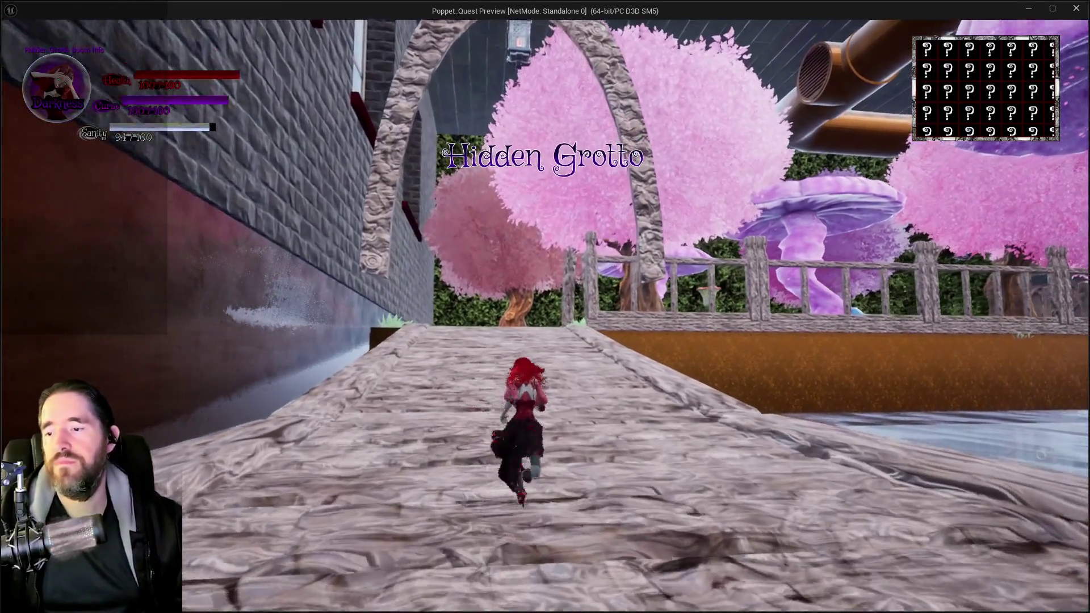
{"action": "key", "text": "w"}
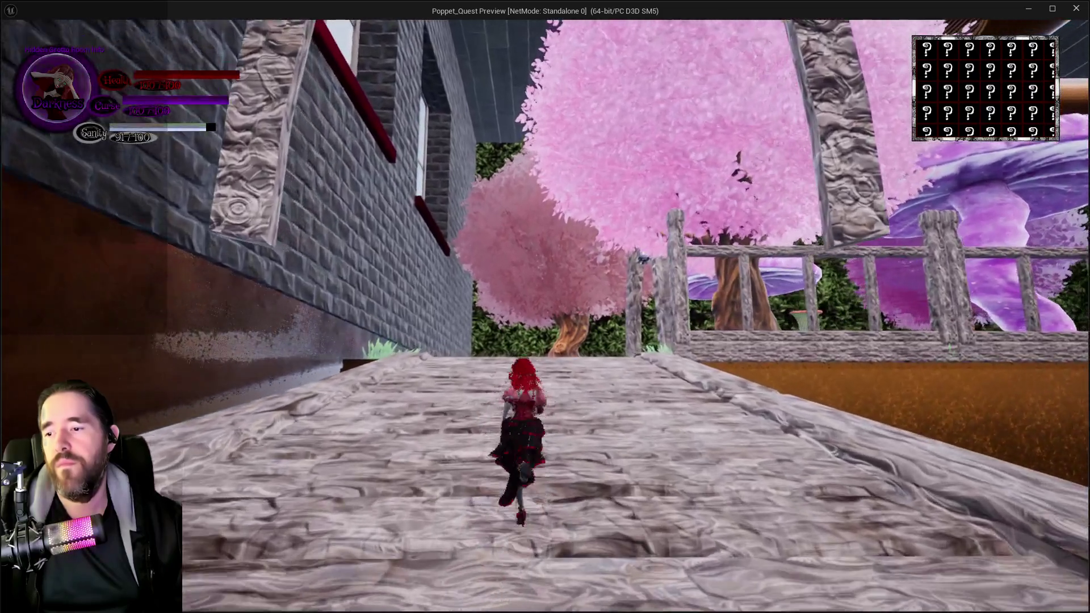
{"action": "key", "text": "w"}
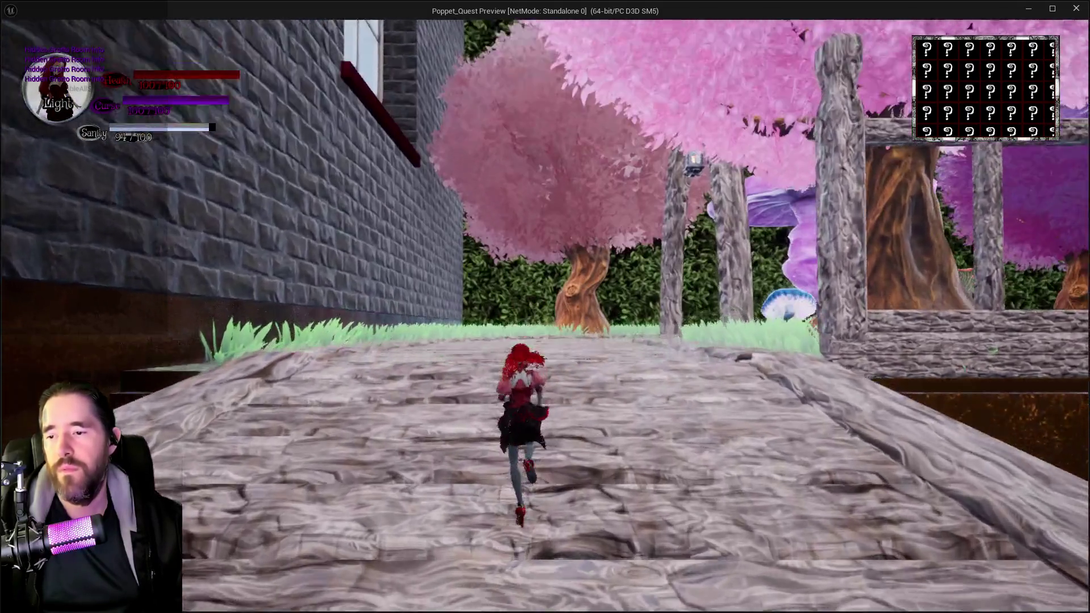
{"action": "key", "text": "w"}
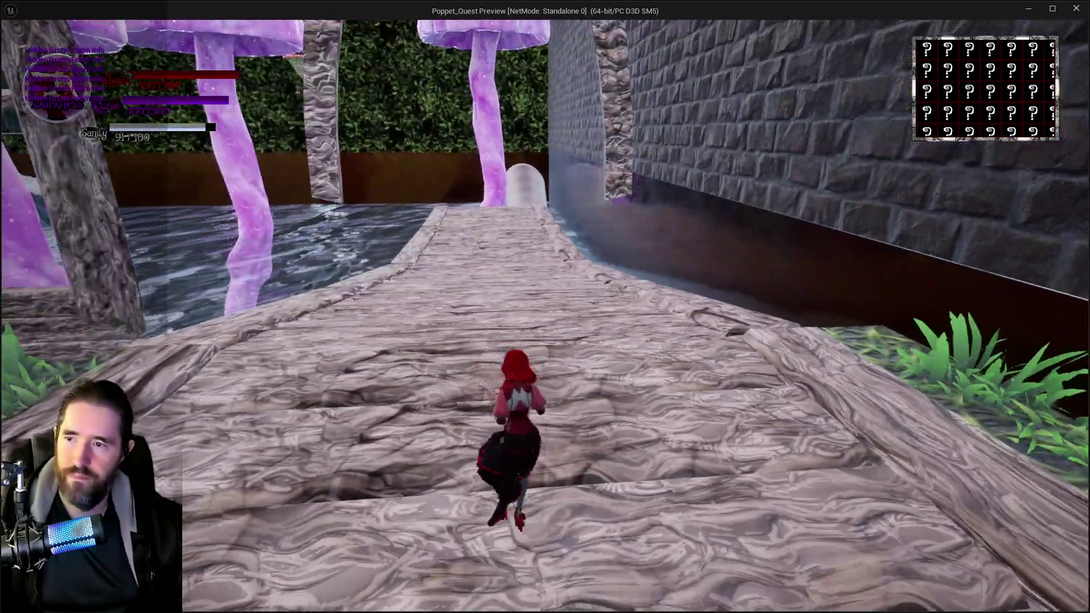
{"action": "key", "text": "w"}
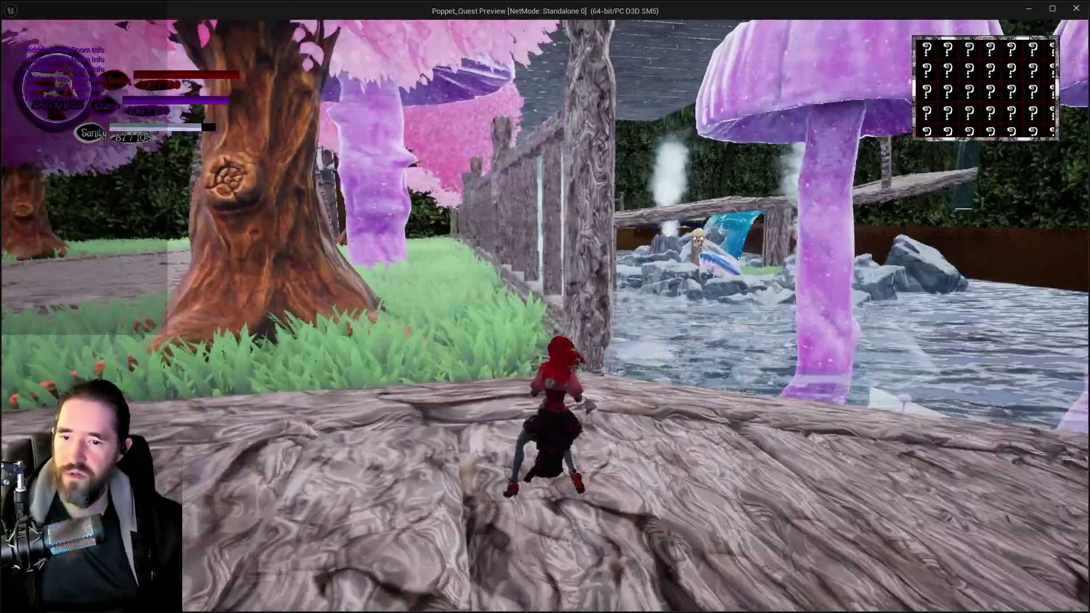
{"action": "key", "text": "w"}
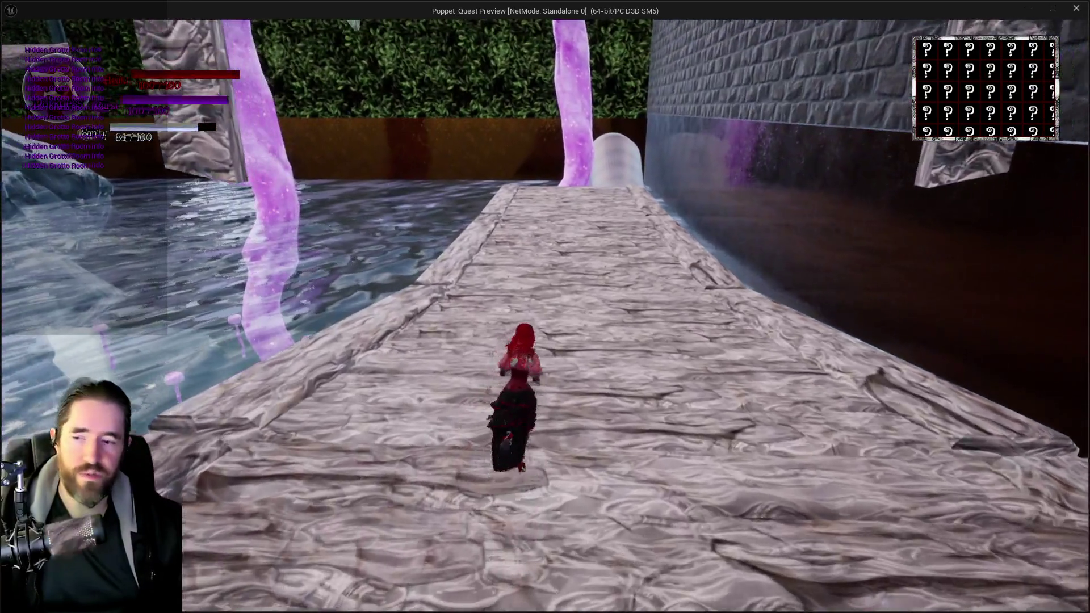
{"action": "key", "text": "space"}
{"action": "key", "text": "w"}
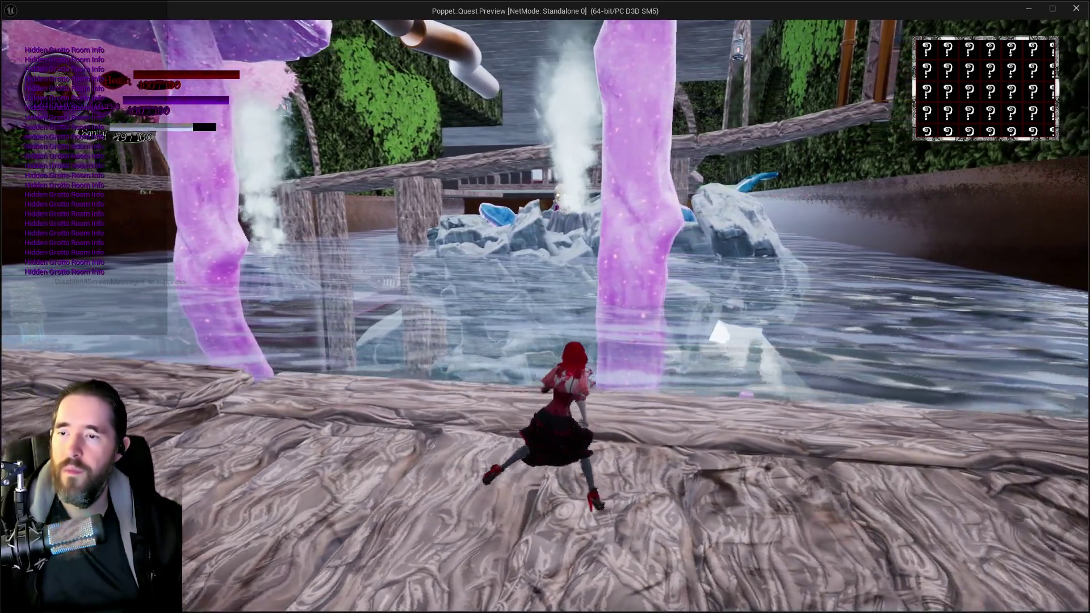
Run along the deck to the water's edge and past the mushrooms, then stop the preview.
{"action": "key", "text": "w"}
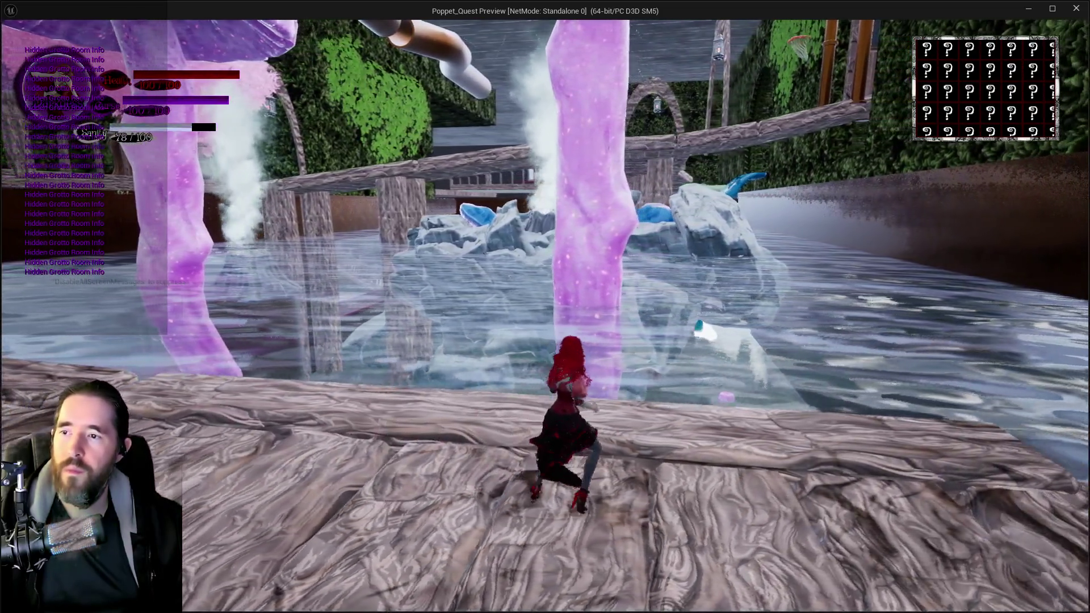
{"action": "key", "text": "w"}
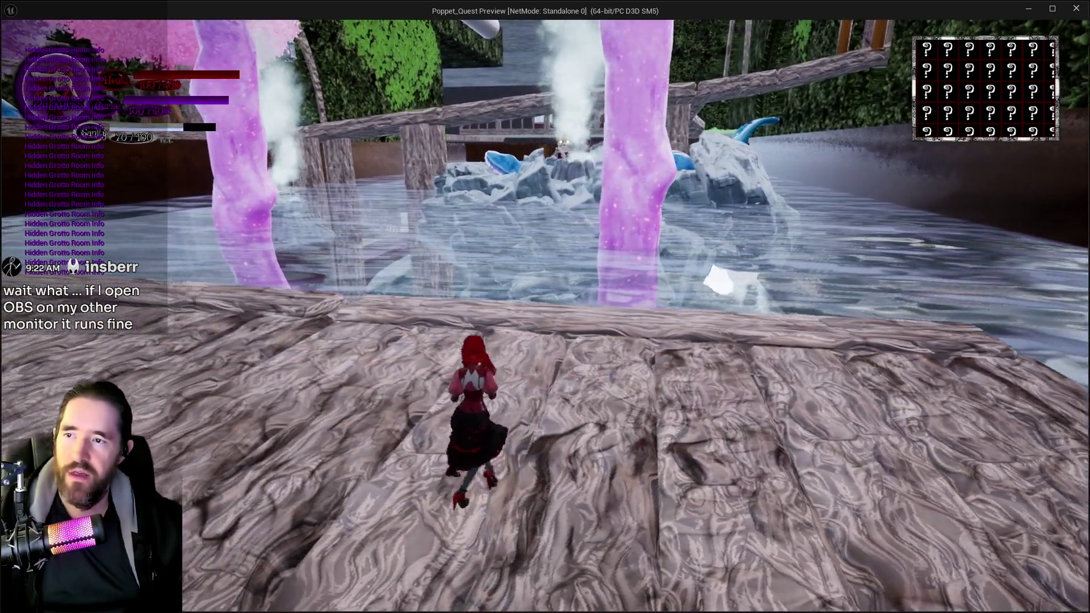
{"action": "key", "text": "w"}
{"action": "key", "text": "w"}
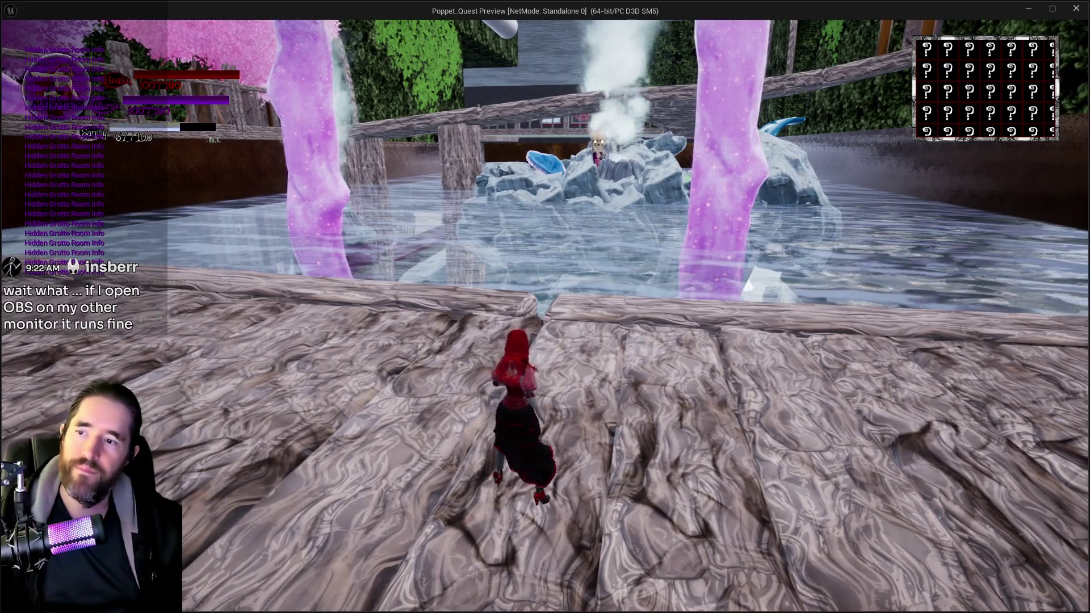
{"action": "key", "text": "w"}
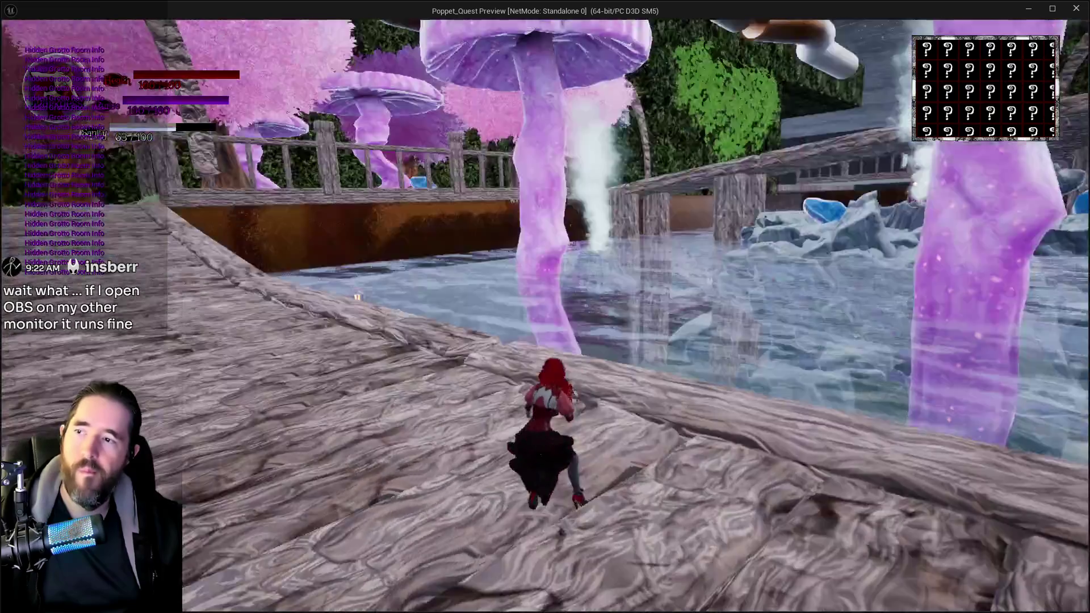
{"action": "key", "text": "w"}
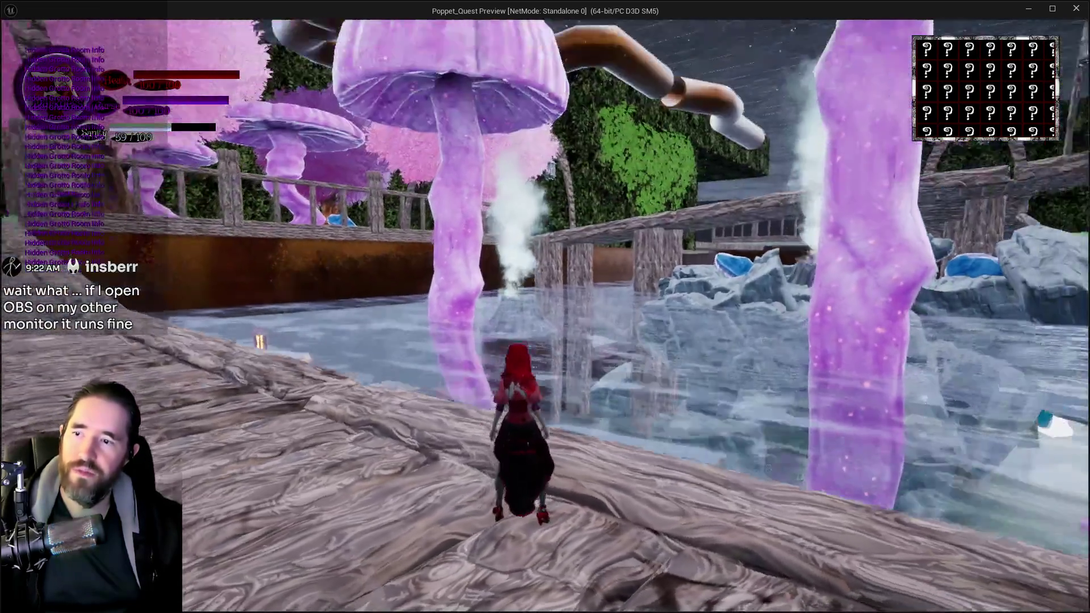
{"action": "key", "text": "w"}
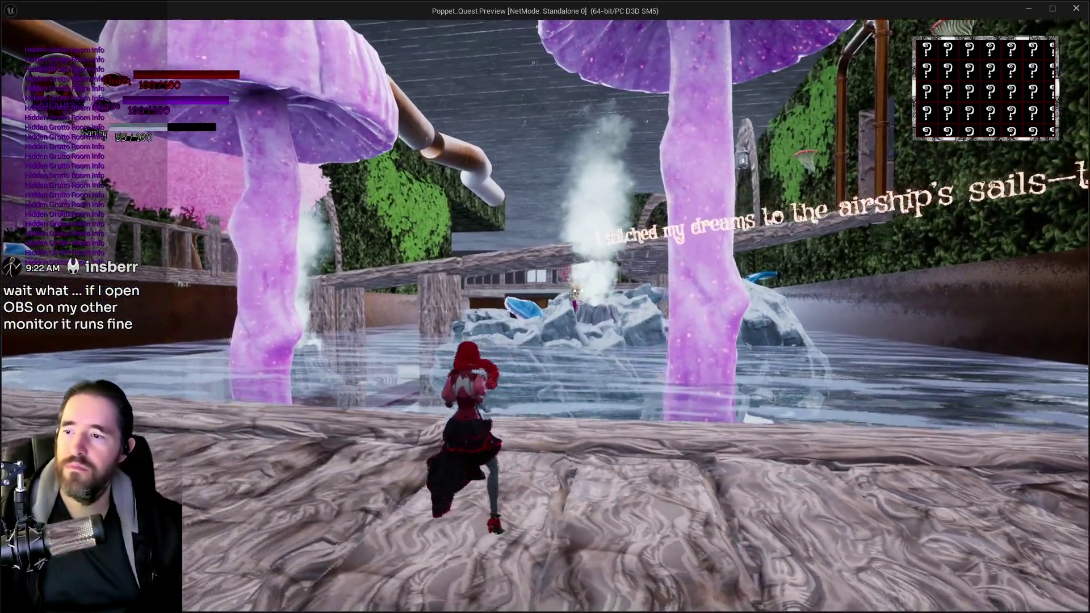
{"action": "key", "text": "w"}
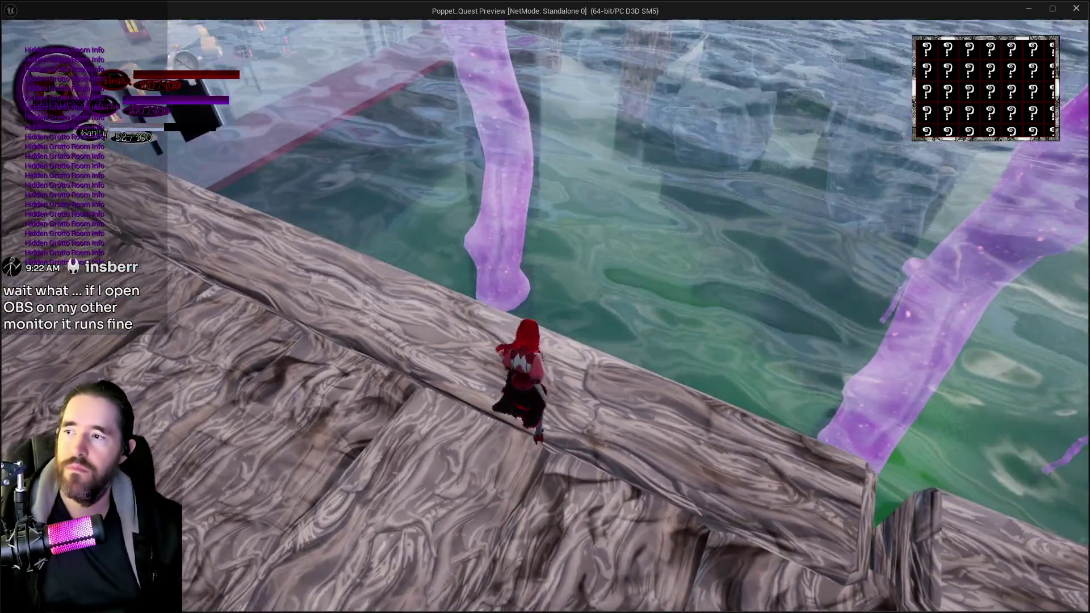
{"action": "key", "text": "s"}
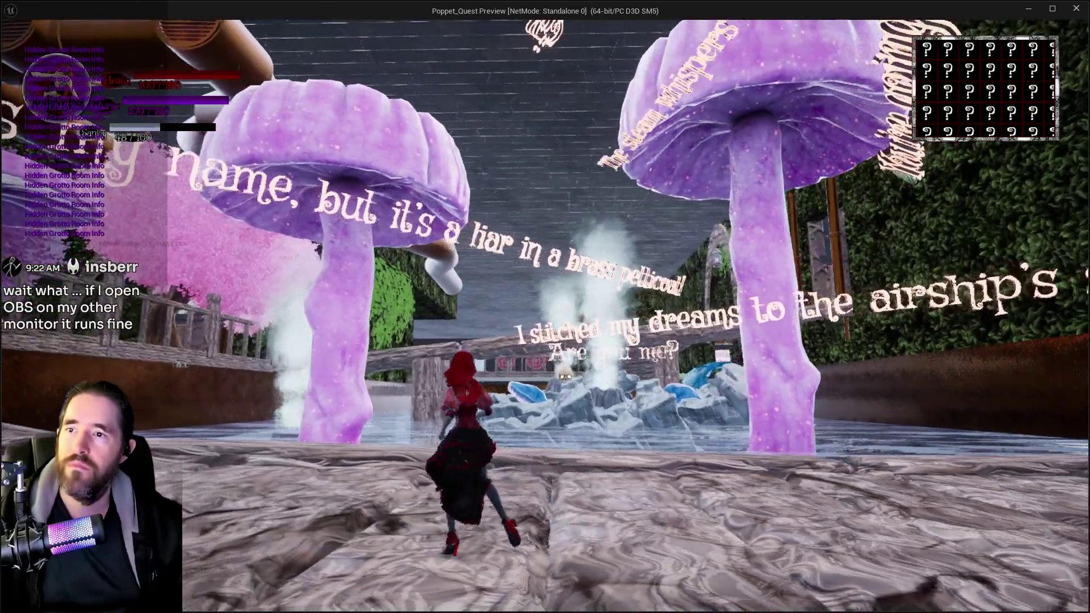
{"action": "key", "text": "w"}
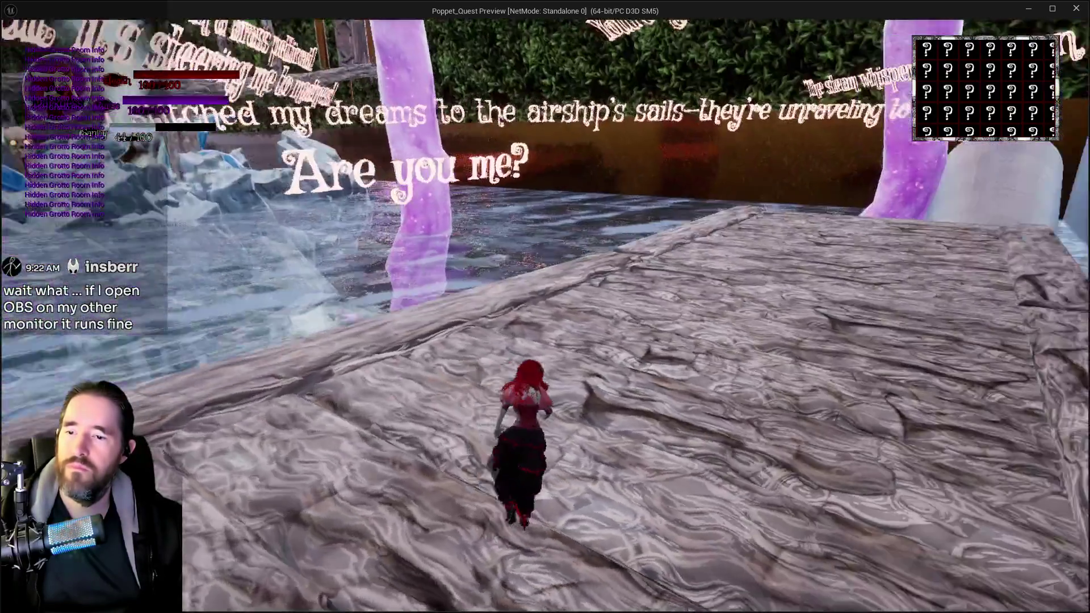
{"action": "key", "text": "w"}
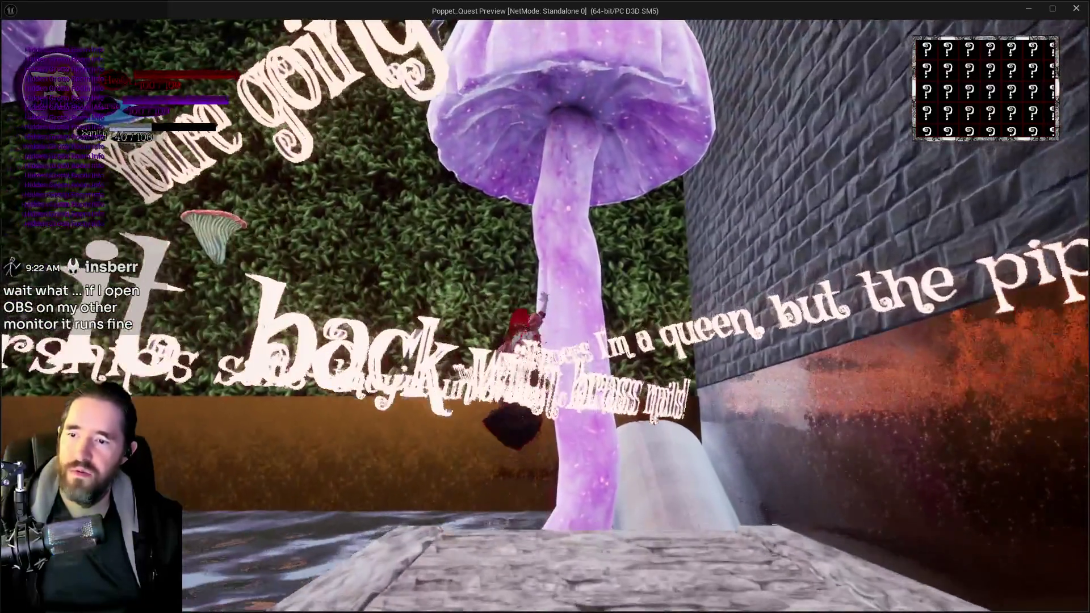
{"action": "key", "text": "Escape"}
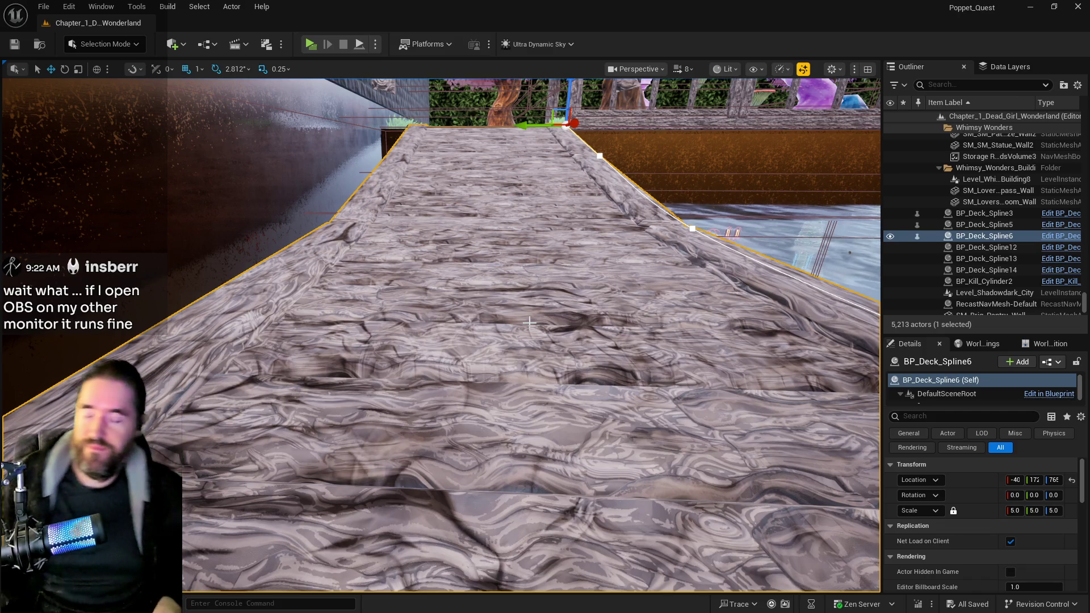
Select SM_Safari_Room_Hidden_Grotto_Wall, scroll its Details to Static Mesh and Materials, and frame it.
{"action": "mouse_move", "coordinate": [522, 344]}
{"action": "left_mouse_down"}
{"action": "mouse_move", "coordinate": [409, 340]}
{"action": "mouse_move", "coordinate": [380, 318]}
{"action": "mouse_move", "coordinate": [516, 294]}
{"action": "mouse_move", "coordinate": [511, 307]}
{"action": "mouse_move", "coordinate": [503, 289]}
{"action": "left_mouse_up"}
{"action": "left_click", "coordinate": [505, 295]}
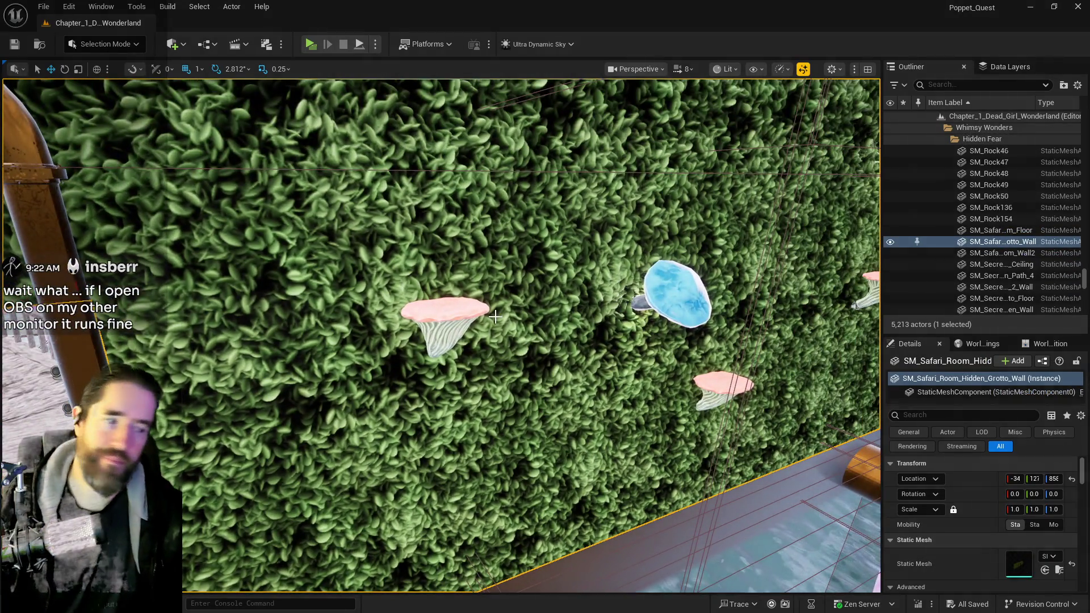
{"action": "mouse_move", "coordinate": [504, 218]}
{"action": "left_mouse_down"}
{"action": "mouse_move", "coordinate": [502, 208]}
{"action": "mouse_move", "coordinate": [458, 368]}
{"action": "left_mouse_up"}
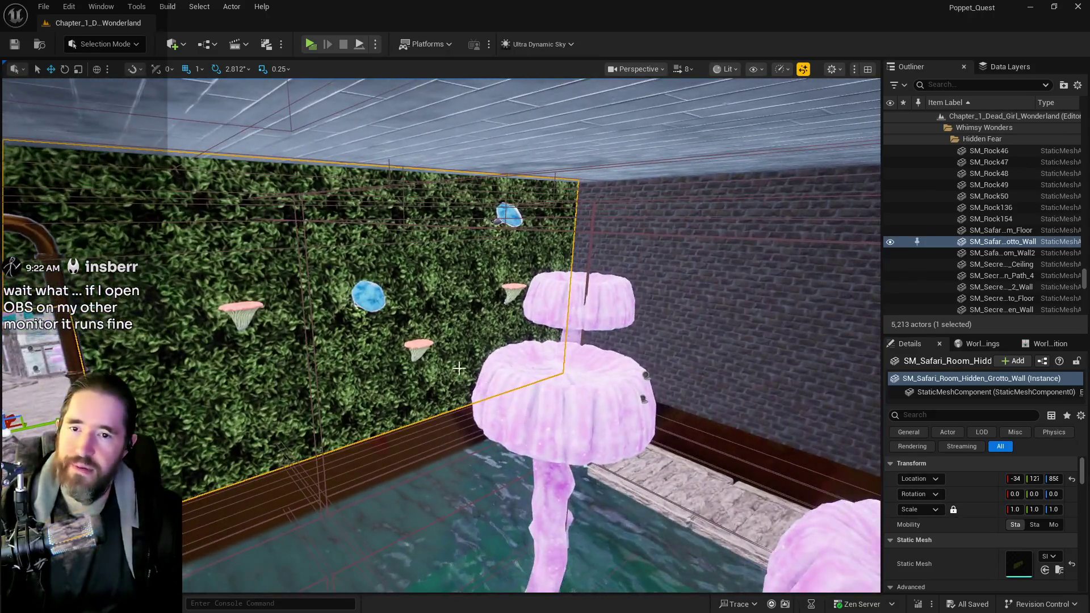
{"action": "scroll", "coordinate": [976, 545], "scroll_direction": "down", "scroll_amount": 3}
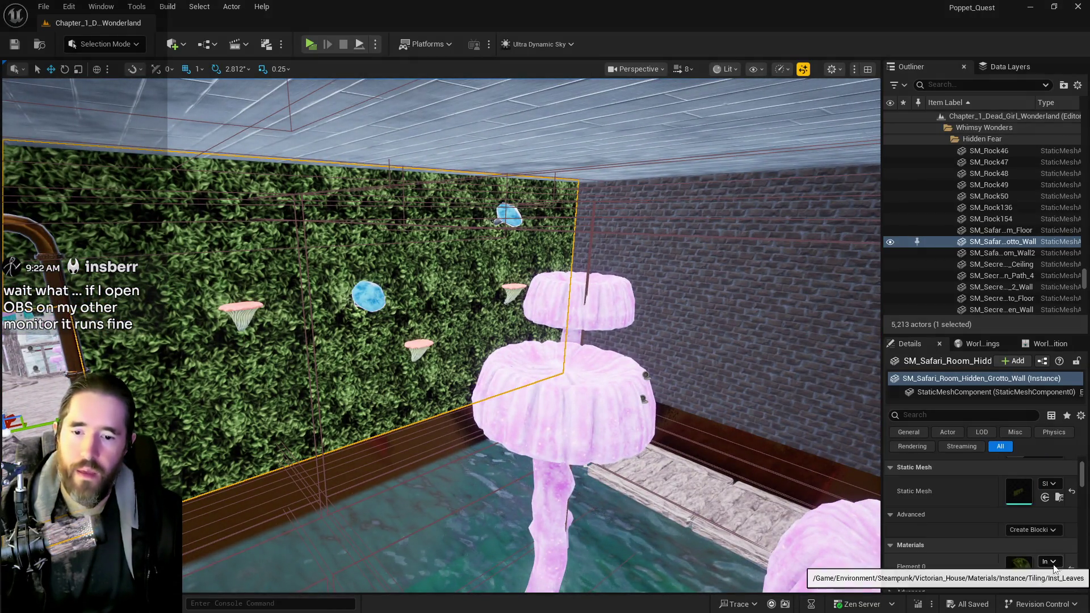
{"action": "mouse_move", "coordinate": [552, 444]}
{"action": "left_mouse_down"}
{"action": "mouse_move", "coordinate": [539, 398]}
{"action": "mouse_move", "coordinate": [499, 420]}
{"action": "left_mouse_up"}
{"action": "key", "text": "f"}
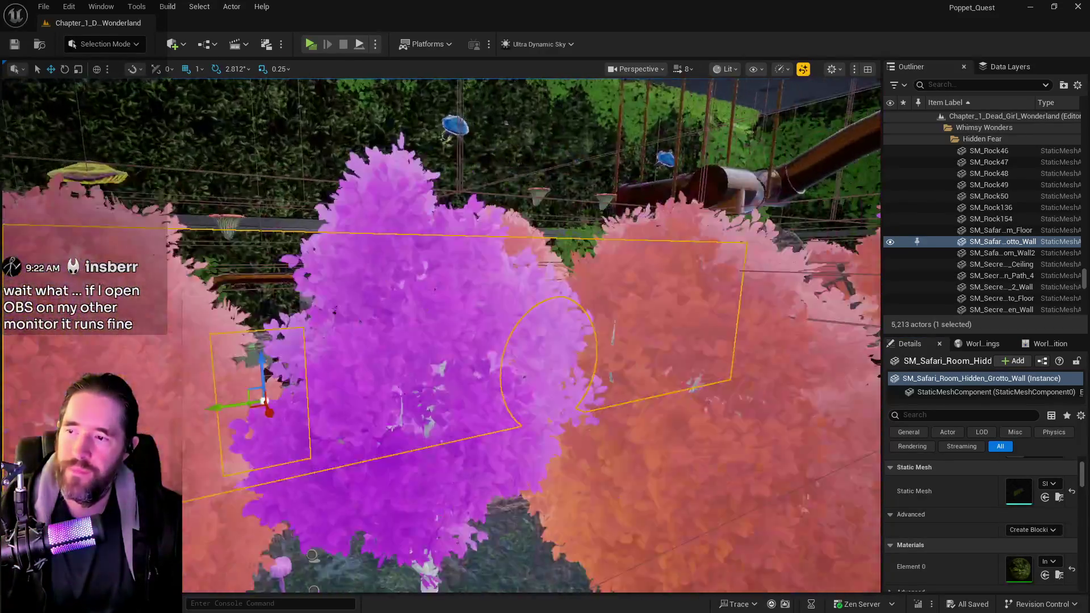
{"action": "scroll", "coordinate": [442, 335], "scroll_direction": "up", "scroll_amount": 5}
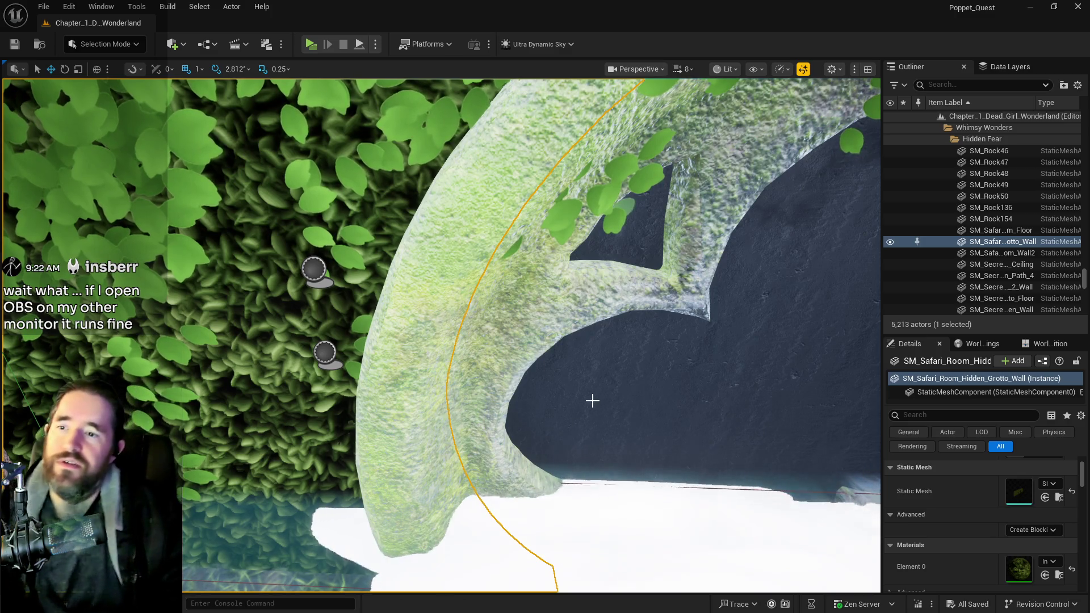
{"action": "mouse_move", "coordinate": [591, 397]}
{"action": "left_mouse_down"}
{"action": "mouse_move", "coordinate": [557, 391]}
{"action": "mouse_move", "coordinate": [543, 465]}
{"action": "mouse_move", "coordinate": [508, 456]}
{"action": "left_mouse_up"}
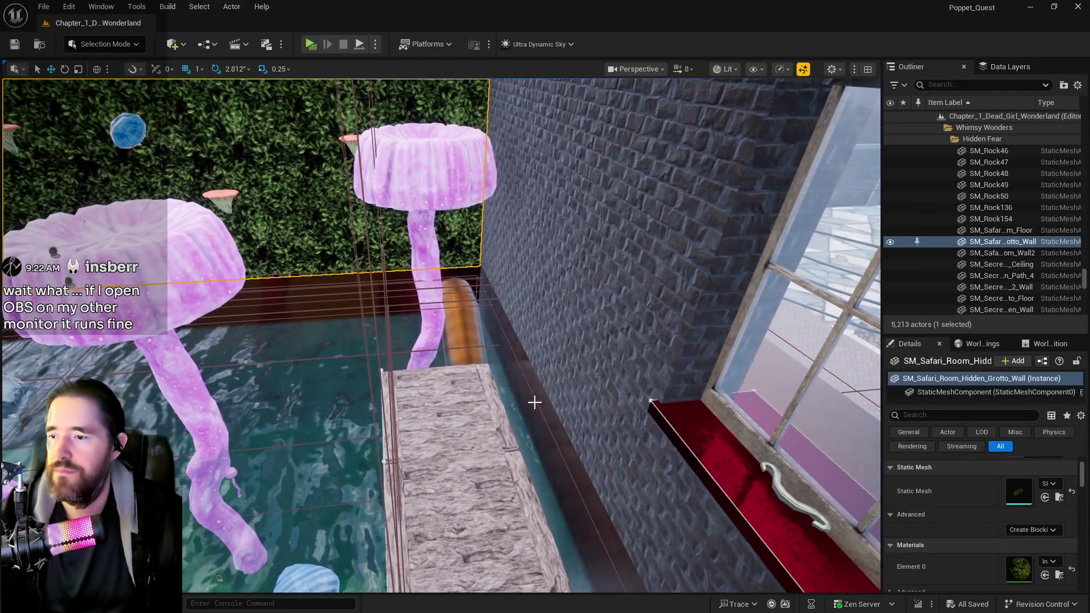
{"action": "left_click", "coordinate": [436, 273]}
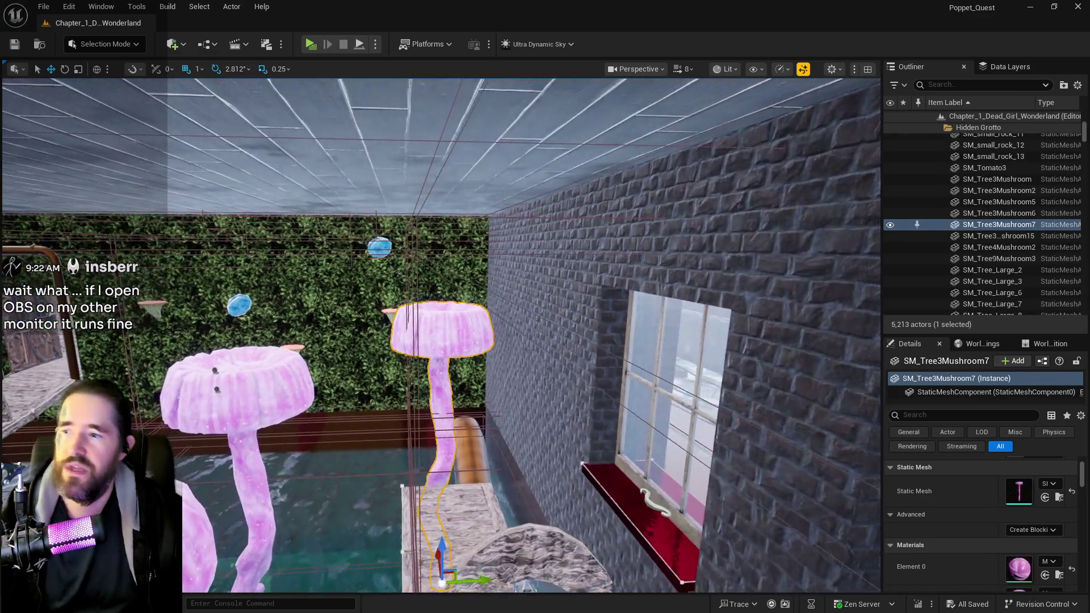
Delete SM_Tree3Mushroom7 and BP_Empress_Plant23, then look over the hedge doorway and bridge deck.
{"action": "key", "text": "Delete"}
{"action": "left_click", "coordinate": [396, 314]}
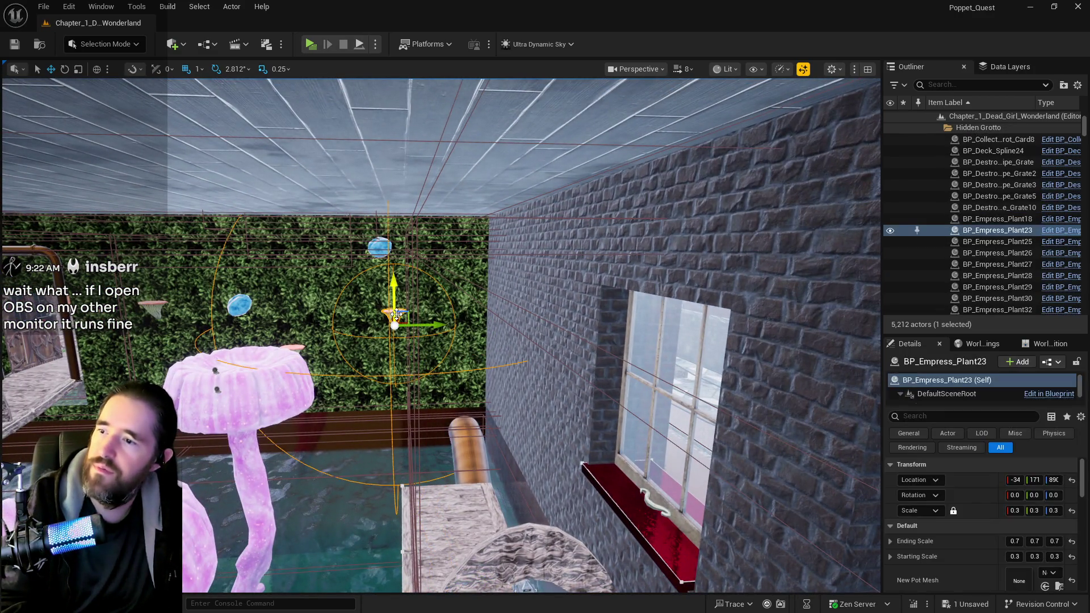
{"action": "key", "text": "Delete"}
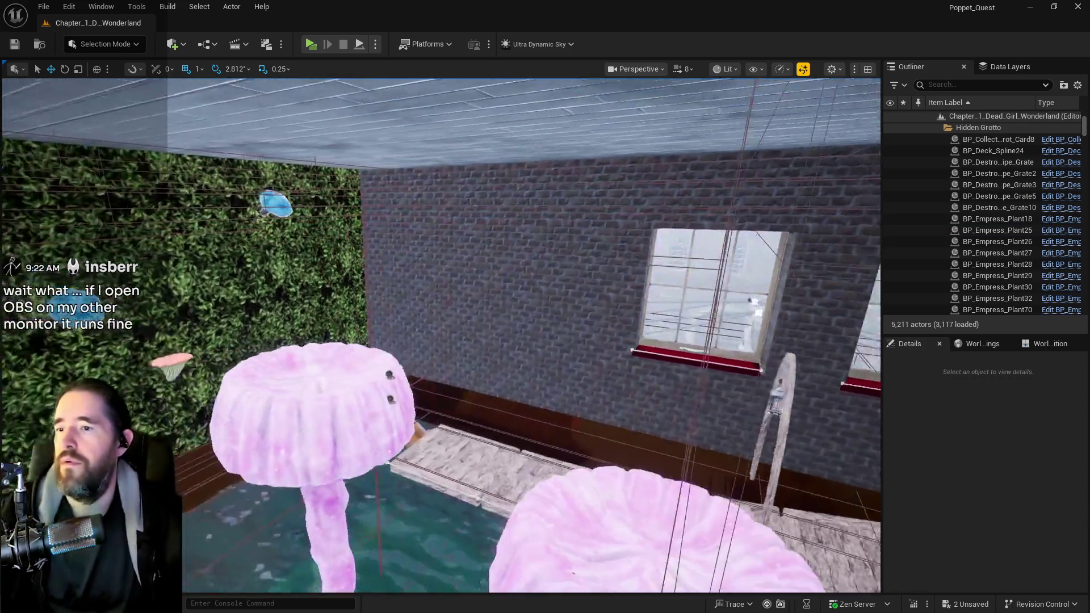
{"action": "left_click_drag", "start_coordinate": [290, 226], "coordinate": [290, 226]}
{"action": "left_click_drag", "start_coordinate": [643, 154], "coordinate": [643, 155]}
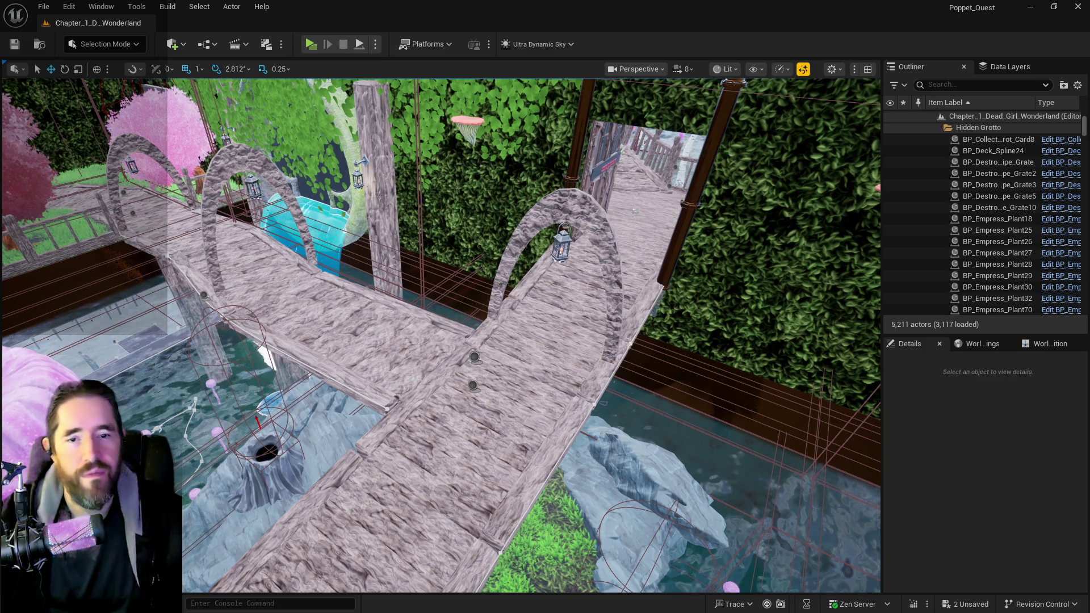
{"action": "mouse_move", "coordinate": [454, 341]}
{"action": "left_mouse_down"}
{"action": "mouse_move", "coordinate": [455, 227]}
{"action": "mouse_move", "coordinate": [437, 188]}
{"action": "mouse_move", "coordinate": [494, 187]}
{"action": "mouse_move", "coordinate": [489, 170]}
{"action": "left_mouse_up"}
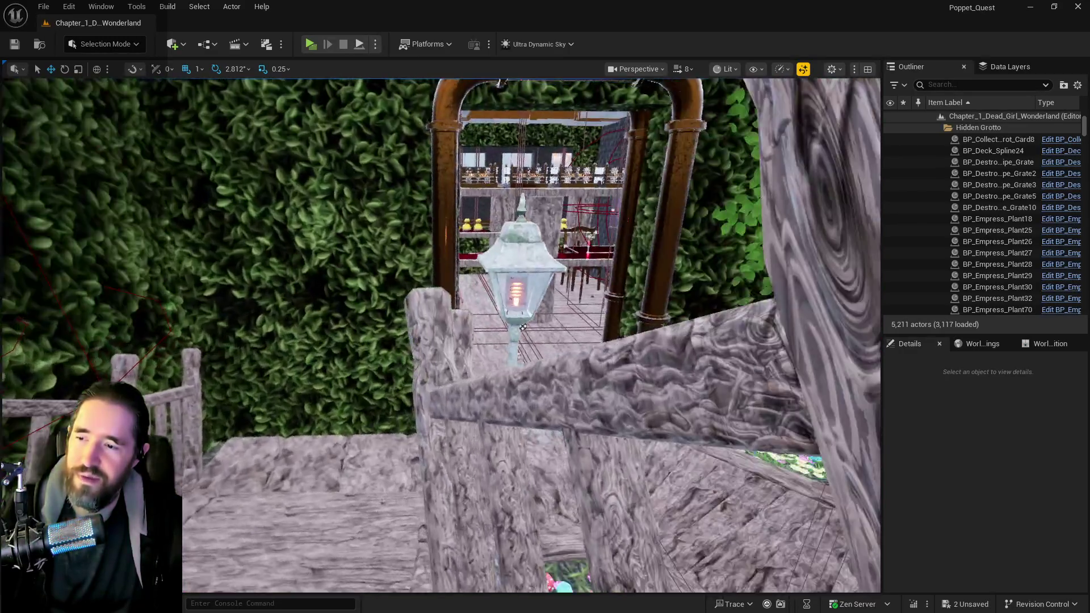
{"action": "mouse_move", "coordinate": [523, 327]}
{"action": "left_mouse_down"}
{"action": "mouse_move", "coordinate": [416, 339]}
{"action": "mouse_move", "coordinate": [238, 400]}
{"action": "mouse_move", "coordinate": [484, 494]}
{"action": "mouse_move", "coordinate": [408, 504]}
{"action": "left_mouse_up"}
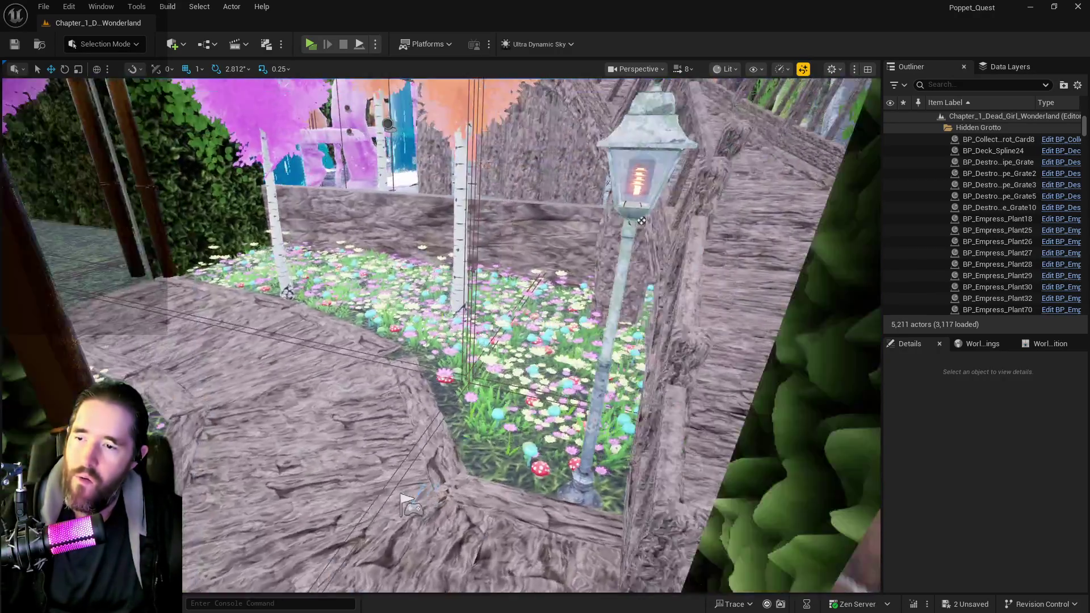
Select SM_Safari_Room_Floor2 and lower it from Z 781 to 771 by The Broken Compass.
{"action": "left_click_drag", "start_coordinate": [122, 246], "coordinate": [397, 426]}
{"action": "left_click", "coordinate": [431, 409]}
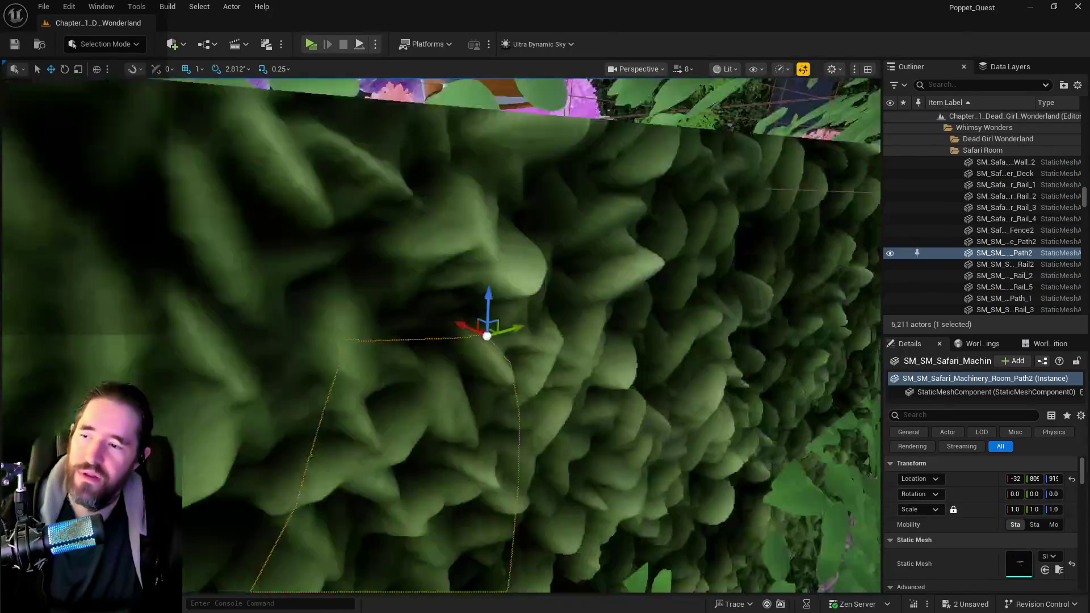
{"action": "left_click_drag", "start_coordinate": [445, 335], "coordinate": [417, 511]}
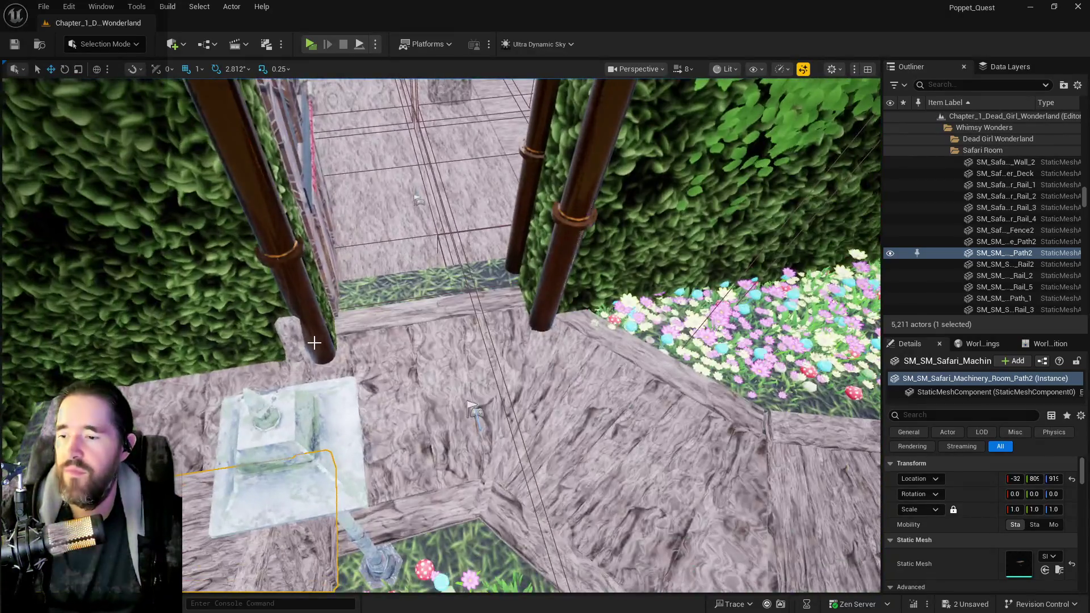
{"action": "left_click", "coordinate": [437, 431]}
{"action": "left_click_drag", "start_coordinate": [437, 431], "coordinate": [437, 397]}
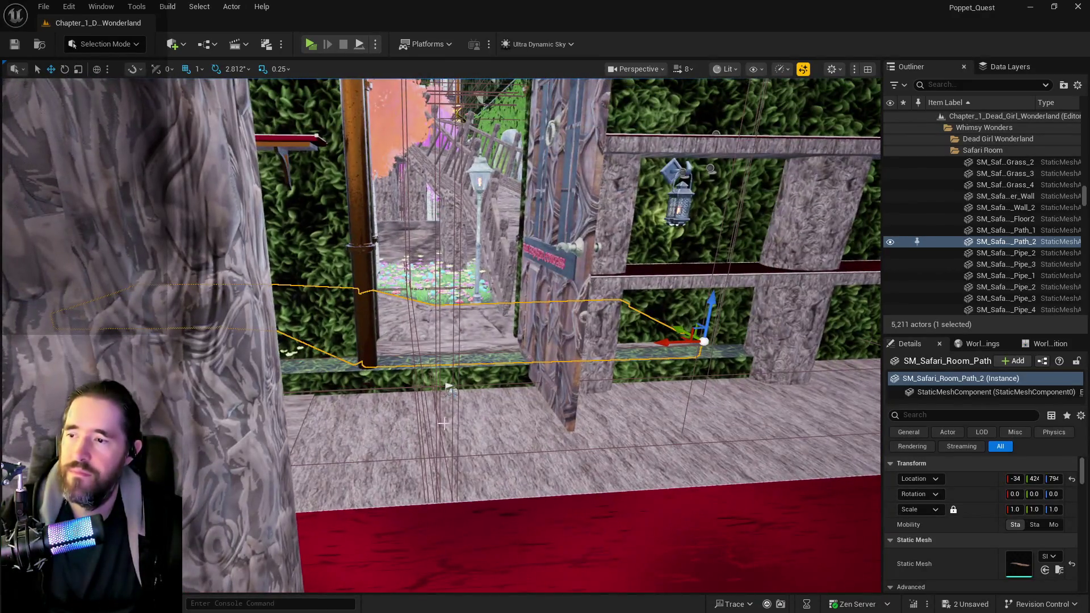
{"action": "left_click", "coordinate": [449, 387]}
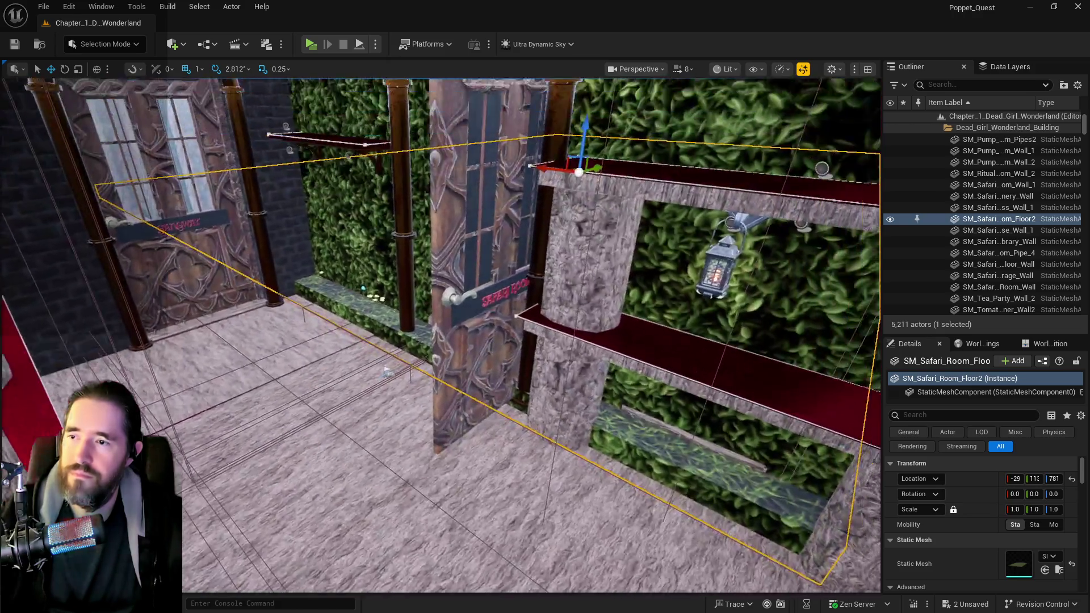
{"action": "left_click_drag", "start_coordinate": [386, 372], "coordinate": [488, 424]}
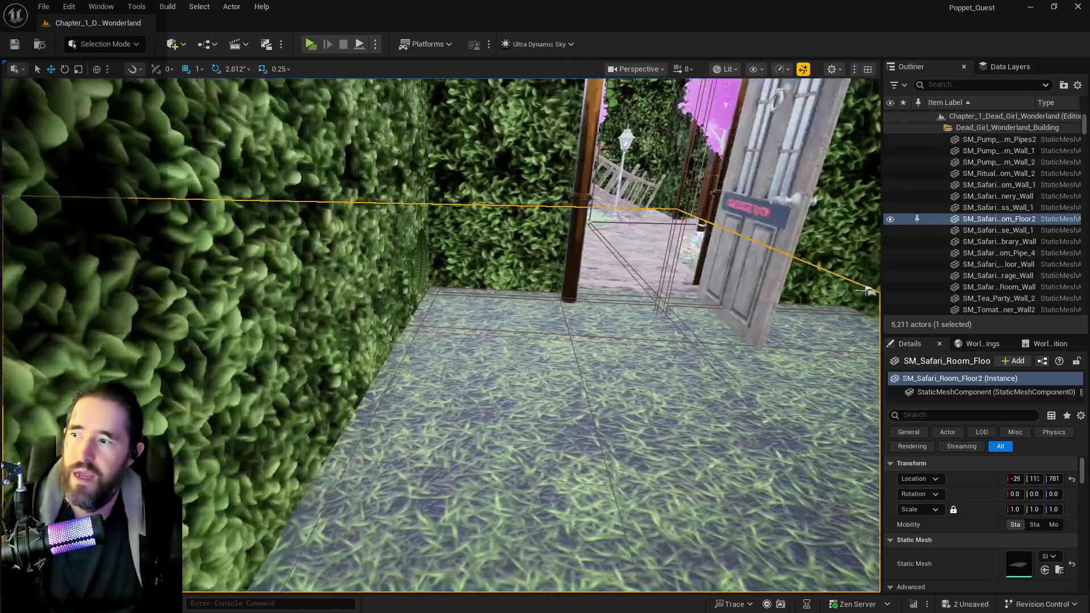
{"action": "left_click_drag", "start_coordinate": [866, 291], "coordinate": [877, 301]}
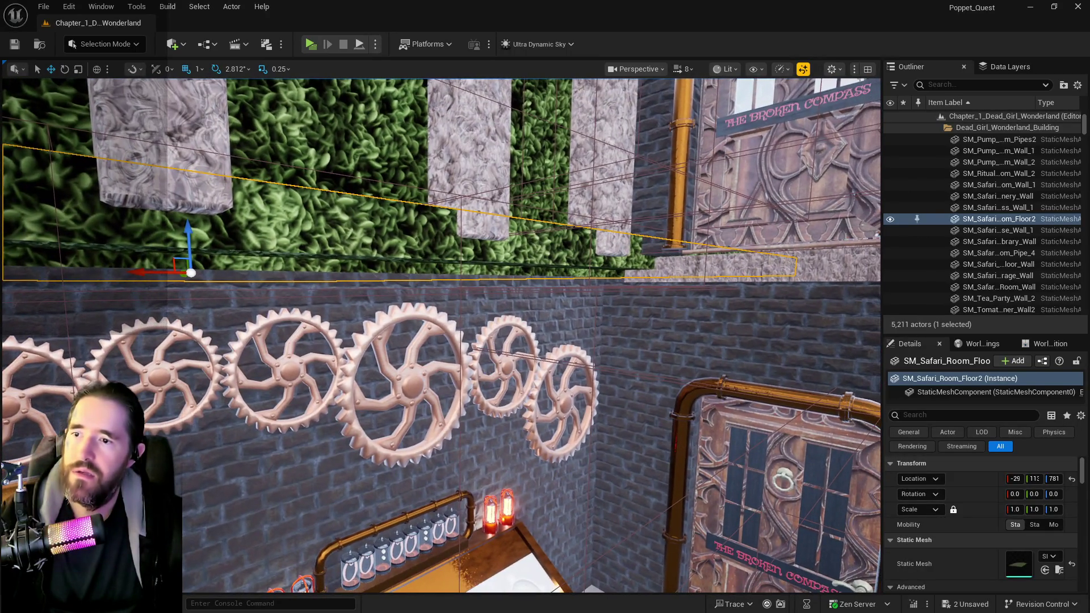
{"action": "left_click", "coordinate": [188, 233]}
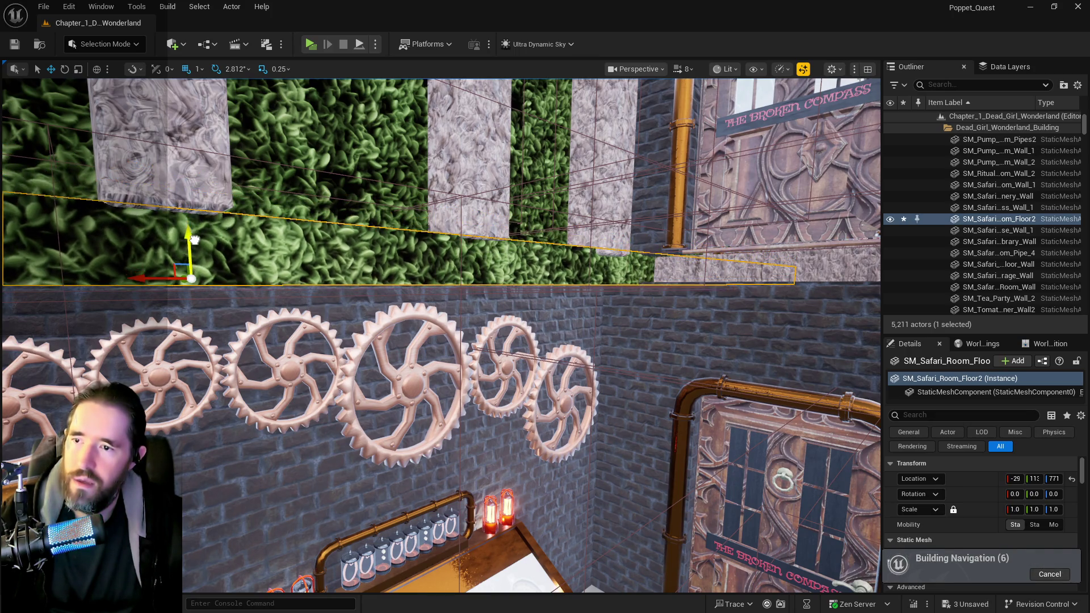
{"action": "left_click_drag", "start_coordinate": [194, 240], "coordinate": [197, 239]}
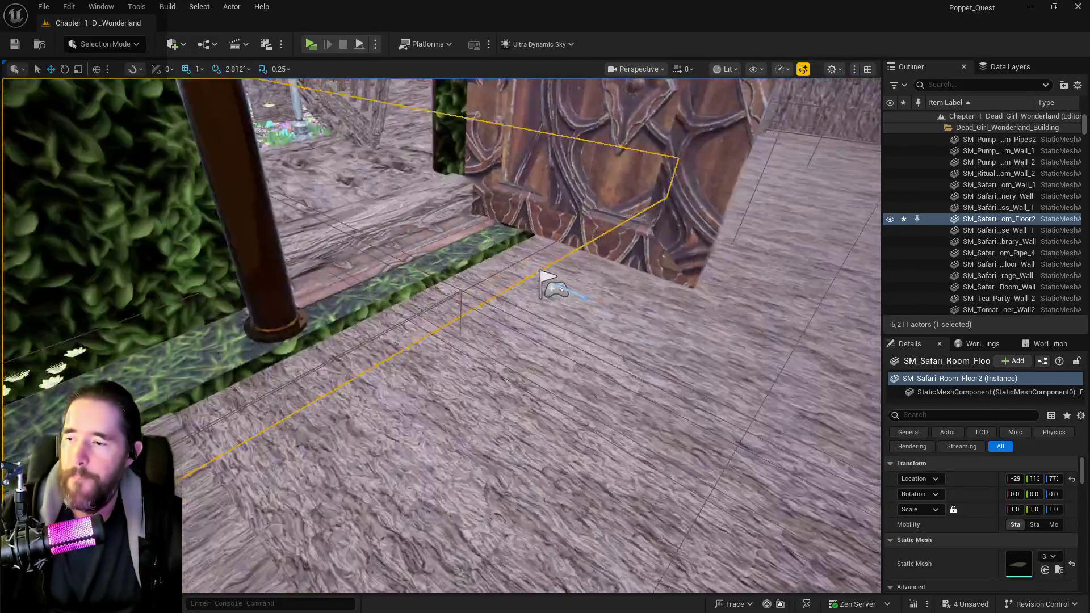
{"action": "scroll", "coordinate": [372, 381], "scroll_direction": "down", "scroll_amount": 3}
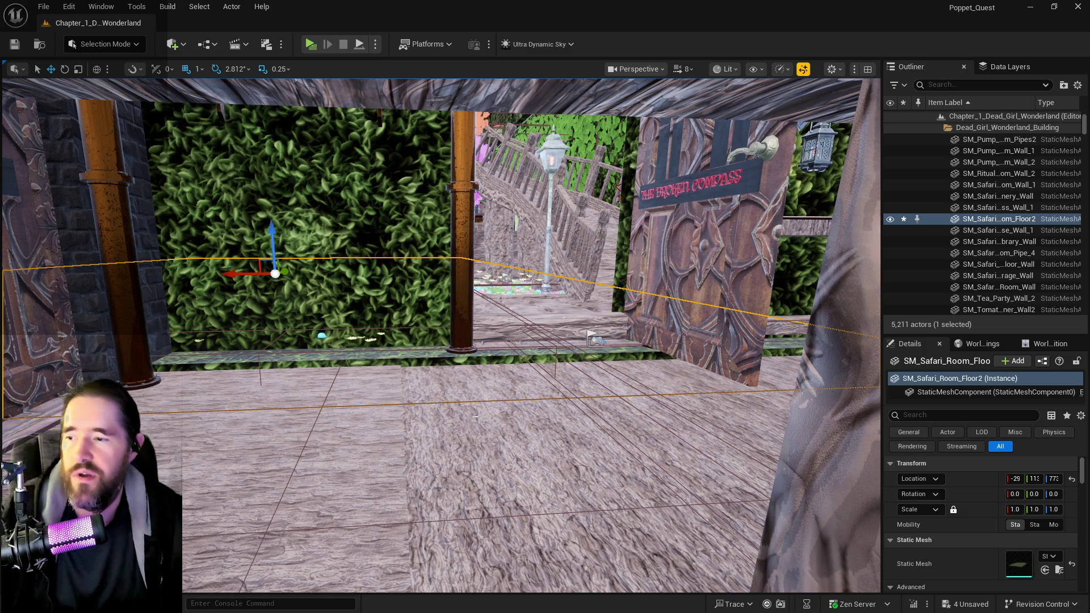
{"action": "mouse_move", "coordinate": [476, 416]}
{"action": "left_mouse_down"}
{"action": "mouse_move", "coordinate": [255, 365]}
{"action": "mouse_move", "coordinate": [653, 507]}
{"action": "mouse_move", "coordinate": [614, 500]}
{"action": "mouse_move", "coordinate": [664, 454]}
{"action": "mouse_move", "coordinate": [413, 219]}
{"action": "mouse_move", "coordinate": [398, 295]}
{"action": "mouse_move", "coordinate": [295, 352]}
{"action": "mouse_move", "coordinate": [490, 438]}
{"action": "left_mouse_up"}
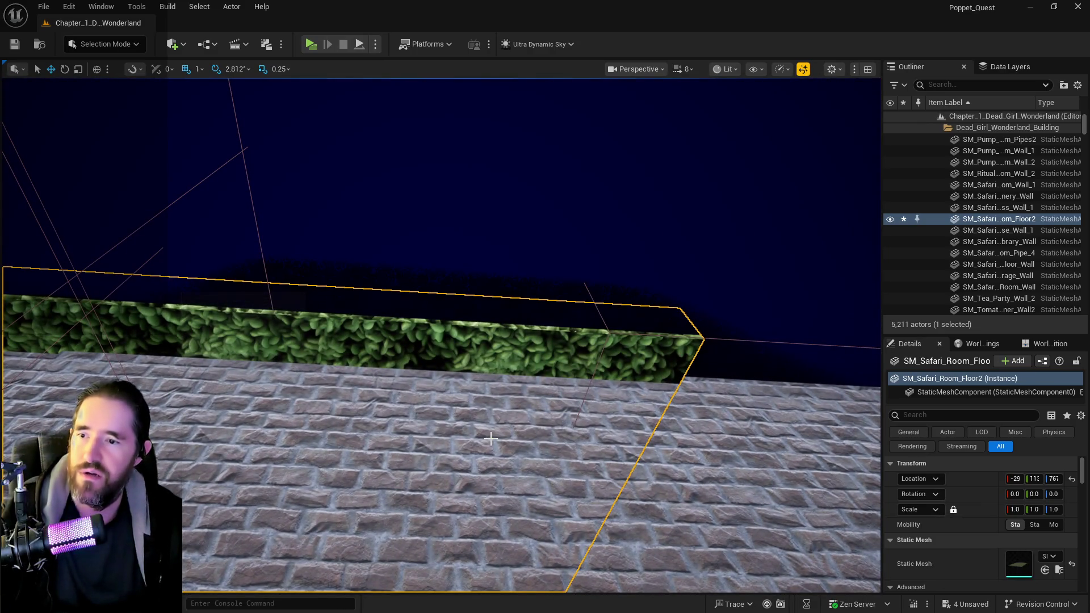
Undo the two Move Elements actions so SM_Safari_Room_Floor2 returns to its original height.
{"action": "key", "text": "ctrl+z"}
{"action": "key", "text": "f"}
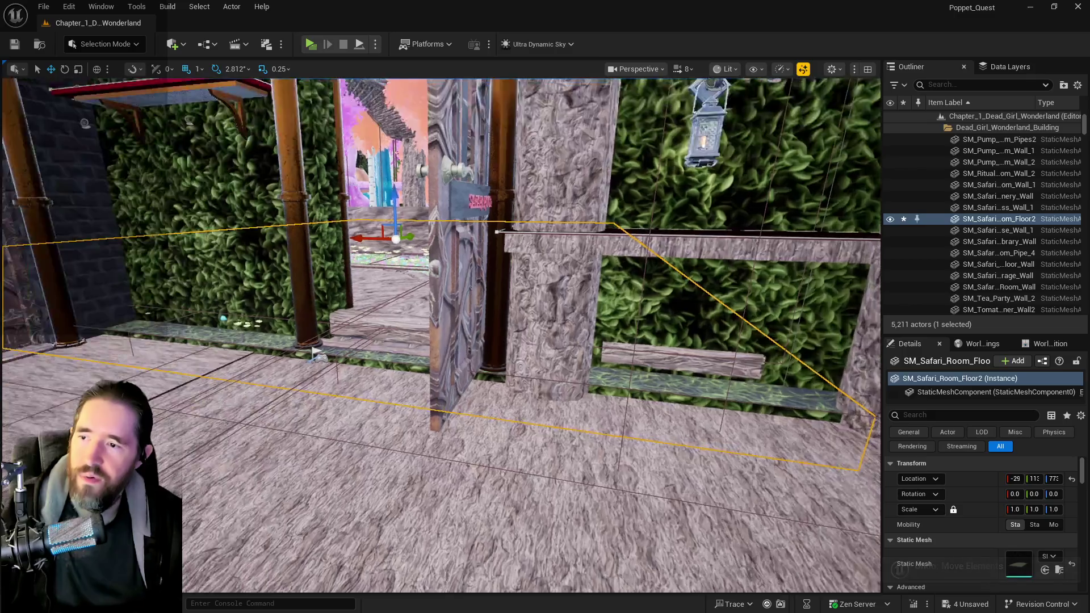
{"action": "mouse_move", "coordinate": [513, 446]}
{"action": "left_mouse_down"}
{"action": "mouse_move", "coordinate": [514, 431]}
{"action": "mouse_move", "coordinate": [514, 446]}
{"action": "left_mouse_up"}
{"action": "key", "text": "ctrl+z"}
{"action": "key", "text": "f"}
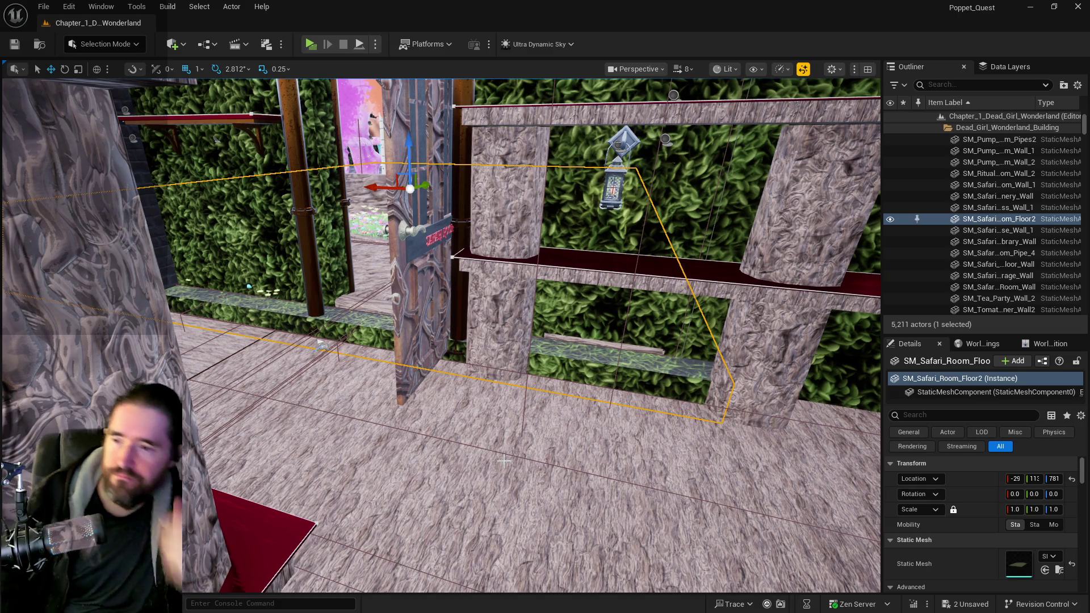
Select and frame SM_Safari_Room_Path_2 and SM_Safari_Sallys_Room_Wall2 to inspect them.
{"action": "left_click", "coordinate": [320, 345]}
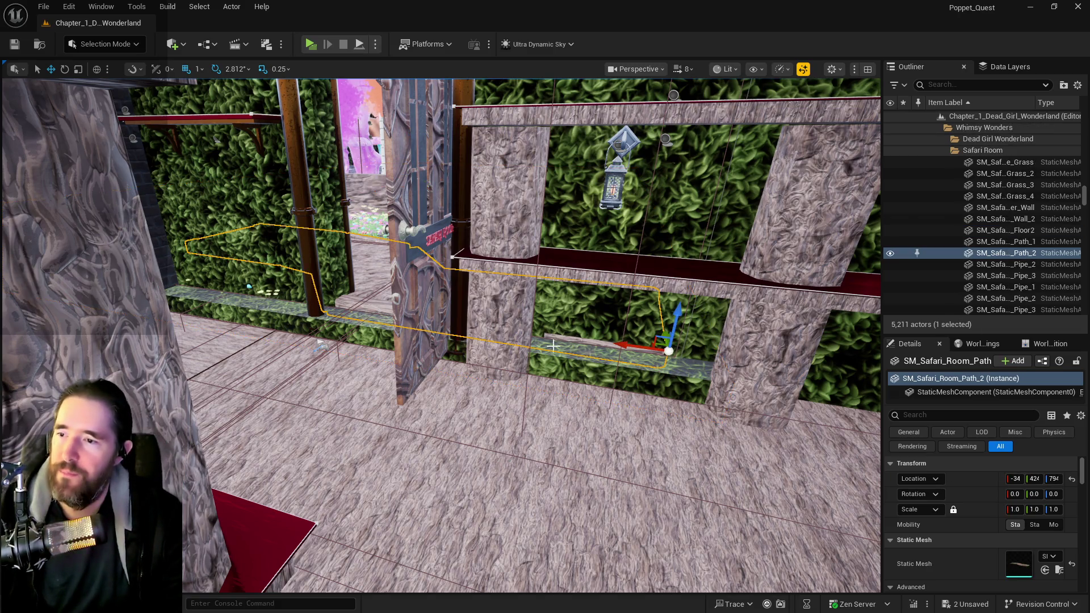
{"action": "key", "text": "f"}
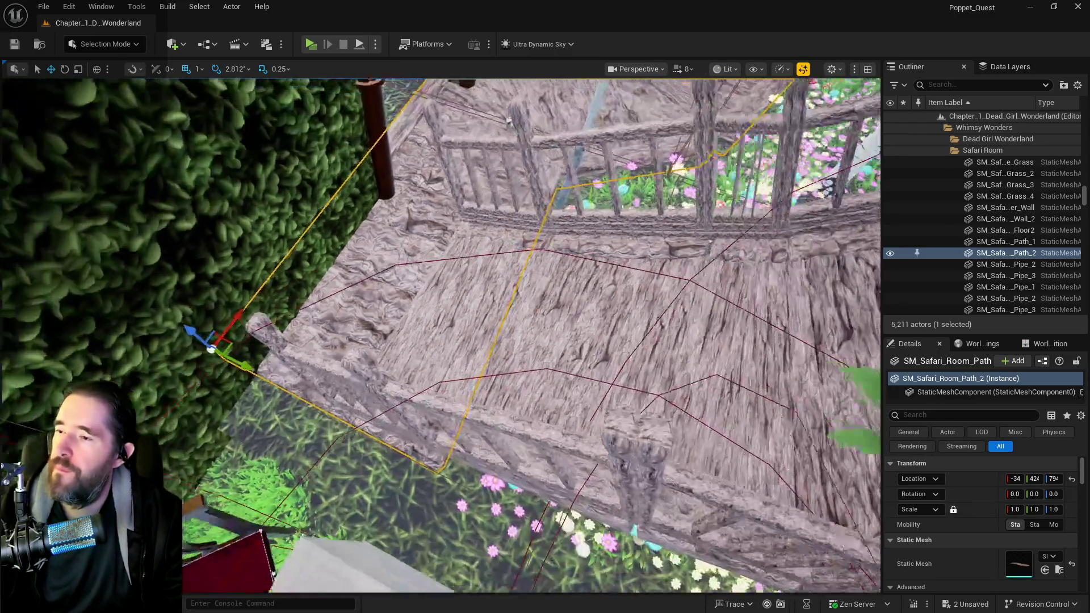
{"action": "left_click_drag", "start_coordinate": [508, 120], "coordinate": [334, 198]}
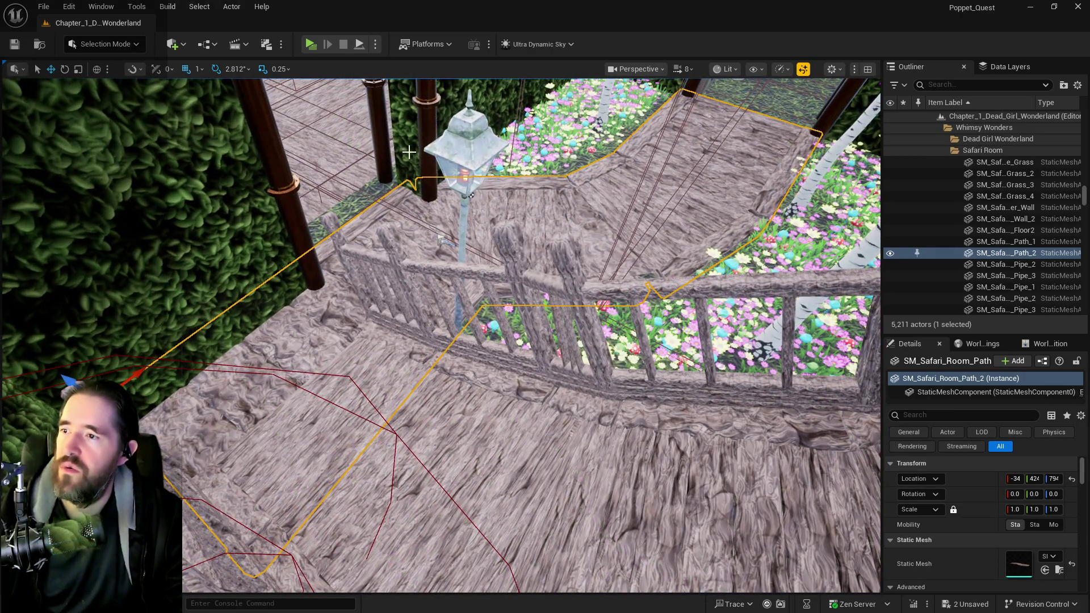
{"action": "left_click", "coordinate": [335, 198]}
{"action": "key", "text": "f"}
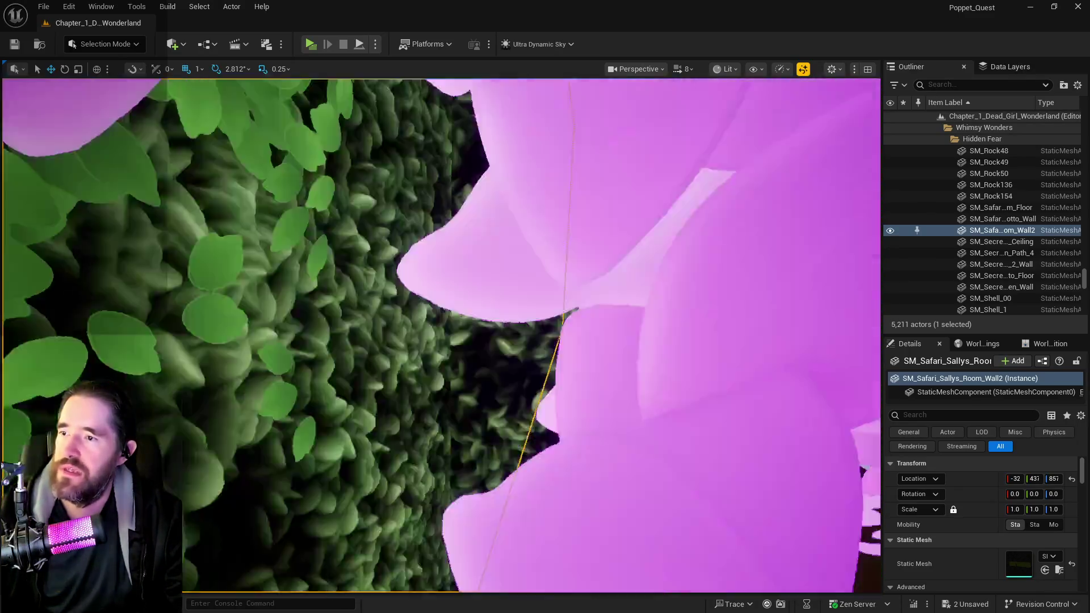
{"action": "left_click_drag", "start_coordinate": [368, 376], "coordinate": [368, 376]}
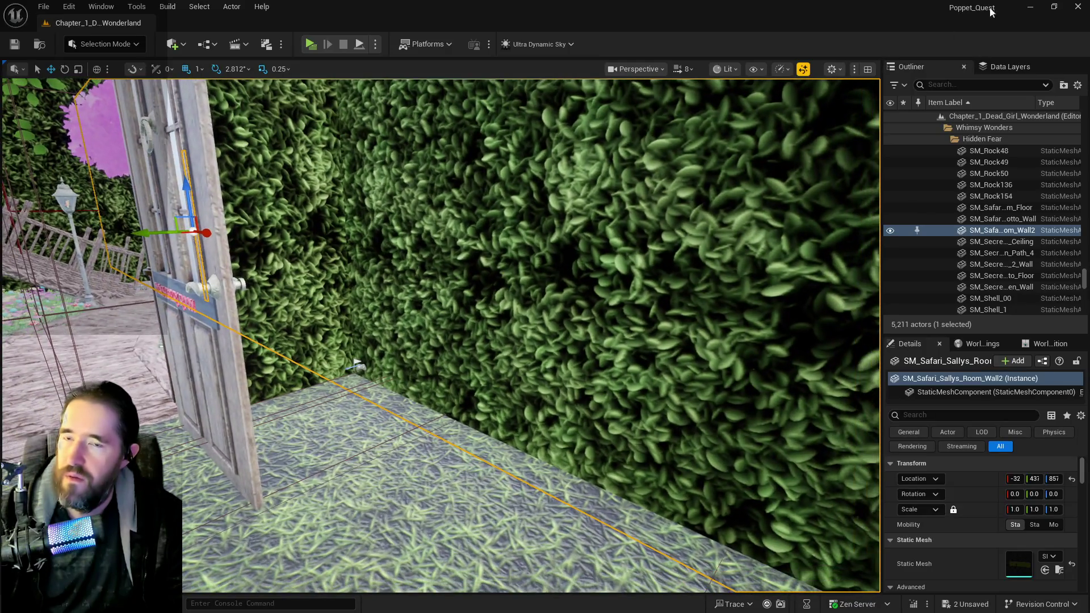
{"action": "left_click", "coordinate": [1010, 67]}
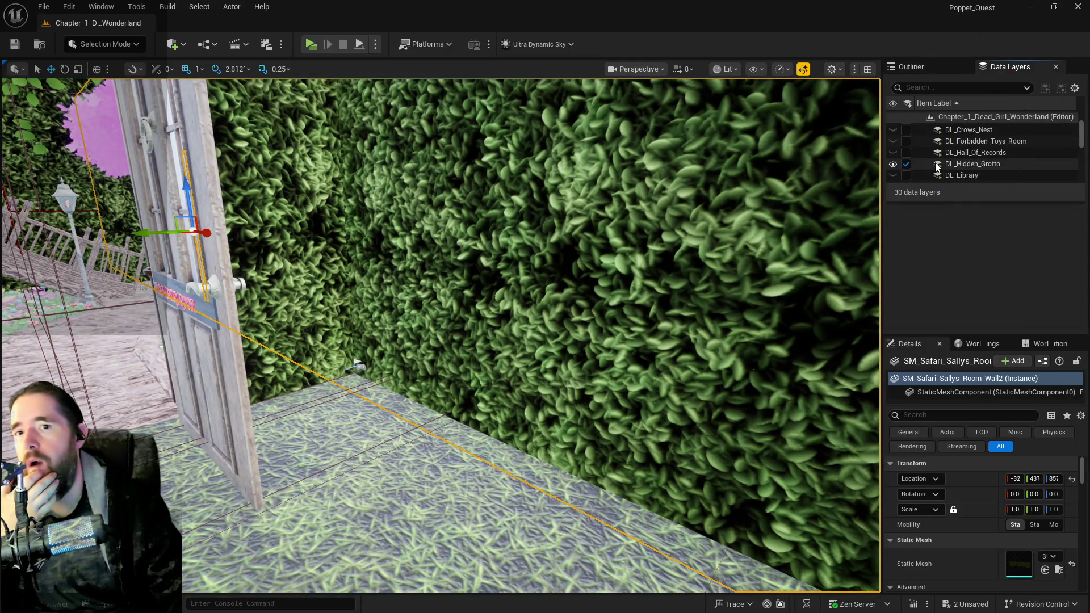
Load the DL_Machinery_Room data layer in the editor and look over the room.
{"action": "scroll", "coordinate": [936, 165], "scroll_direction": "down", "scroll_amount": 1}
{"action": "scroll", "coordinate": [917, 136], "scroll_direction": "up", "scroll_amount": 2}
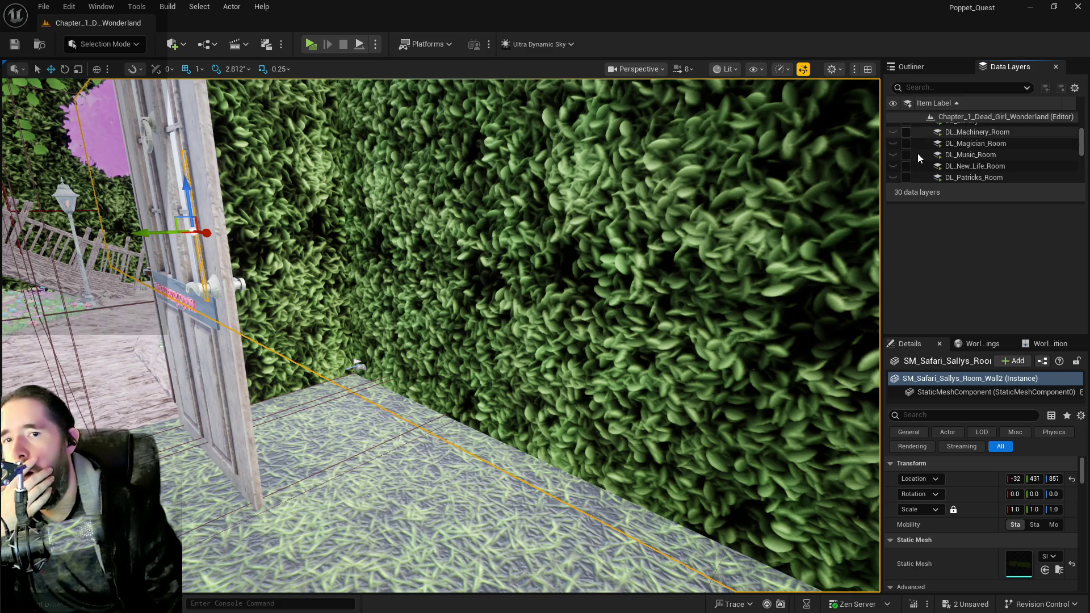
{"action": "left_click", "coordinate": [906, 133]}
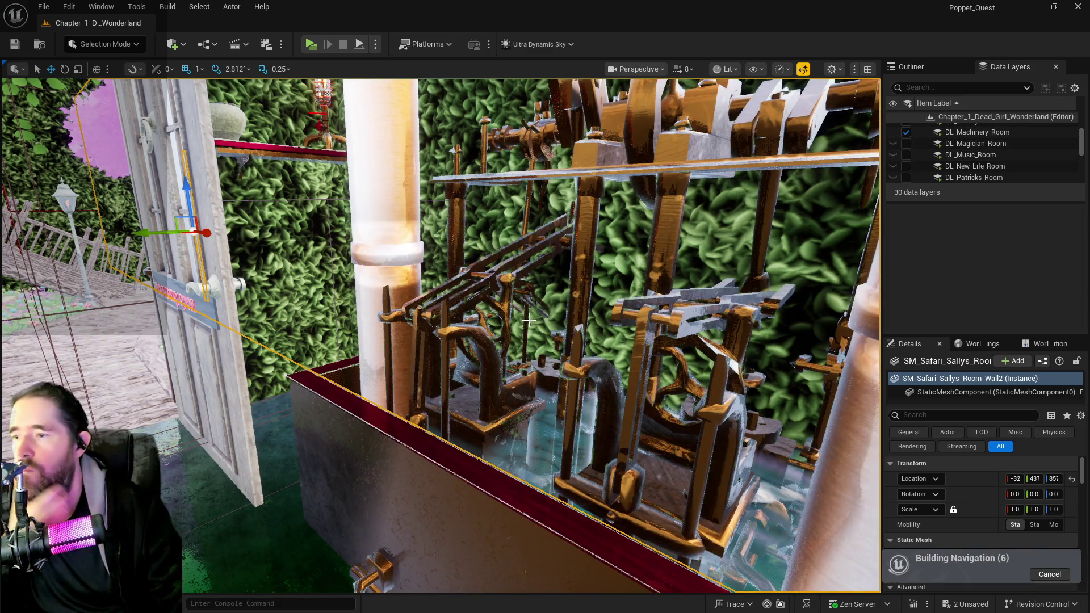
{"action": "left_click_drag", "start_coordinate": [607, 319], "coordinate": [329, 306]}
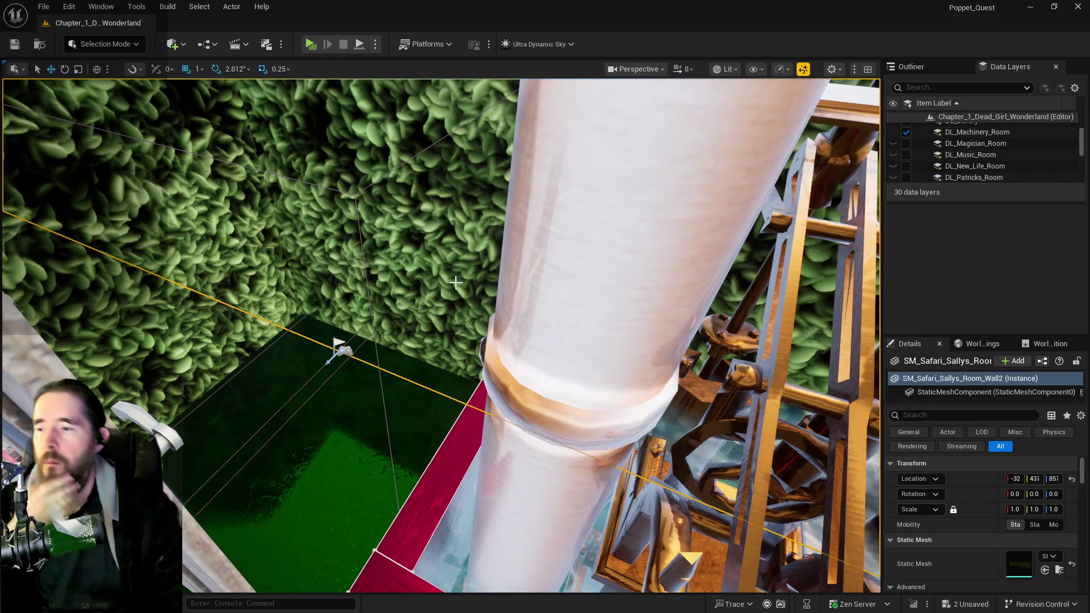
Try loading the Magician, Music and New Life room layers, leaving Music and New Life unloaded.
{"action": "scroll", "coordinate": [942, 164], "scroll_direction": "up", "scroll_amount": 2}
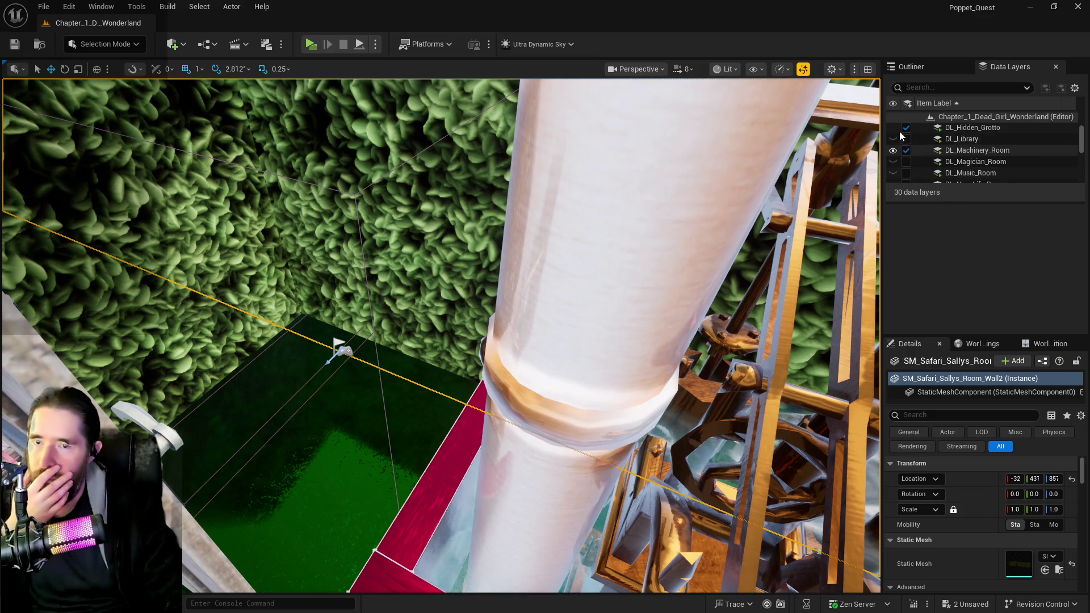
{"action": "scroll", "coordinate": [931, 165], "scroll_direction": "down", "scroll_amount": 3}
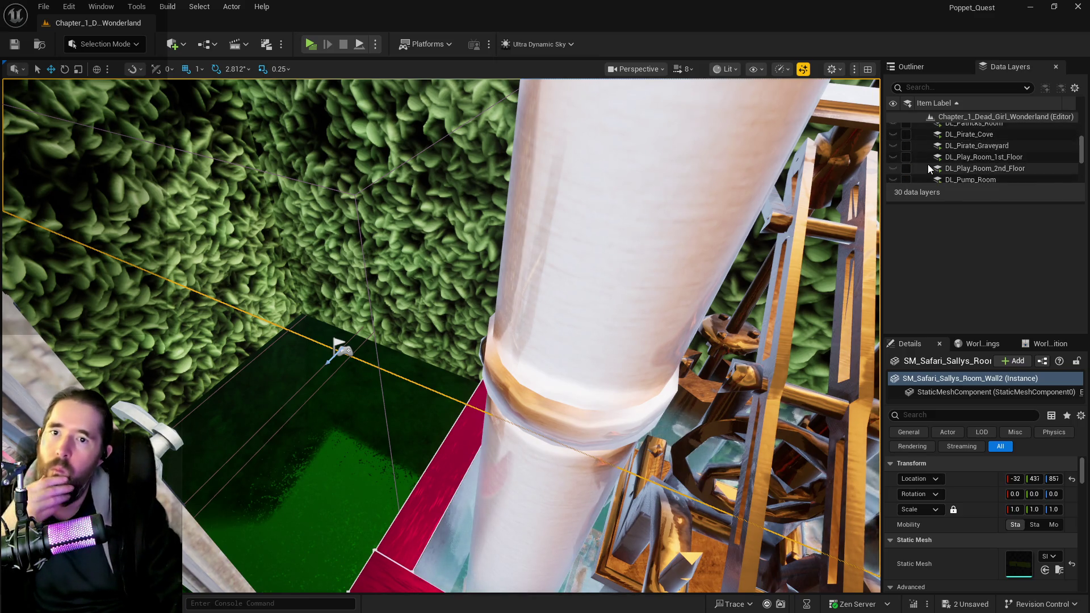
{"action": "scroll", "coordinate": [898, 146], "scroll_direction": "up", "scroll_amount": 2}
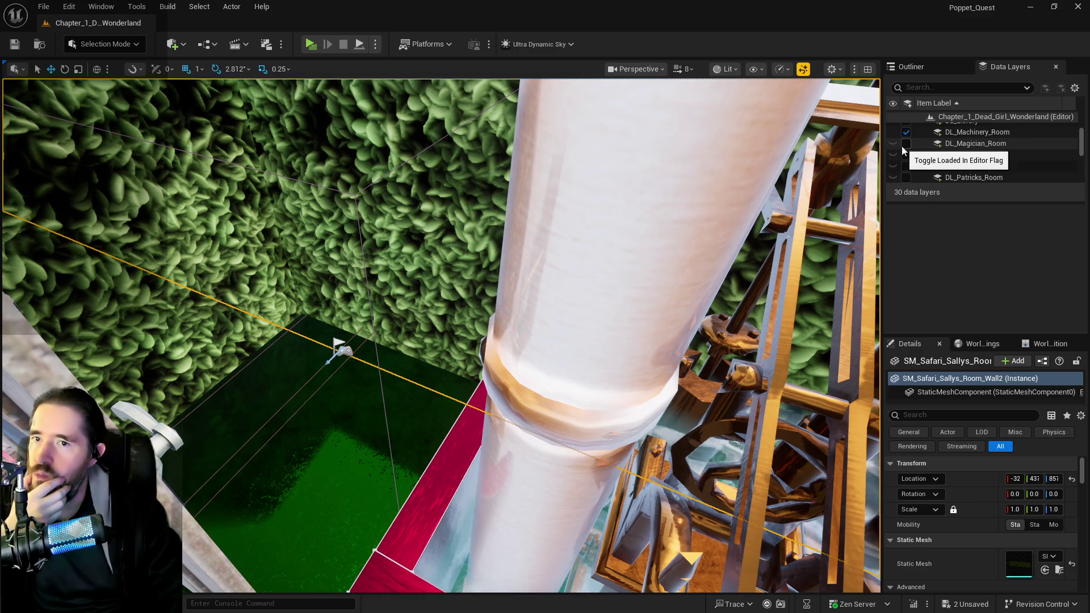
{"action": "left_click", "coordinate": [905, 144]}
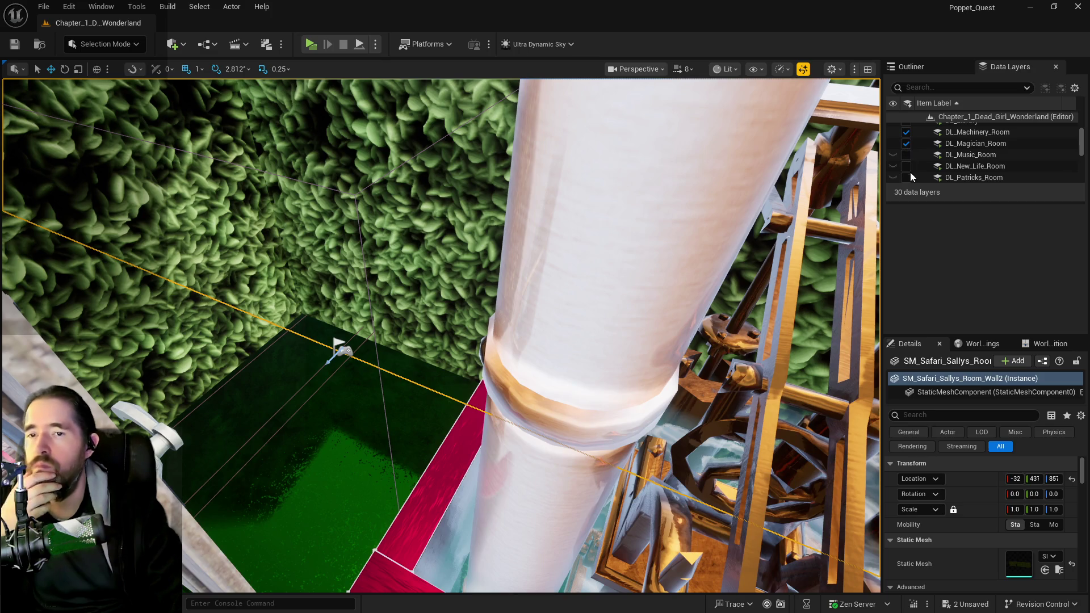
{"action": "left_click", "coordinate": [905, 155]}
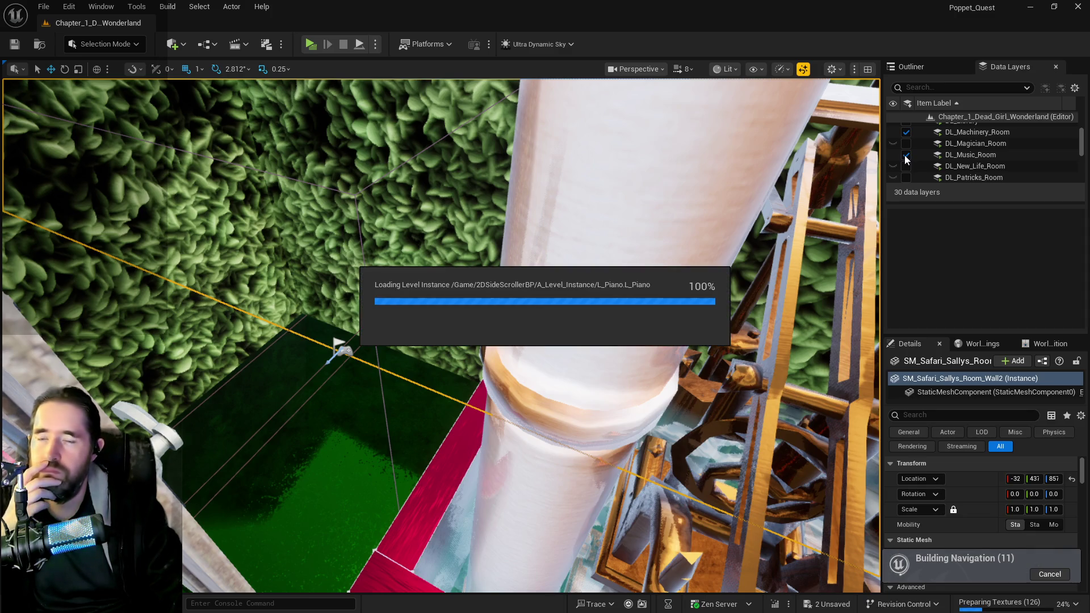
{"action": "left_click", "coordinate": [906, 156]}
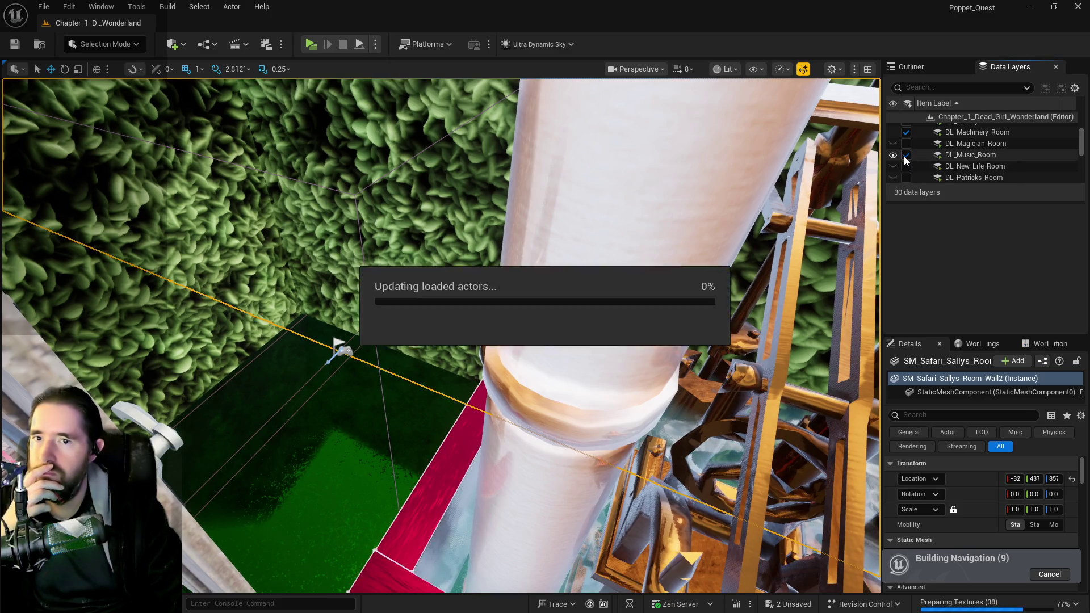
{"action": "left_click", "coordinate": [907, 167]}
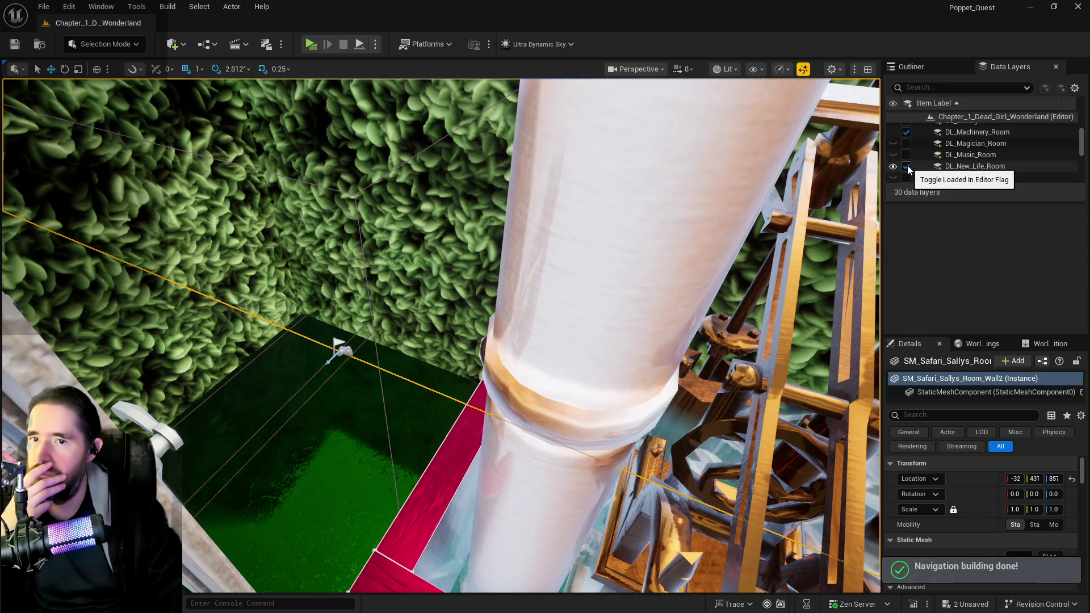
{"action": "left_click", "coordinate": [907, 168]}
{"action": "scroll", "coordinate": [907, 172], "scroll_direction": "down", "scroll_amount": 2}
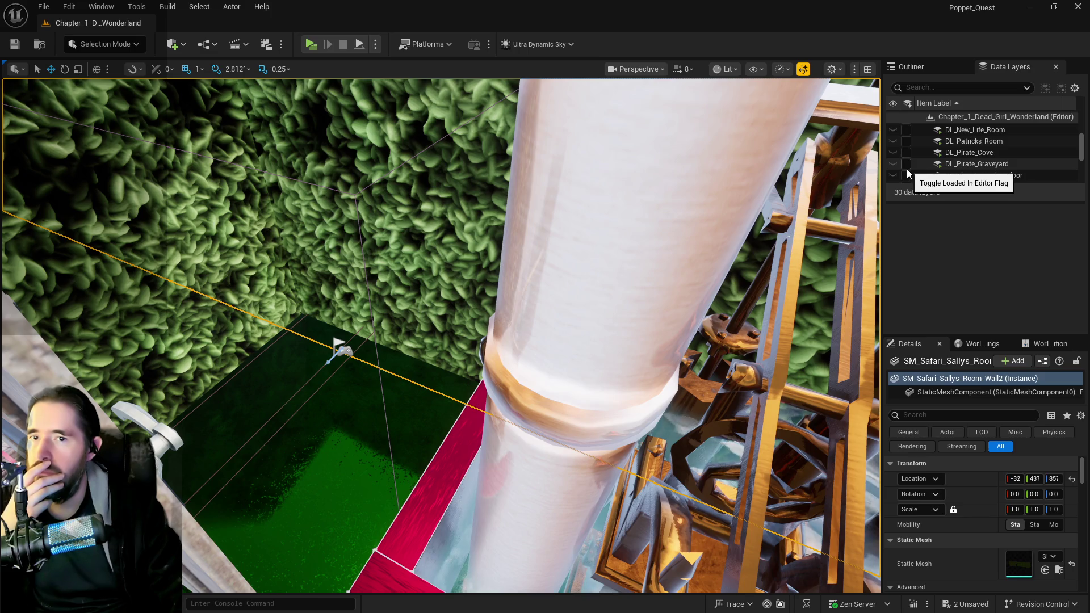
{"action": "left_click", "coordinate": [911, 66]}
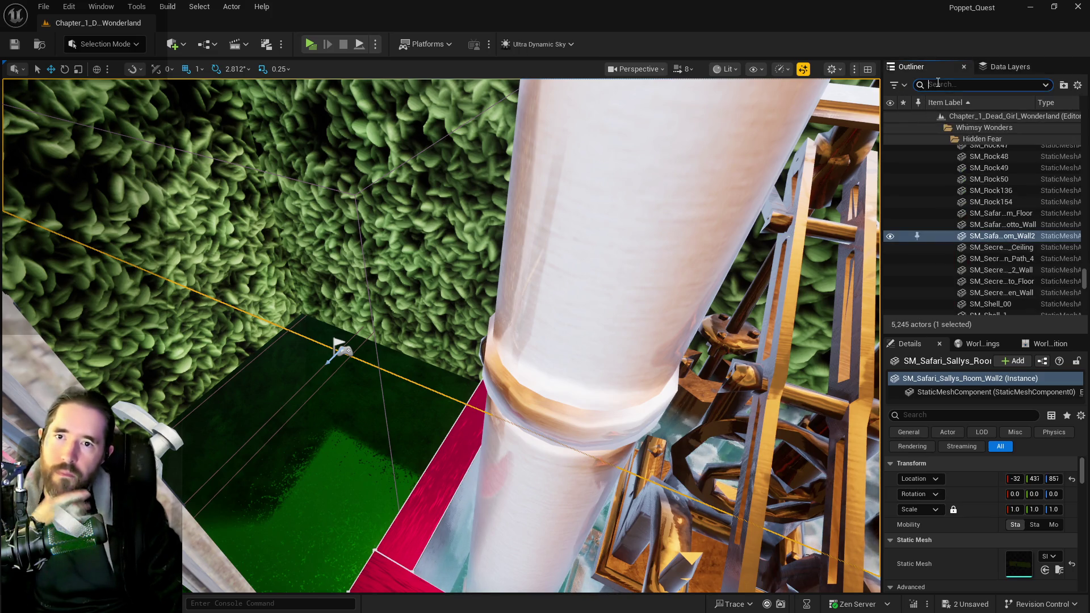
Filter the Outliner by 'poppet', widen the panel, and force-load Poppet_Box4.
{"action": "type", "text": "poppet"}
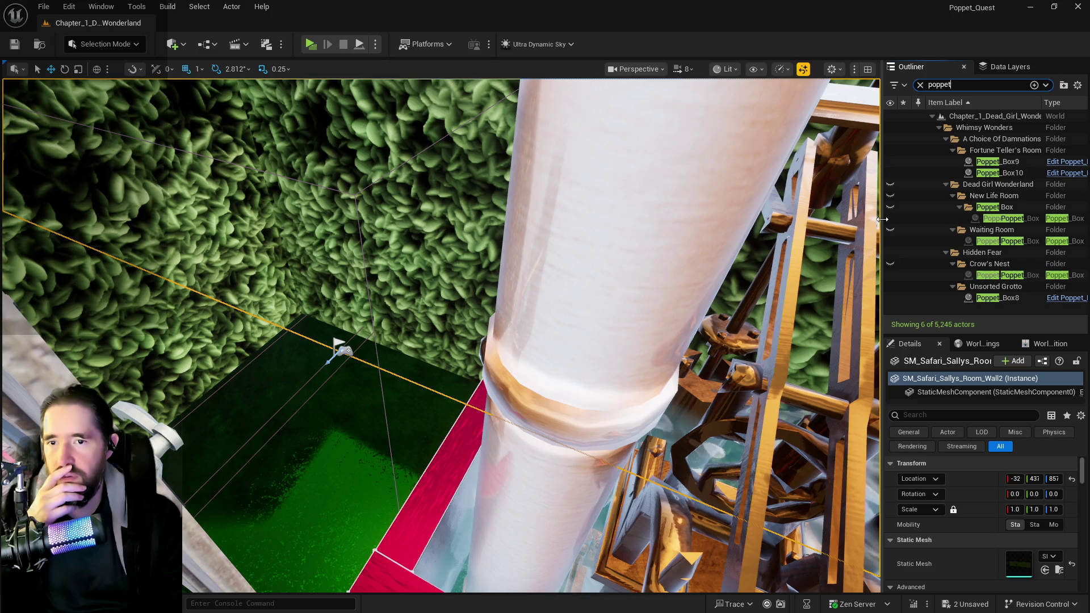
{"action": "left_click_drag", "start_coordinate": [882, 220], "coordinate": [727, 221]}
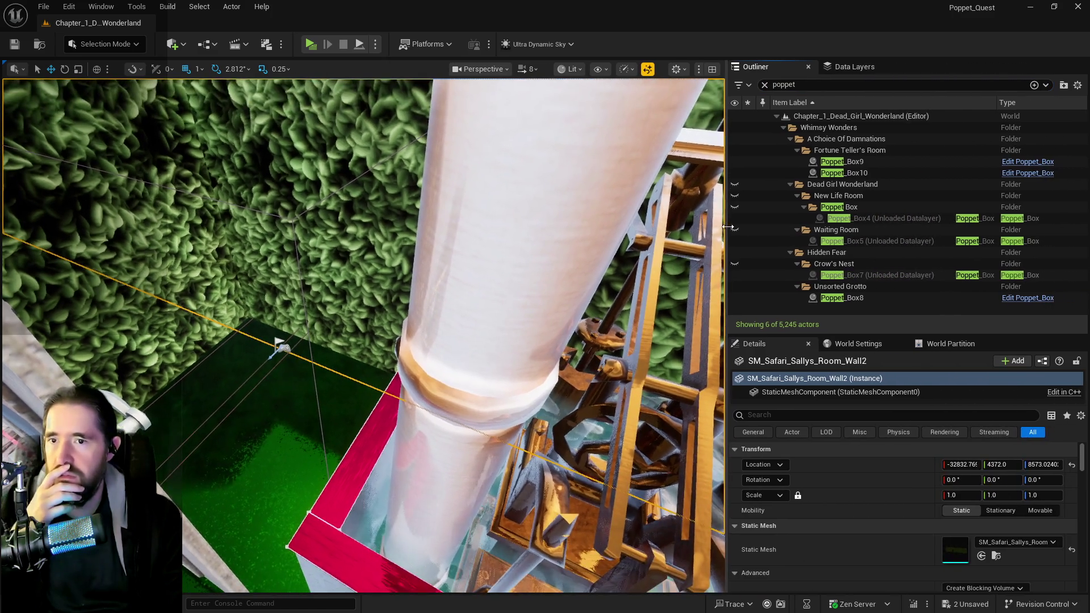
{"action": "left_click", "coordinate": [849, 220]}
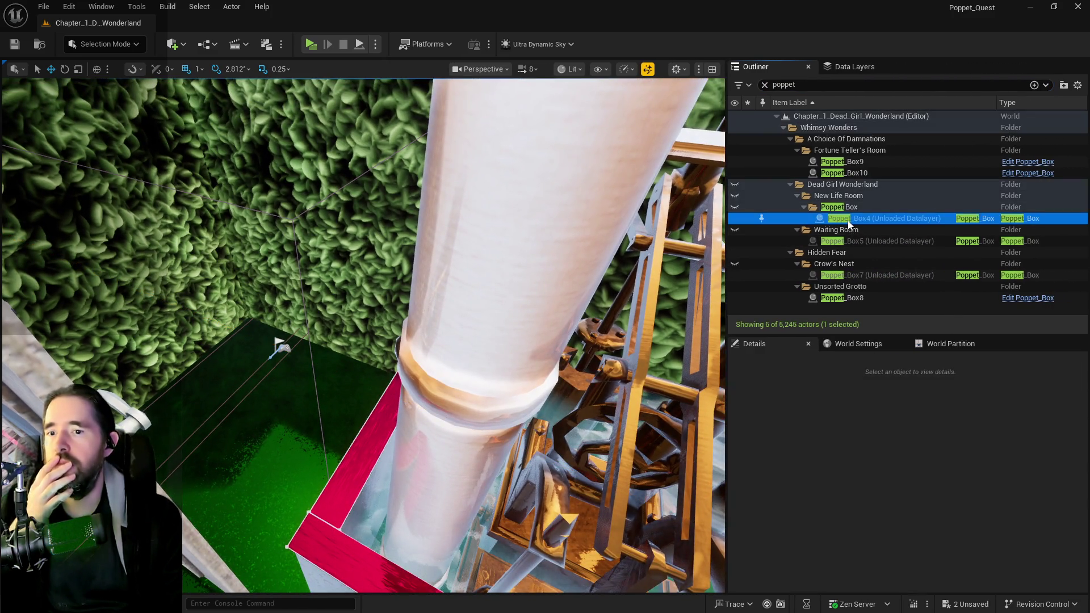
{"action": "right_click", "coordinate": [849, 224]}
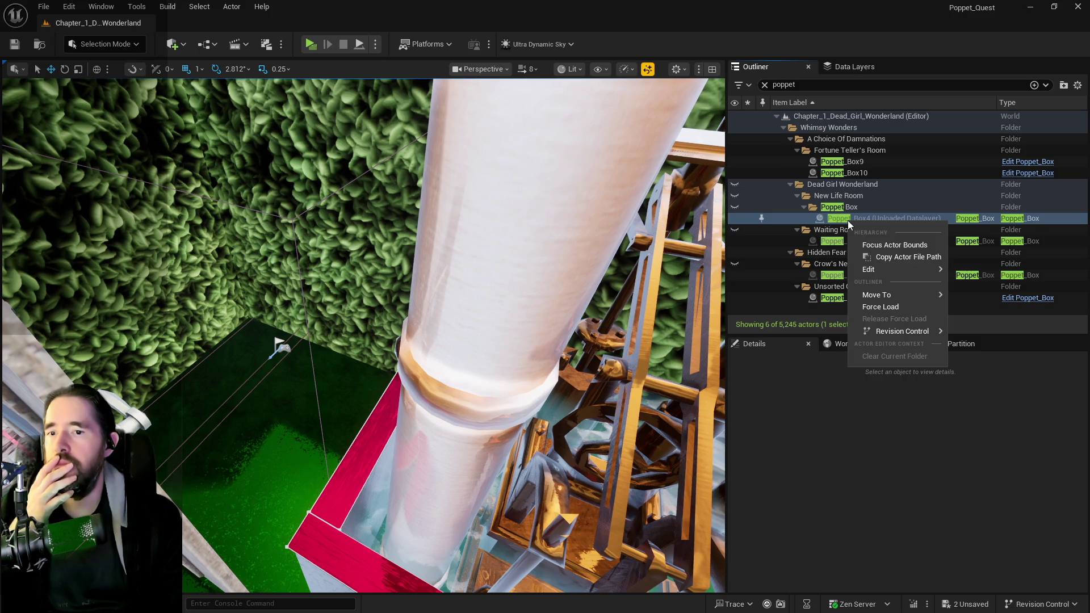
{"action": "left_click", "coordinate": [880, 306]}
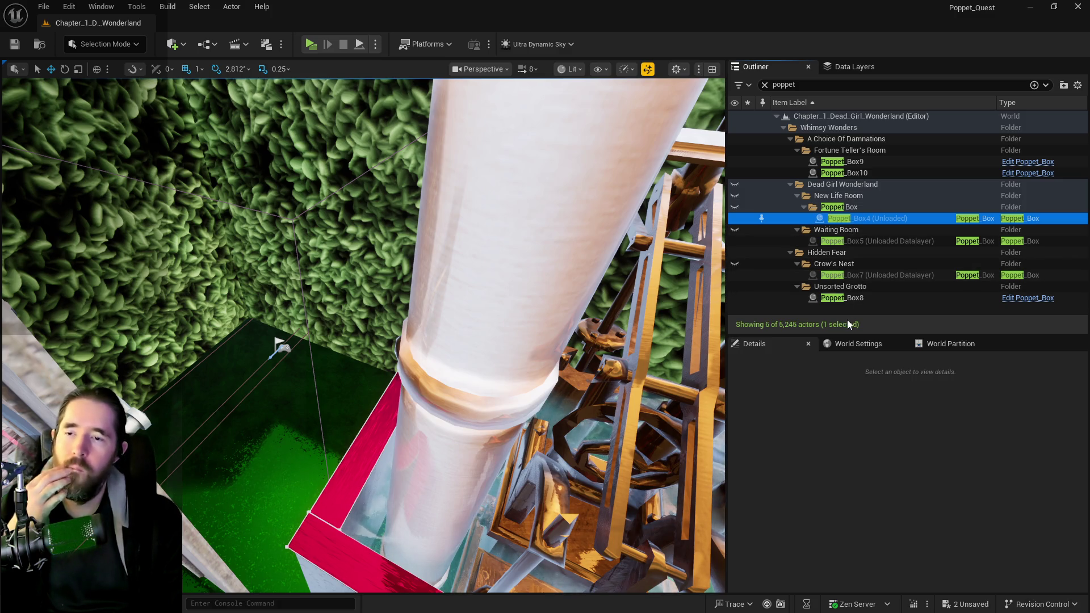
Toggle the DL_New_Life_Room, DL_Patricks_Room and Pump Room data layers in the editor.
{"action": "left_click", "coordinate": [862, 66]}
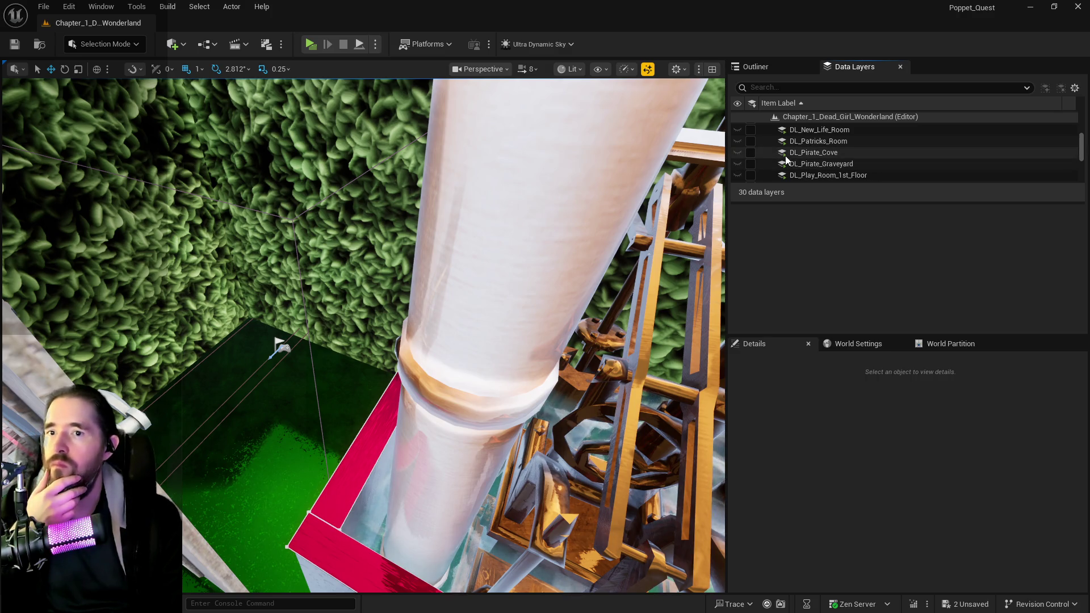
{"action": "left_click", "coordinate": [751, 131]}
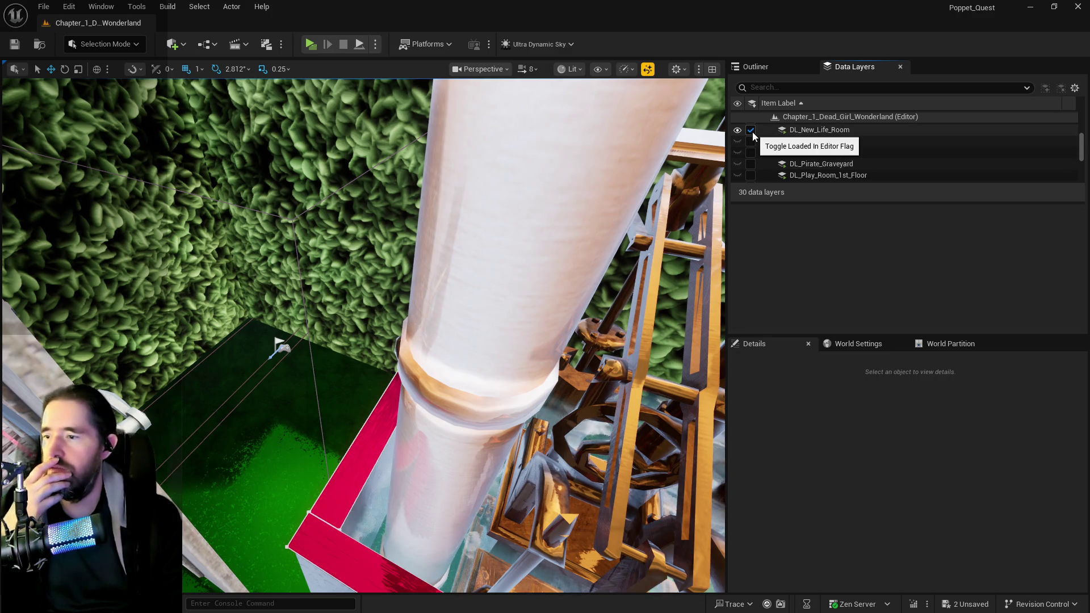
{"action": "left_click", "coordinate": [752, 131]}
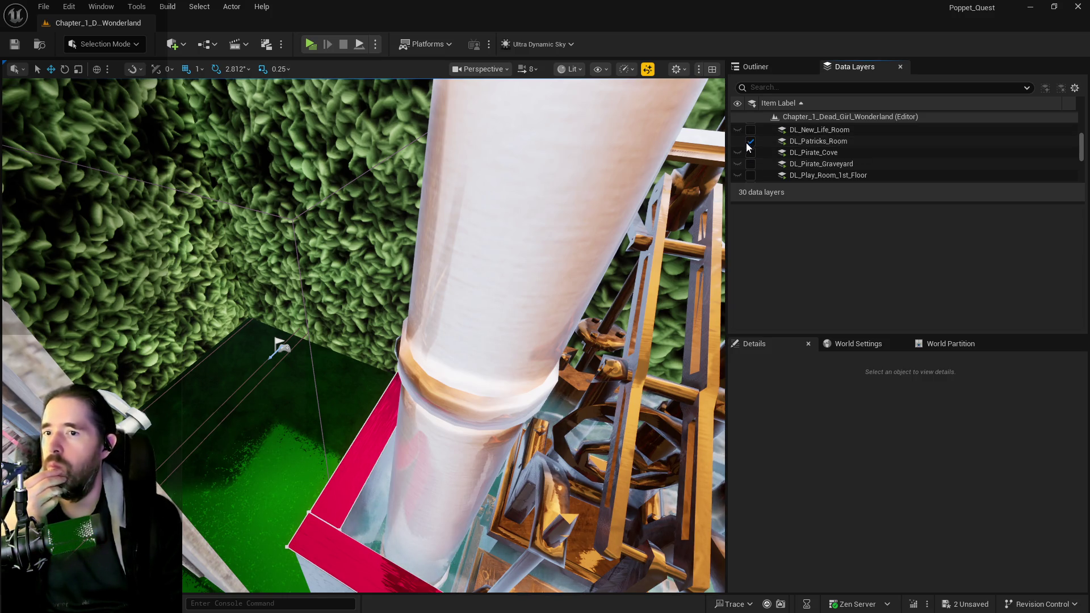
{"action": "left_click", "coordinate": [750, 141]}
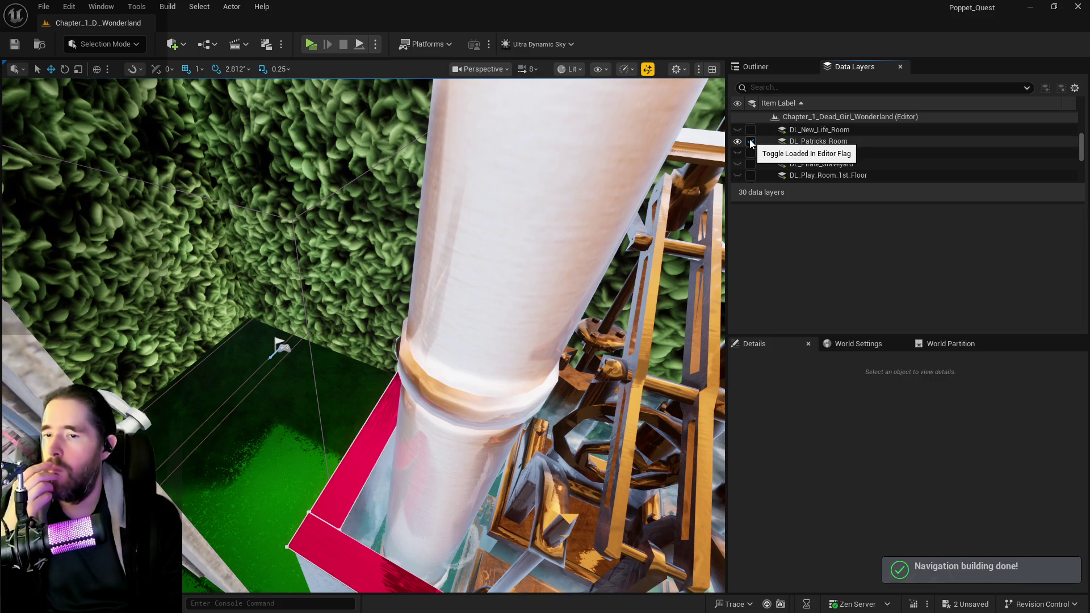
{"action": "scroll", "coordinate": [754, 156], "scroll_direction": "down", "scroll_amount": 2}
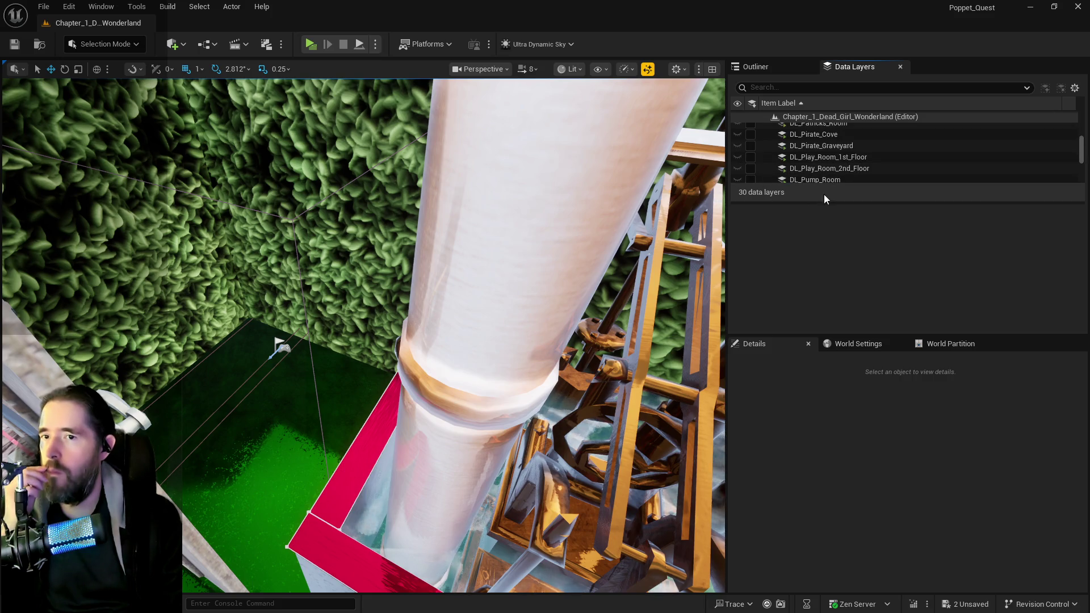
{"action": "scroll", "coordinate": [772, 168], "scroll_direction": "down", "scroll_amount": 2}
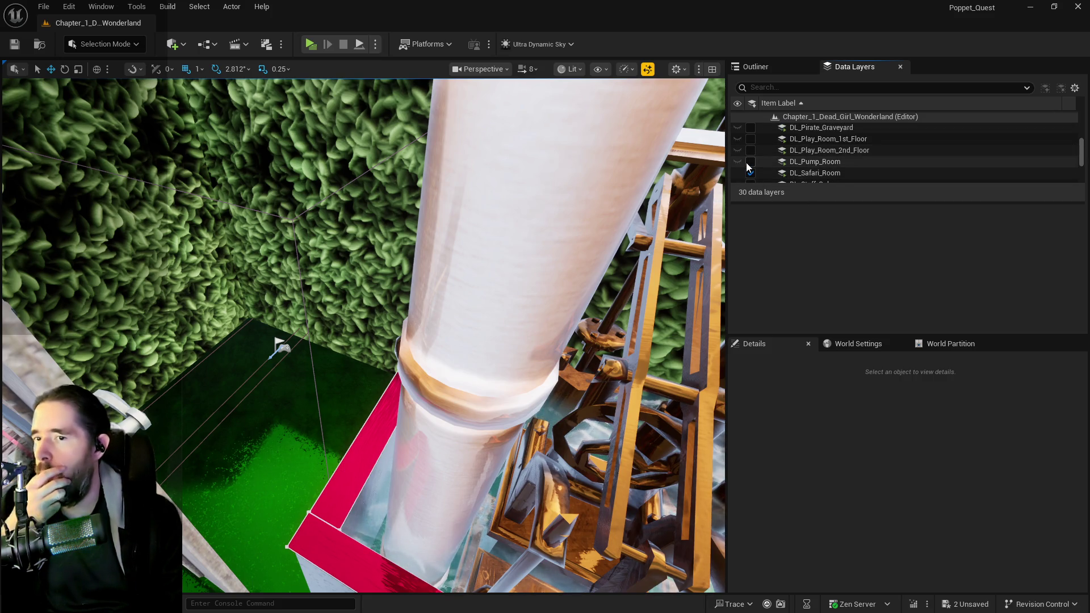
{"action": "left_click", "coordinate": [750, 162]}
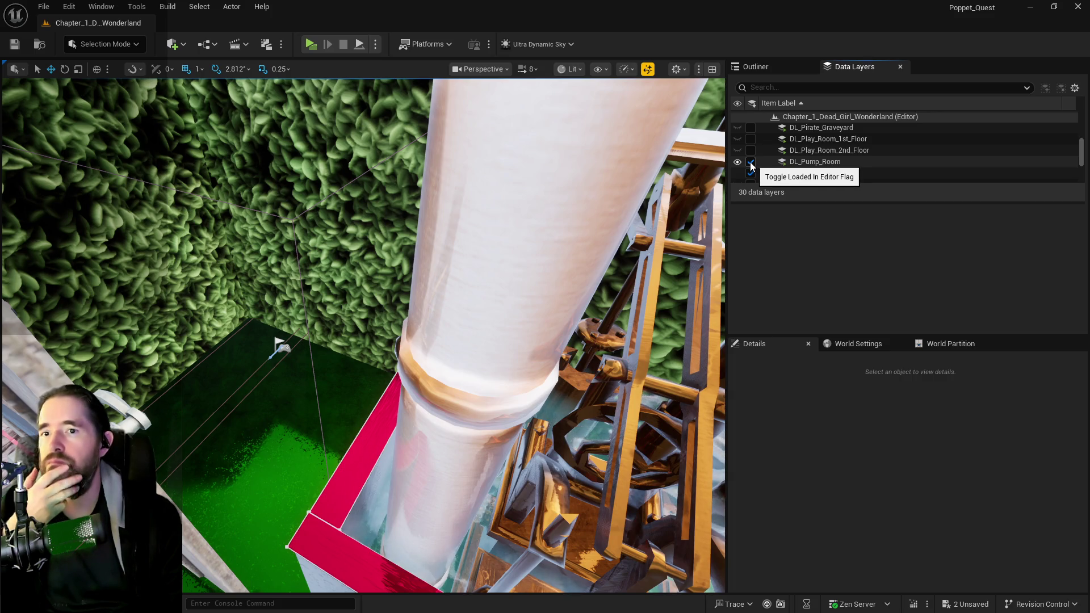
{"action": "left_click", "coordinate": [751, 164]}
Unload DL_Carnival_Room and load DL_Waiting_Room in the editor.
{"action": "scroll", "coordinate": [751, 165], "scroll_direction": "down", "scroll_amount": 2}
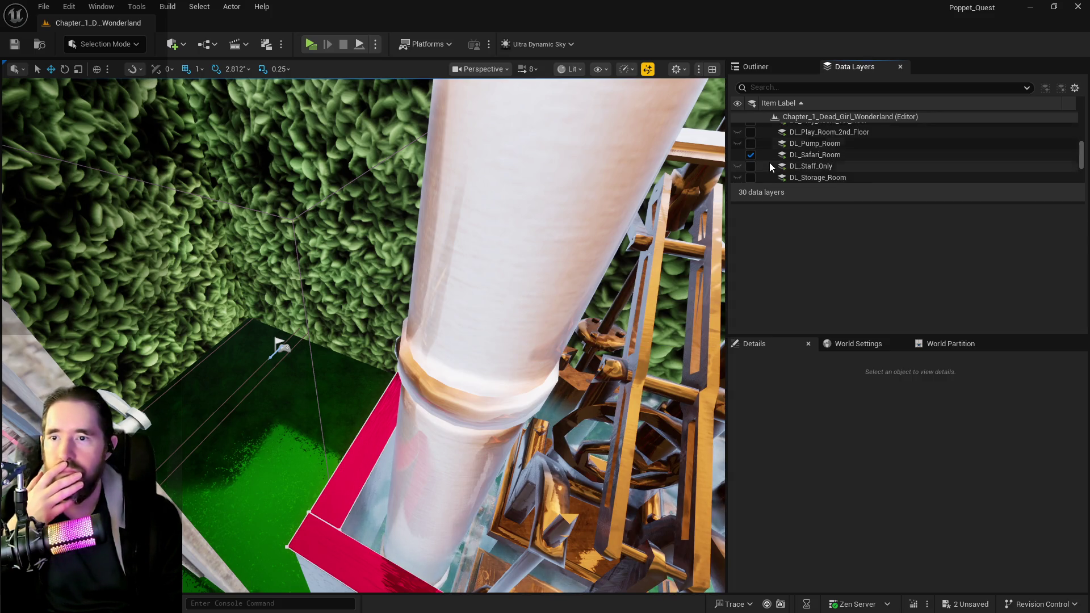
{"action": "scroll", "coordinate": [754, 172], "scroll_direction": "down", "scroll_amount": 5}
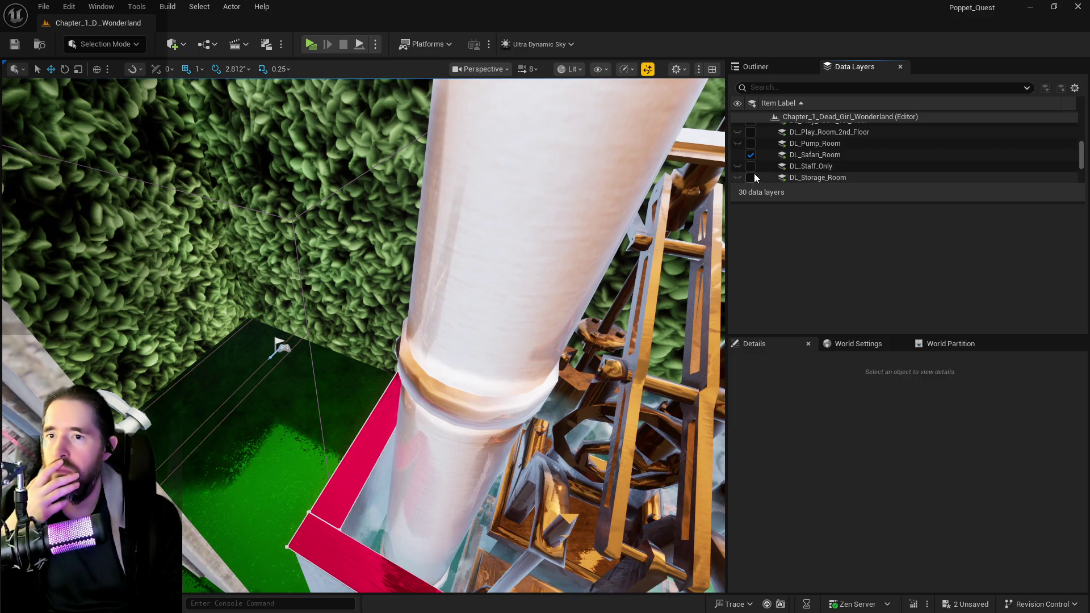
{"action": "scroll", "coordinate": [759, 179], "scroll_direction": "down", "scroll_amount": 3}
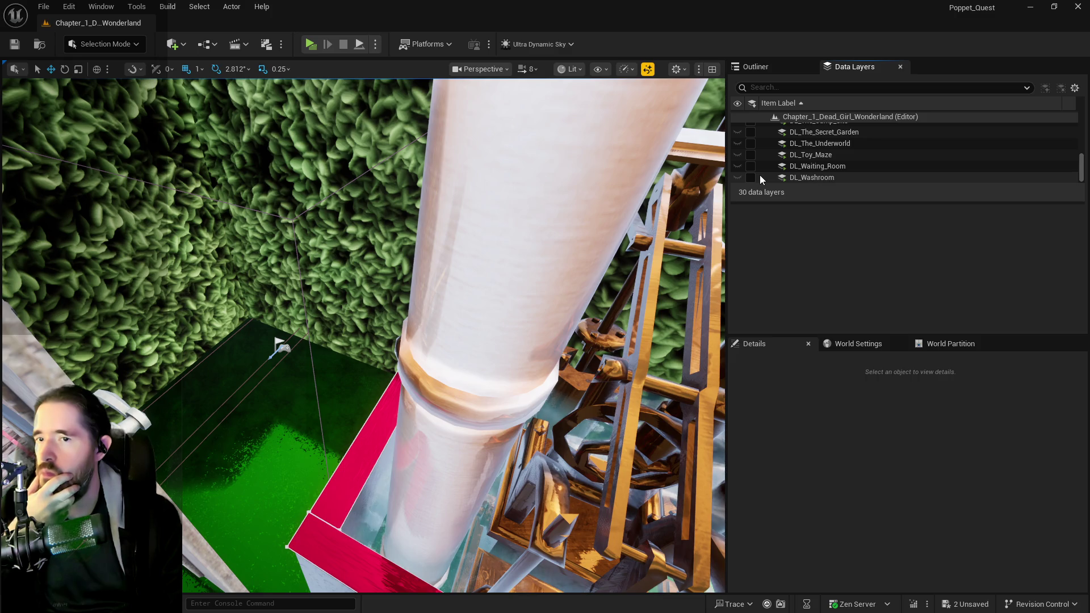
{"action": "scroll", "coordinate": [759, 179], "scroll_direction": "up", "scroll_amount": 10}
{"action": "scroll", "coordinate": [760, 180], "scroll_direction": "up", "scroll_amount": 2}
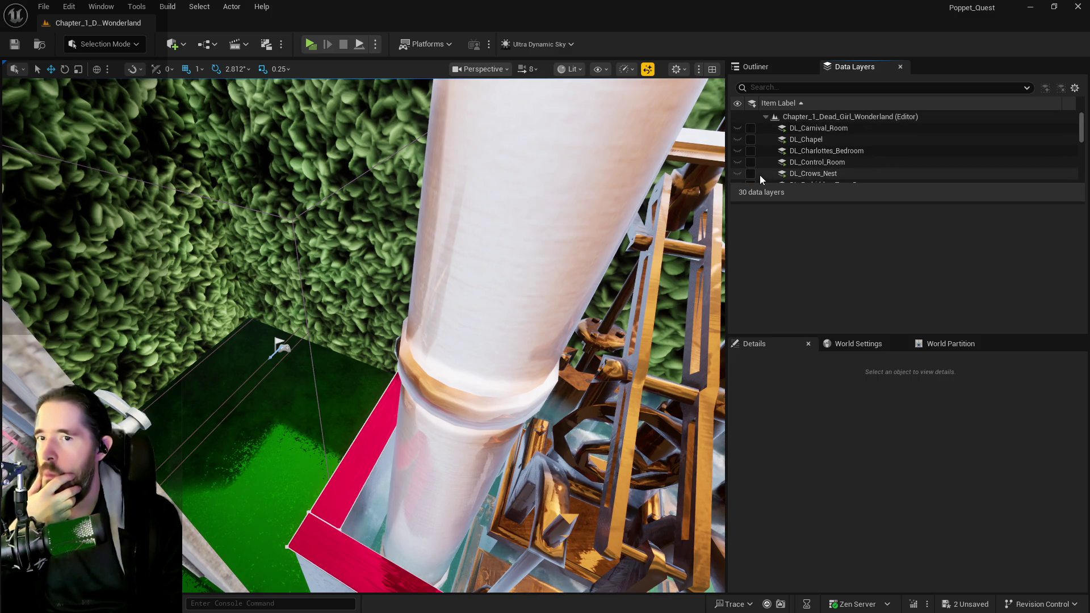
{"action": "left_click", "coordinate": [751, 130]}
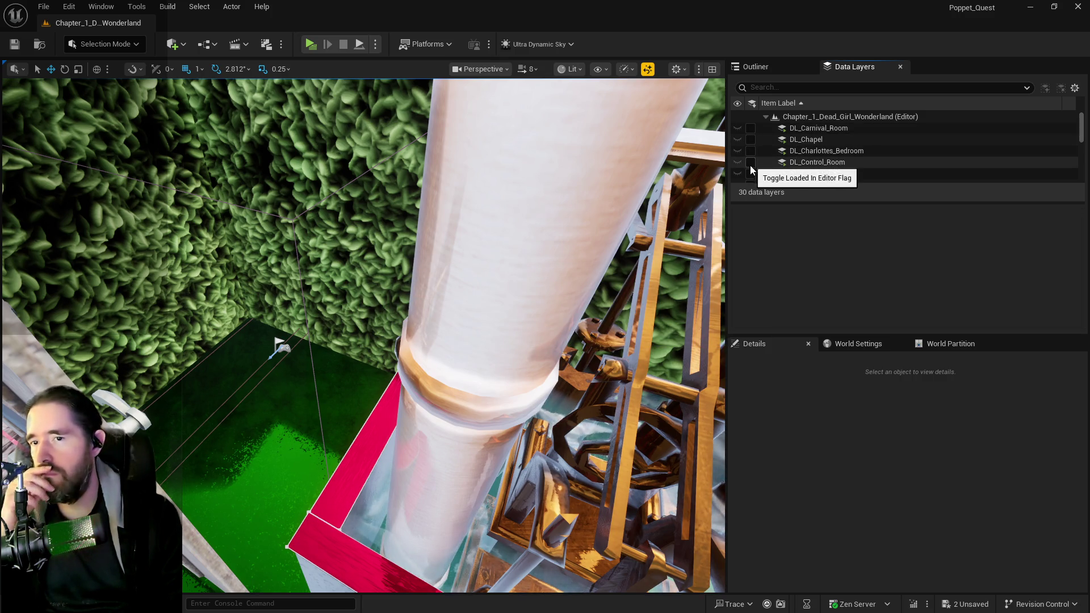
{"action": "scroll", "coordinate": [750, 169], "scroll_direction": "down", "scroll_amount": 4}
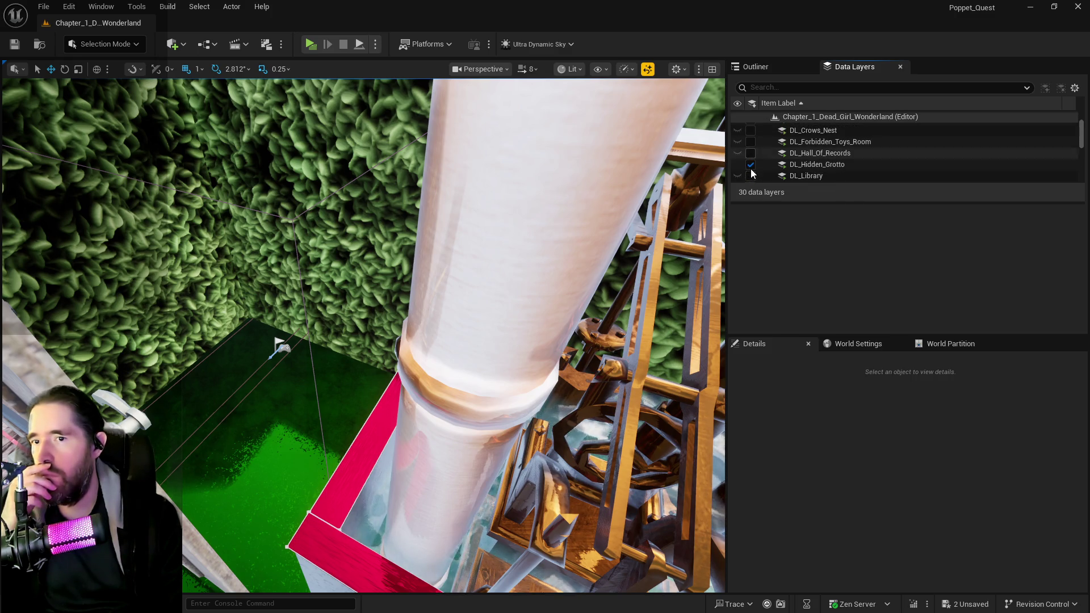
{"action": "scroll", "coordinate": [751, 172], "scroll_direction": "down", "scroll_amount": 5}
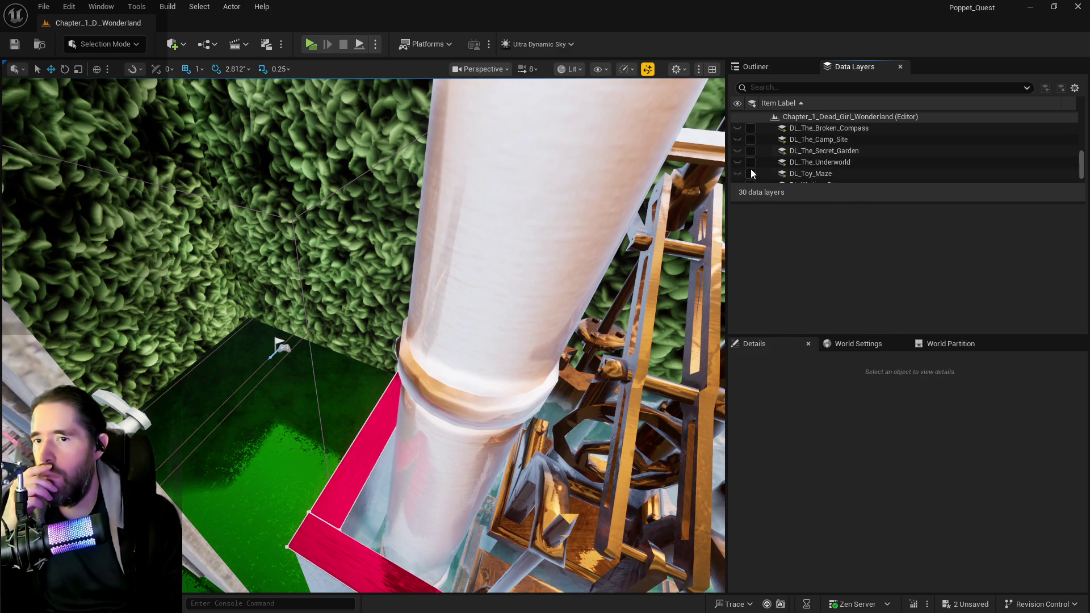
{"action": "scroll", "coordinate": [751, 173], "scroll_direction": "down", "scroll_amount": 2}
{"action": "left_click", "coordinate": [751, 166]}
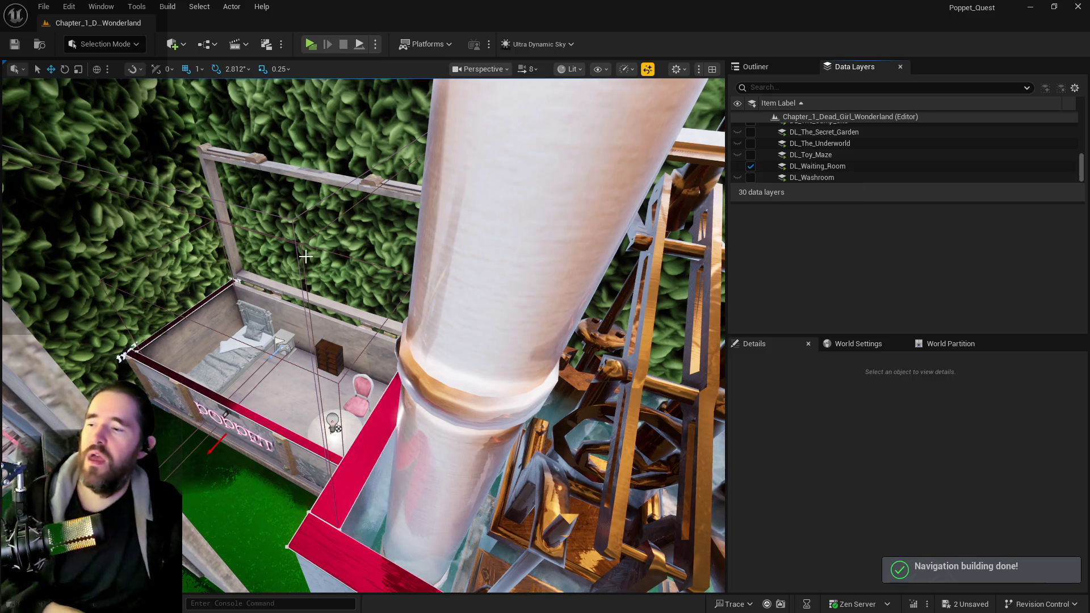
Slide SM_Safari_Sallys_Room_Wall2 along Y twice beside The Broken Compass door.
{"action": "mouse_move", "coordinate": [305, 256]}
{"action": "left_mouse_down"}
{"action": "mouse_move", "coordinate": [341, 241]}
{"action": "mouse_move", "coordinate": [205, 370]}
{"action": "mouse_move", "coordinate": [352, 301]}
{"action": "left_mouse_up"}
{"action": "left_click", "coordinate": [205, 370]}
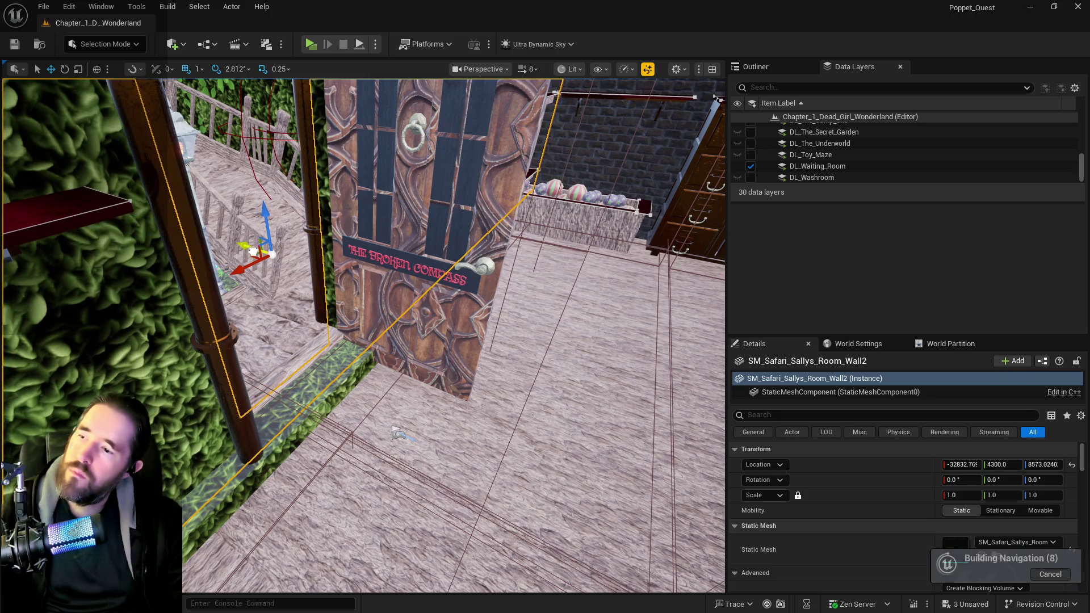
{"action": "left_click_drag", "start_coordinate": [239, 245], "coordinate": [266, 257]}
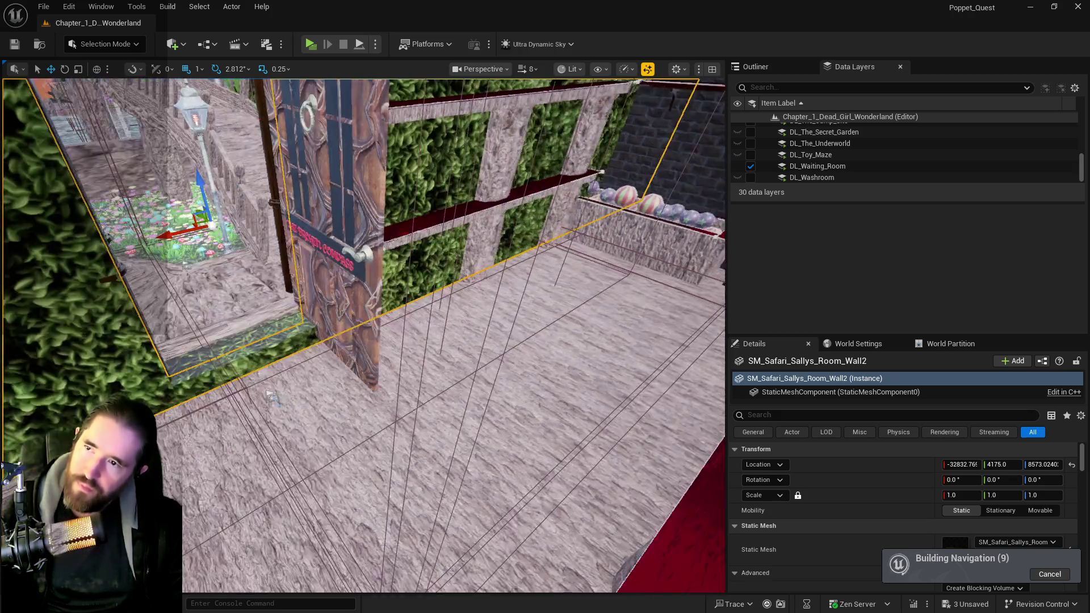
{"action": "left_click_drag", "start_coordinate": [272, 397], "coordinate": [601, 534]}
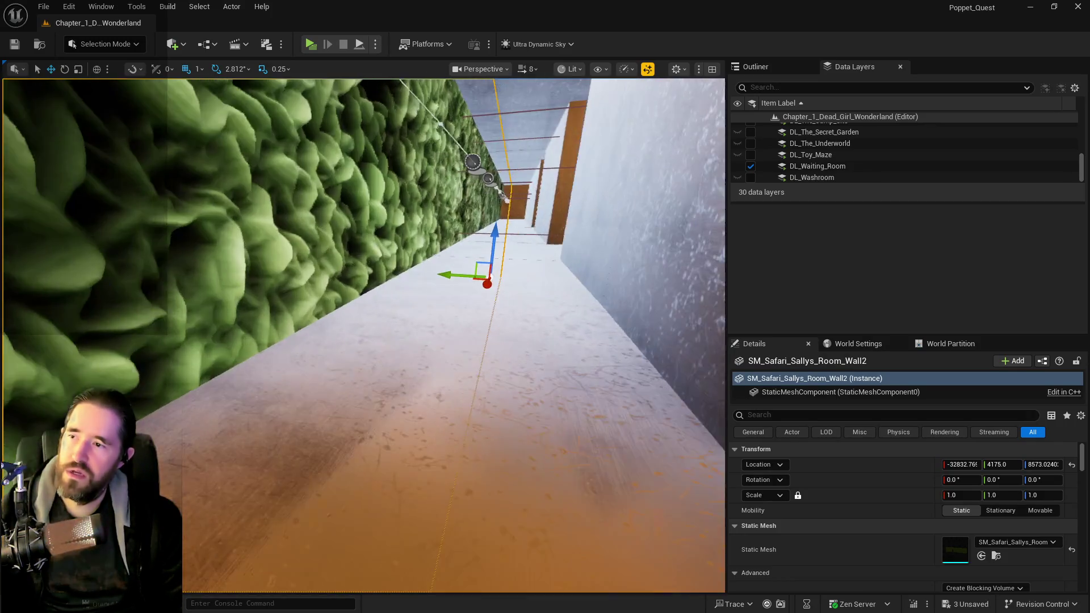
{"action": "mouse_move", "coordinate": [452, 277]}
{"action": "left_mouse_down"}
{"action": "mouse_move", "coordinate": [438, 275]}
{"action": "mouse_move", "coordinate": [454, 216]}
{"action": "mouse_move", "coordinate": [451, 290]}
{"action": "mouse_move", "coordinate": [366, 376]}
{"action": "left_mouse_up"}
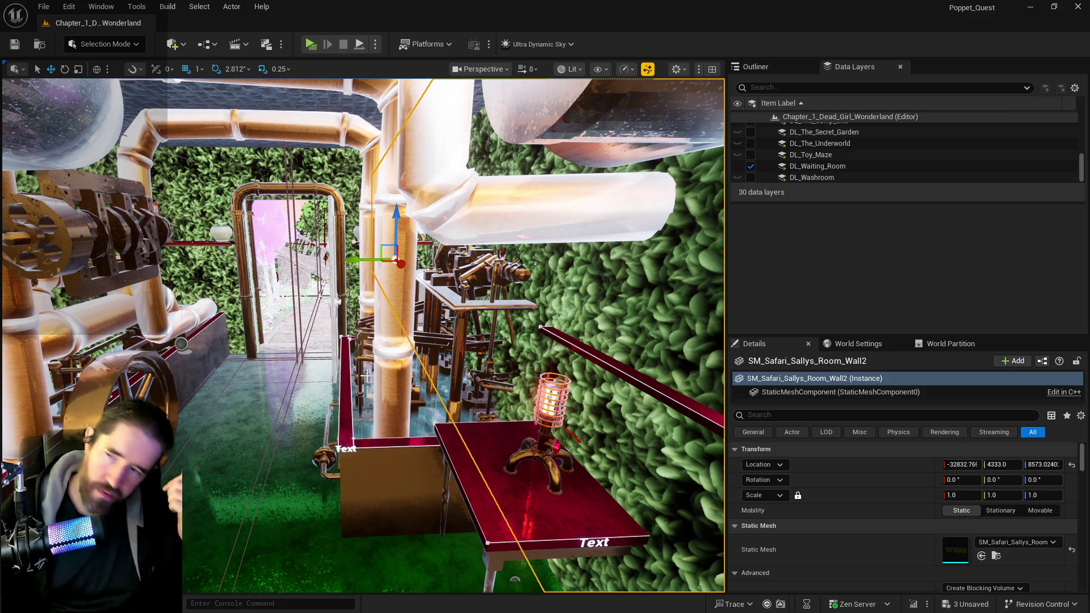
Undo the wall's last move so it returns to Y 4175, then look over the pipes and hedge path.
{"action": "key", "text": "ctrl+z"}
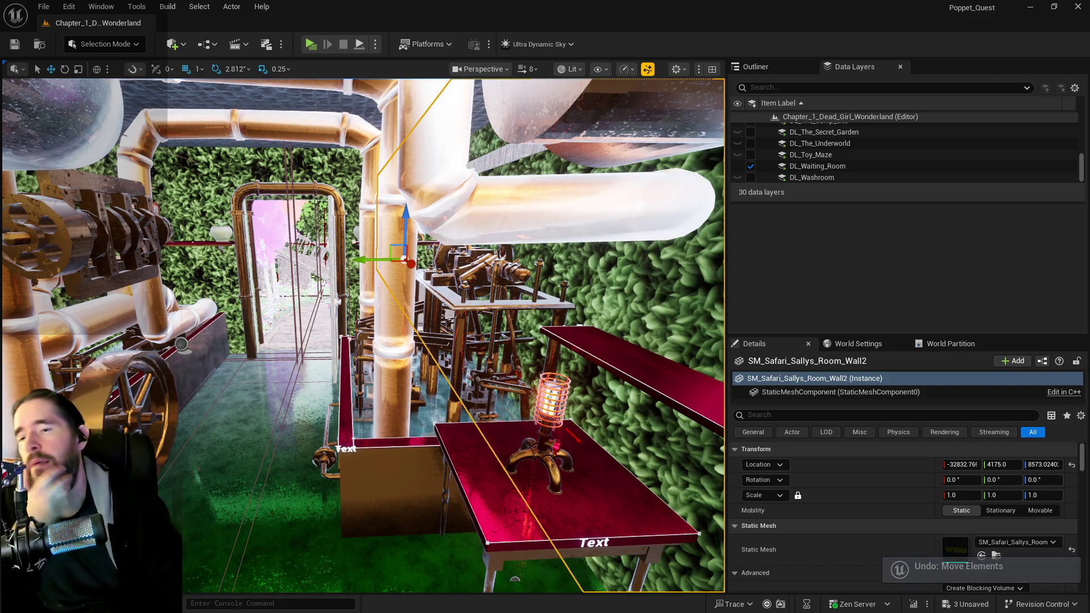
{"action": "left_click_drag", "start_coordinate": [392, 466], "coordinate": [390, 433]}
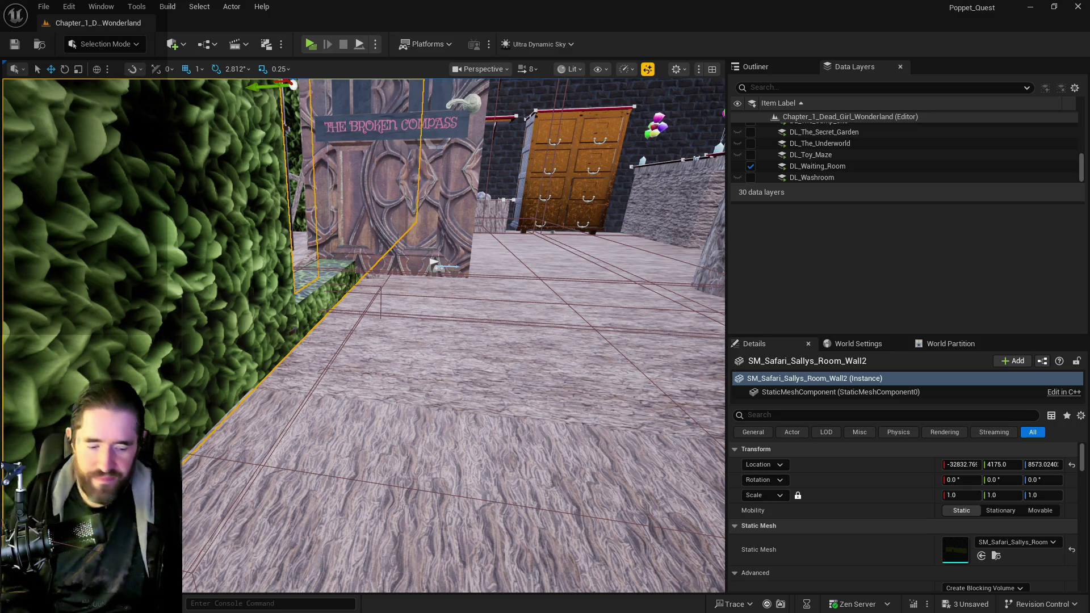
{"action": "mouse_move", "coordinate": [477, 384]}
{"action": "left_mouse_down"}
{"action": "mouse_move", "coordinate": [483, 364]}
{"action": "mouse_move", "coordinate": [591, 335]}
{"action": "mouse_move", "coordinate": [539, 327]}
{"action": "left_mouse_up"}
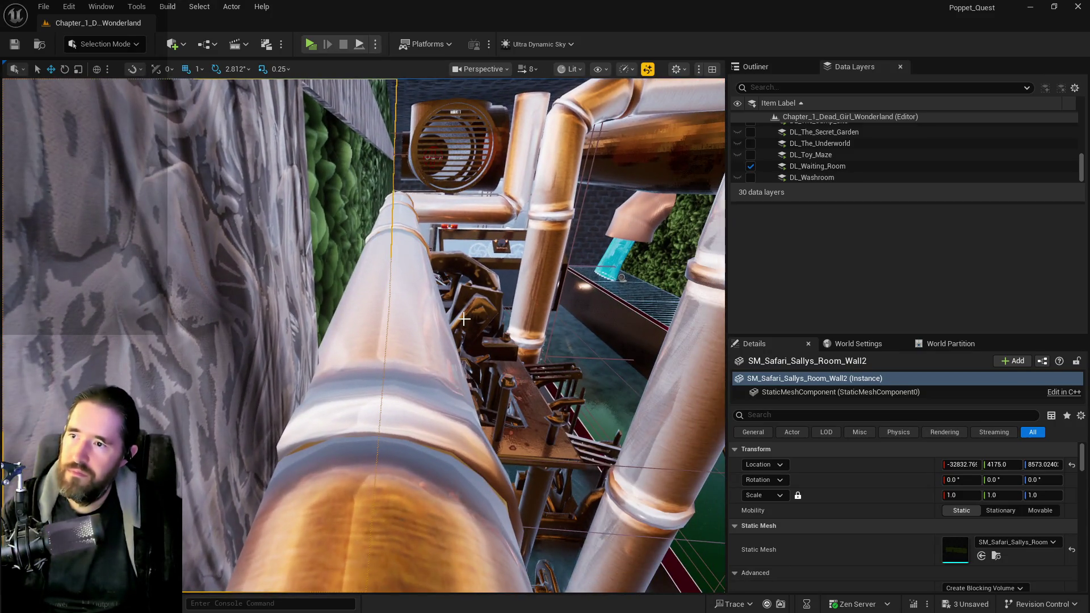
Reselect SM_Safari_Sallys_Room_Wall2 and enter 4258 as its Location Y.
{"action": "left_click", "coordinate": [397, 369]}
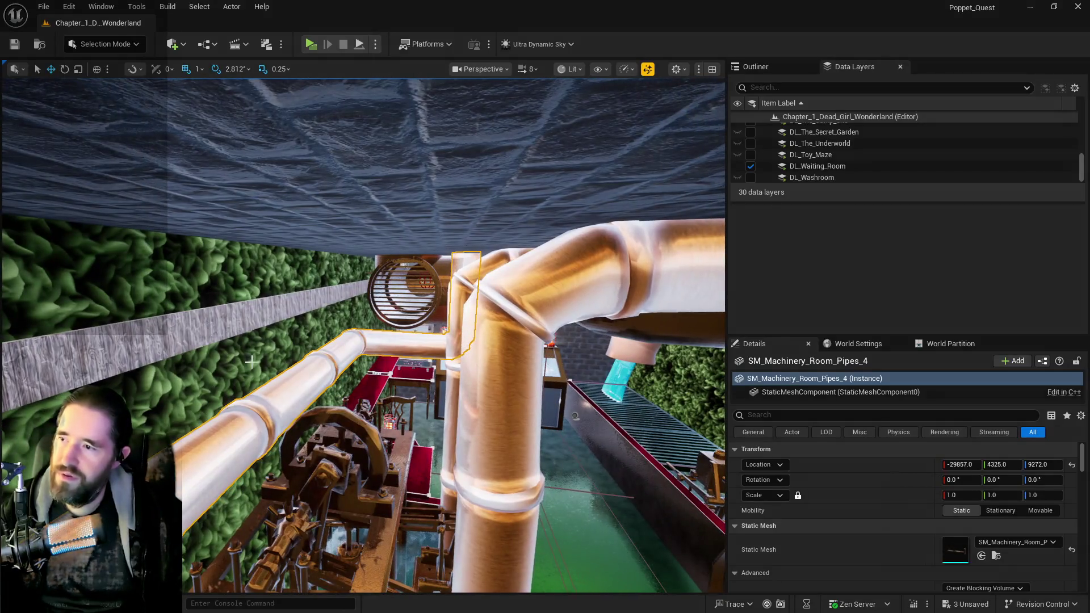
{"action": "left_click", "coordinate": [251, 361]}
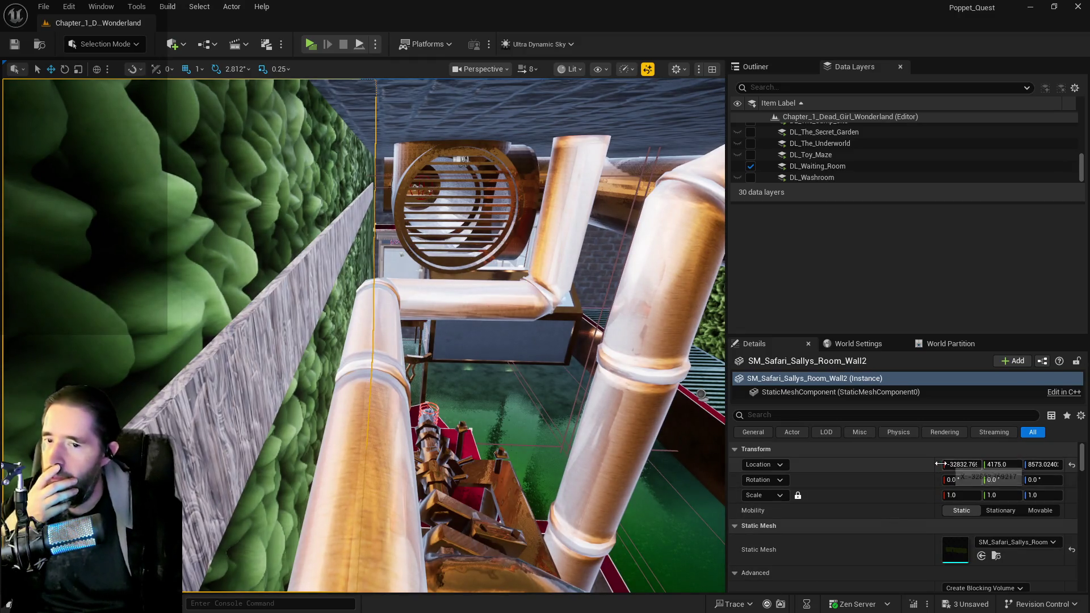
{"action": "left_click_drag", "start_coordinate": [363, 335], "coordinate": [397, 318]}
{"action": "type", "text": "4258"}
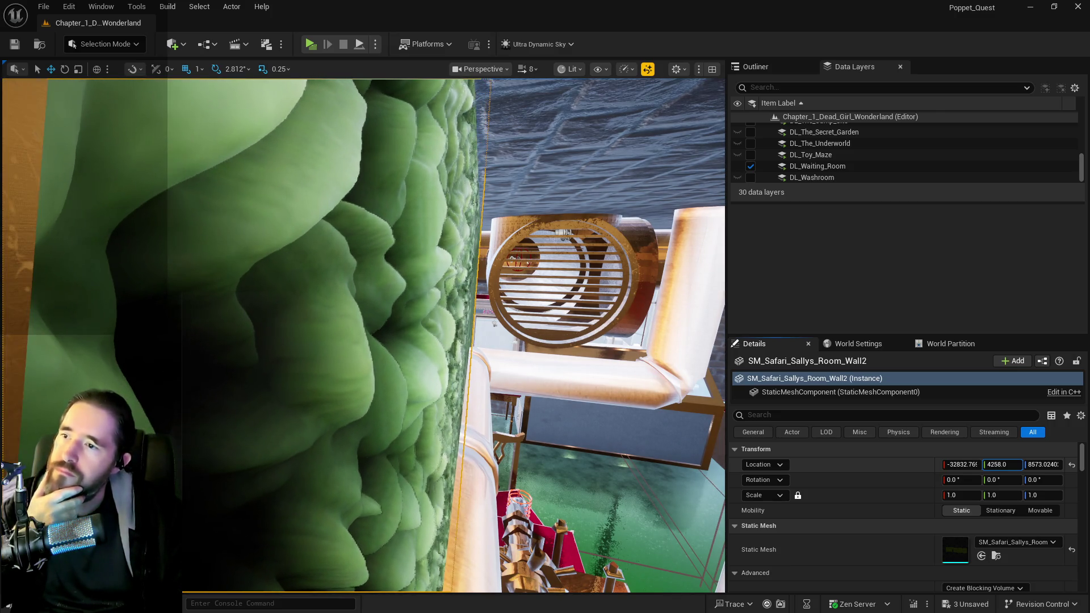
{"action": "key", "text": "Return"}
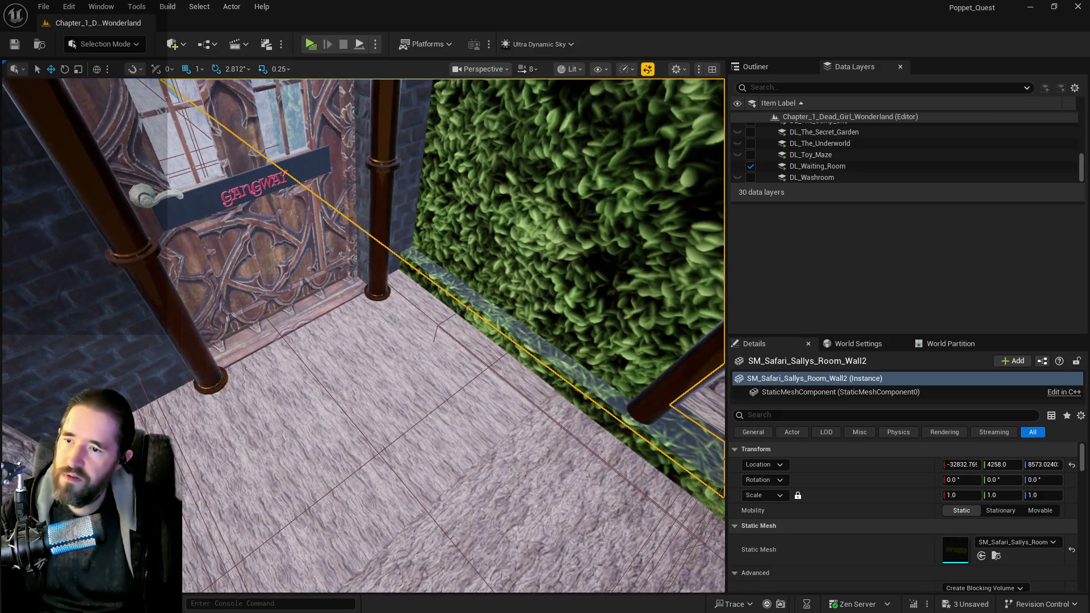
Move SM_Safari_Room_Floor2 along Y to 11420, then frame and orbit it to check the edge.
{"action": "left_click", "coordinate": [443, 443]}
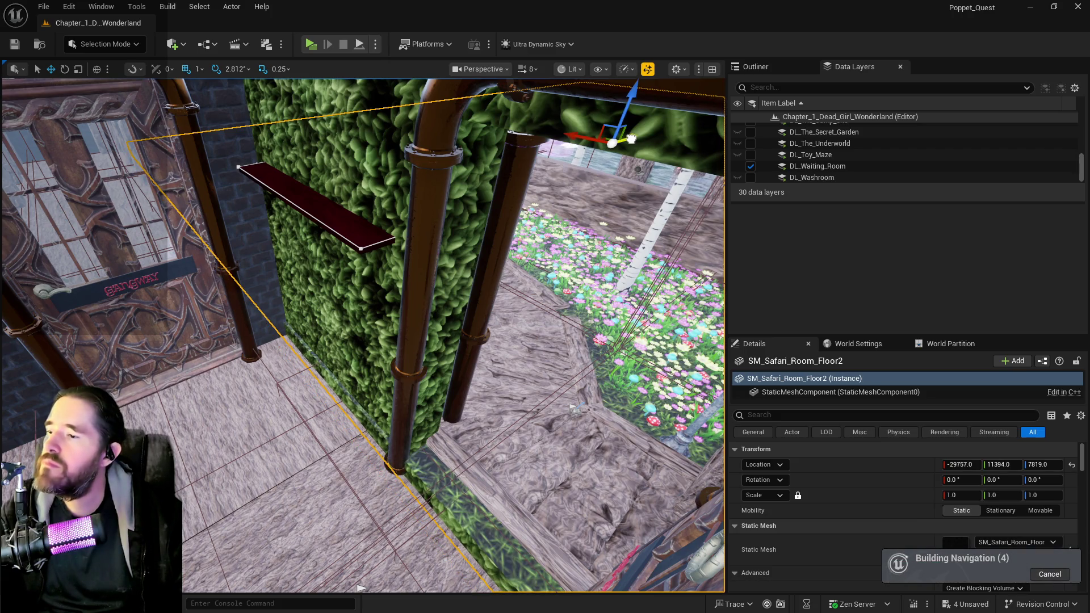
{"action": "left_click_drag", "start_coordinate": [631, 139], "coordinate": [644, 142]}
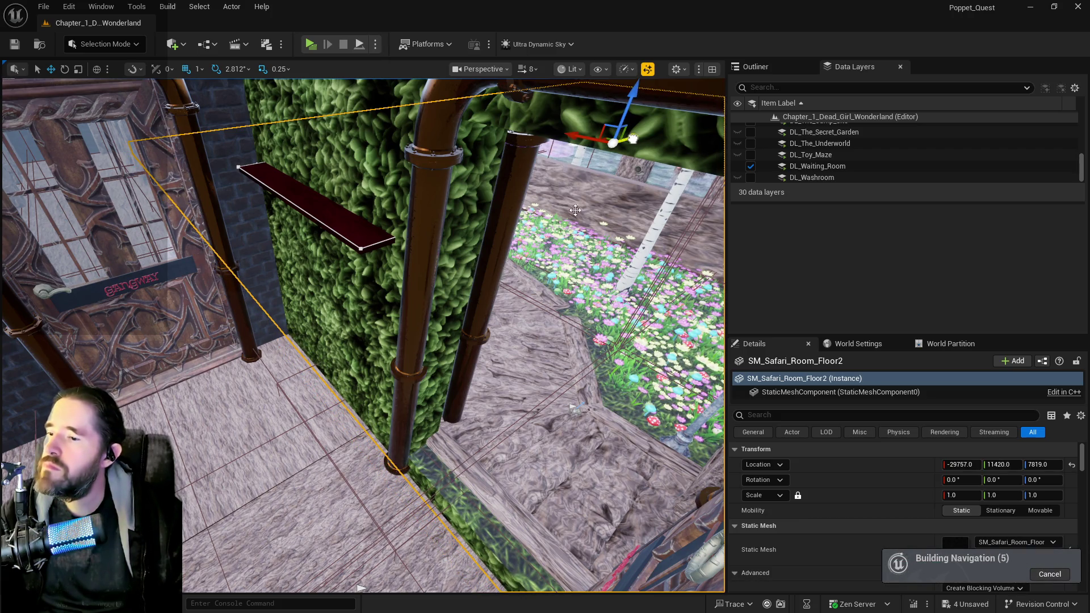
{"action": "key", "text": "f"}
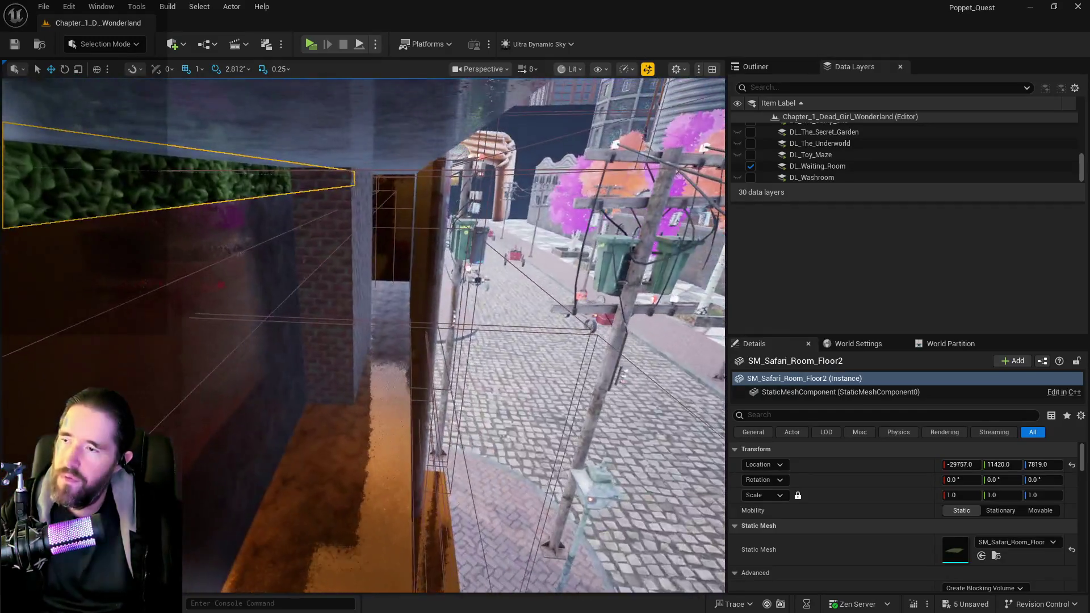
{"action": "key", "text": "f"}
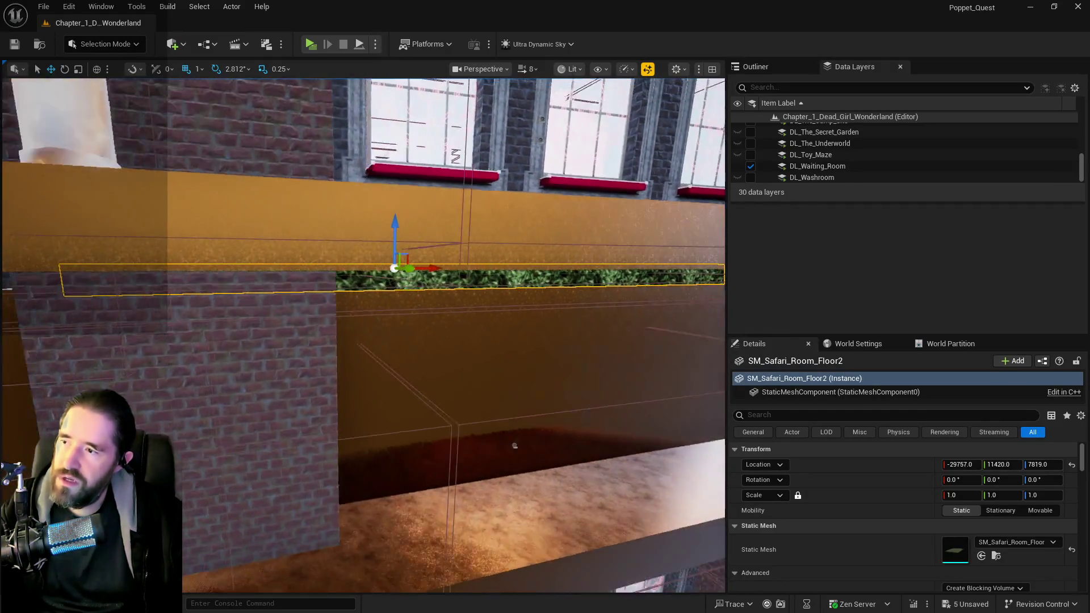
{"action": "mouse_move", "coordinate": [514, 446]}
{"action": "left_mouse_down"}
{"action": "mouse_move", "coordinate": [453, 363]}
{"action": "mouse_move", "coordinate": [403, 399]}
{"action": "mouse_move", "coordinate": [361, 282]}
{"action": "mouse_move", "coordinate": [493, 313]}
{"action": "left_mouse_up"}
{"action": "key", "text": "r"}
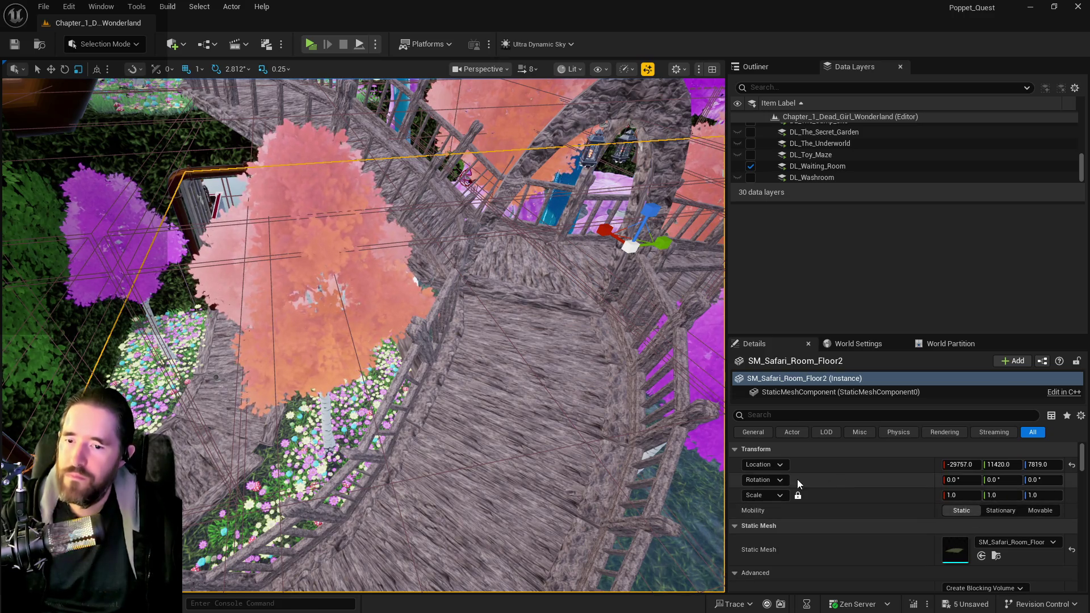
Unlock proportional scale and set the Safari room floor's Y scale to 0.99.
{"action": "left_click", "coordinate": [798, 495]}
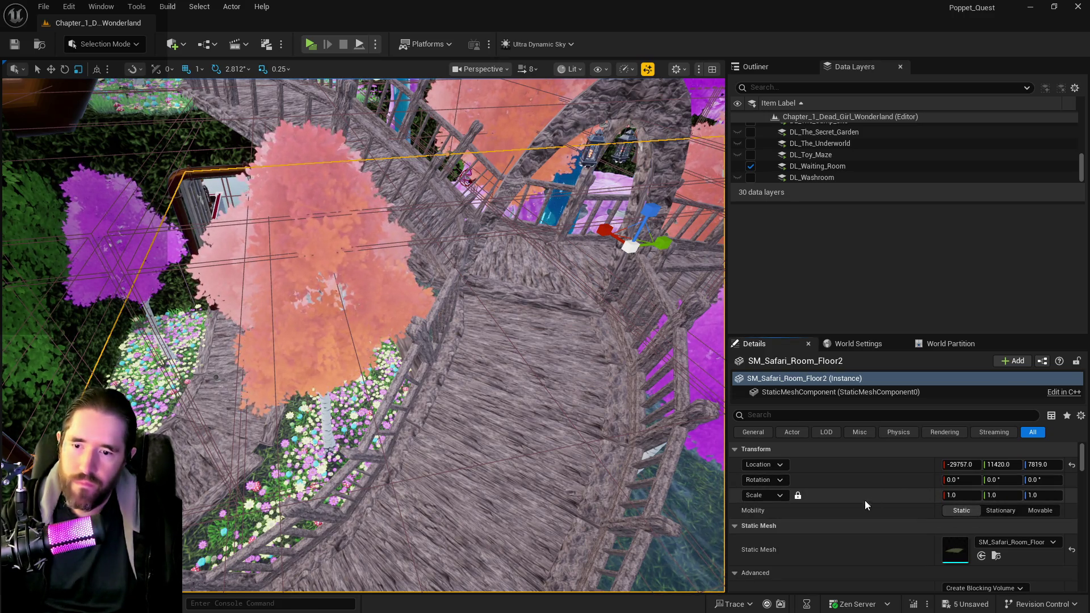
{"action": "left_click", "coordinate": [797, 495]}
{"action": "left_click", "coordinate": [1016, 496]}
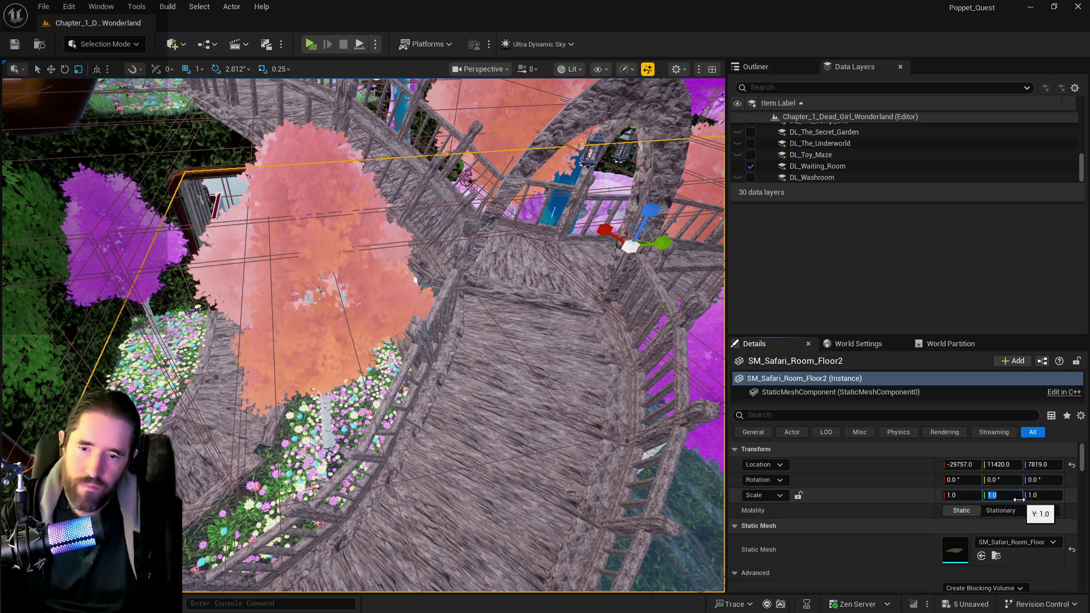
{"action": "type", "text": ".99"}
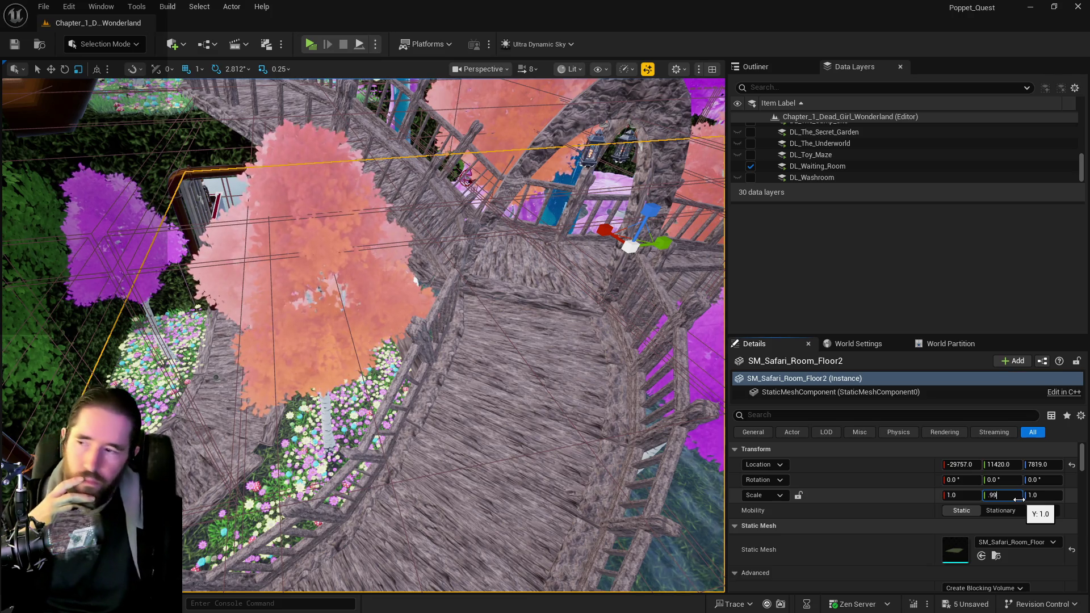
{"action": "key", "text": "Return"}
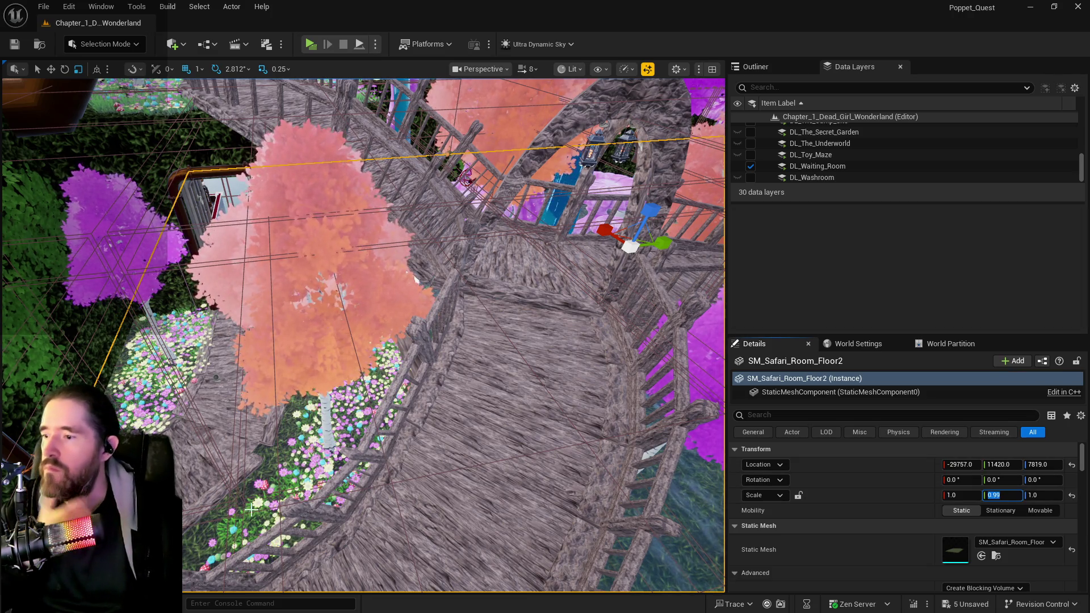
Reselect the Safari room floor and shift its Location Y to 11351.
{"action": "left_click", "coordinate": [425, 437]}
{"action": "key", "text": "f"}
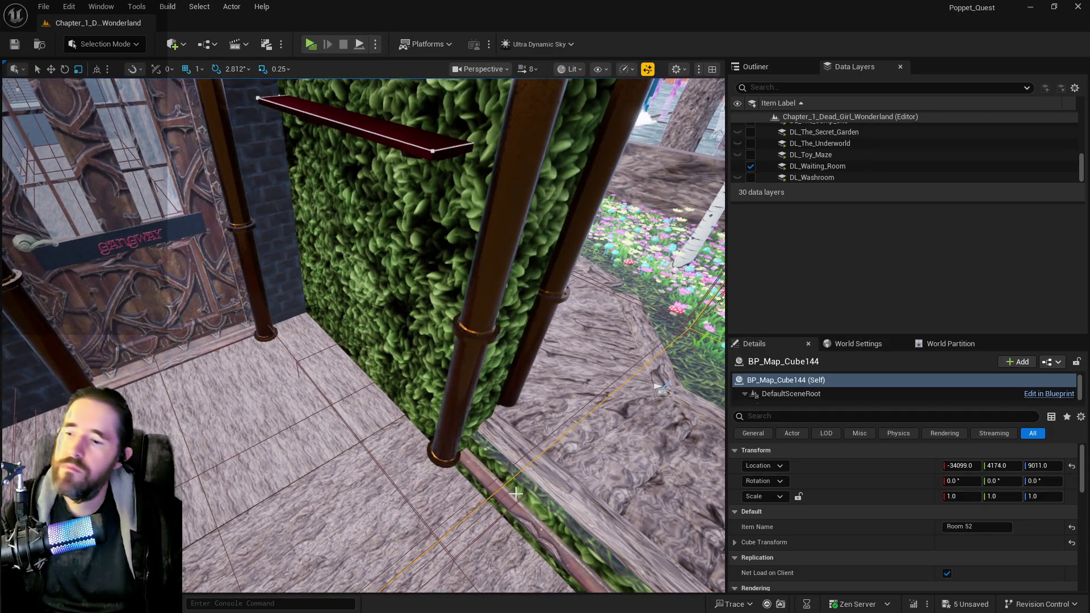
{"action": "left_click", "coordinate": [515, 493]}
{"action": "key", "text": "f"}
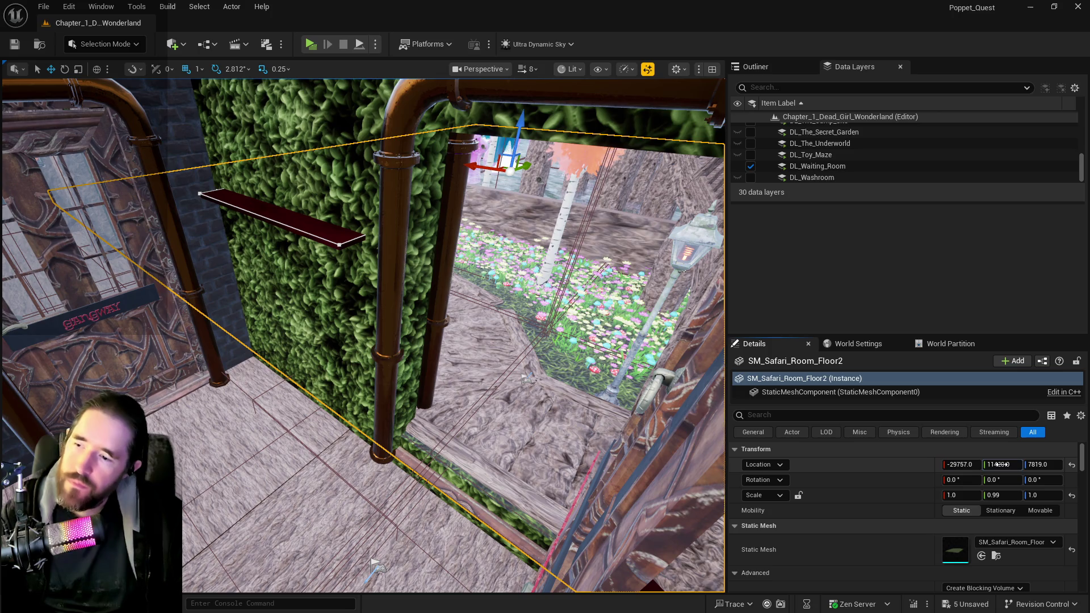
{"action": "left_click_drag", "start_coordinate": [999, 465], "coordinate": [961, 464]}
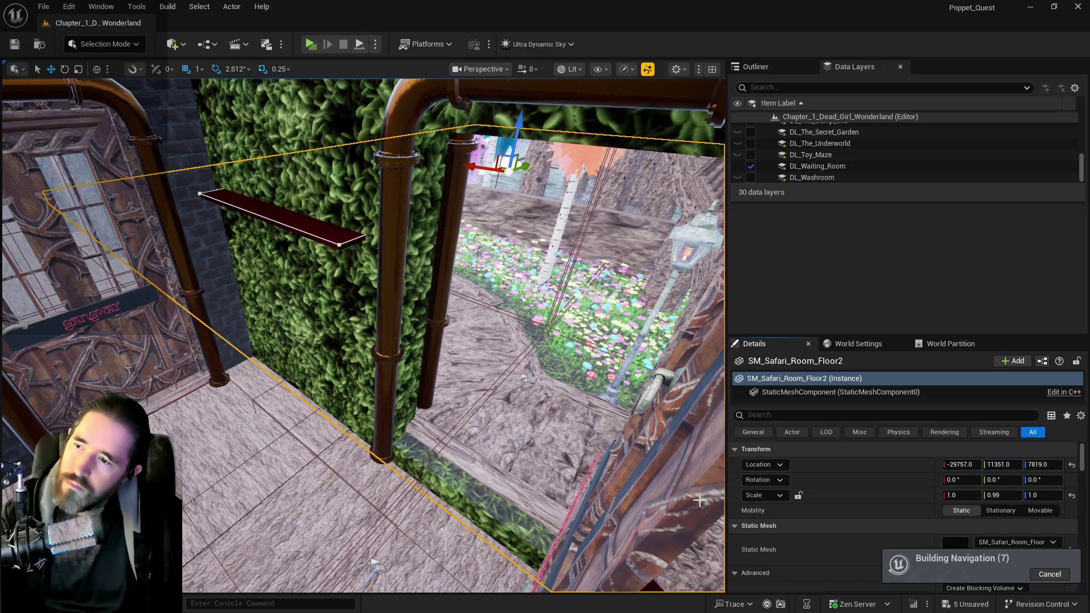
{"action": "key", "text": "w"}
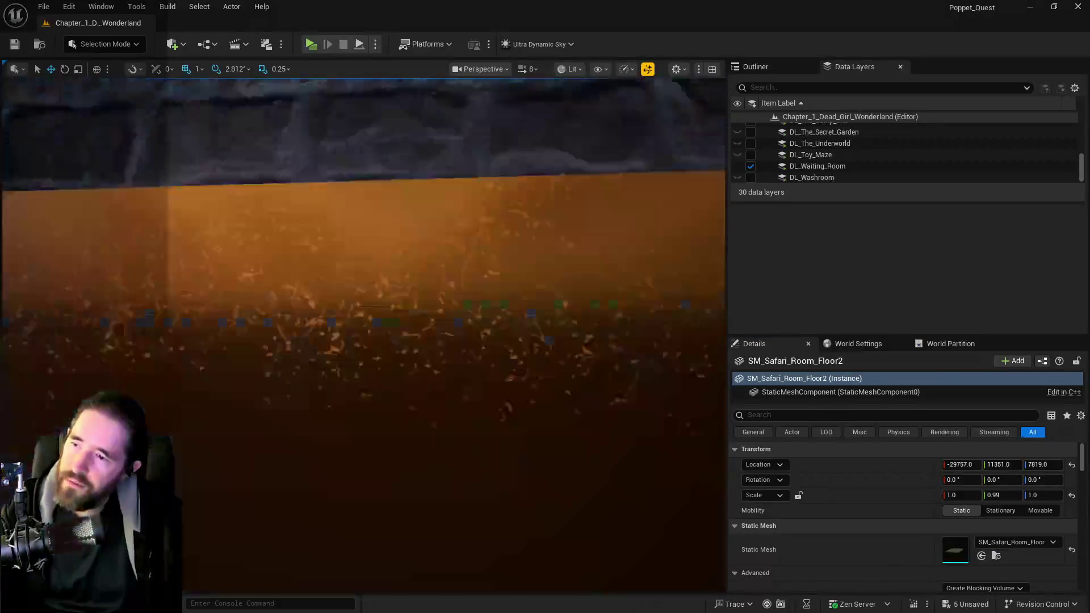
{"action": "left_click_drag", "start_coordinate": [346, 470], "coordinate": [319, 531]}
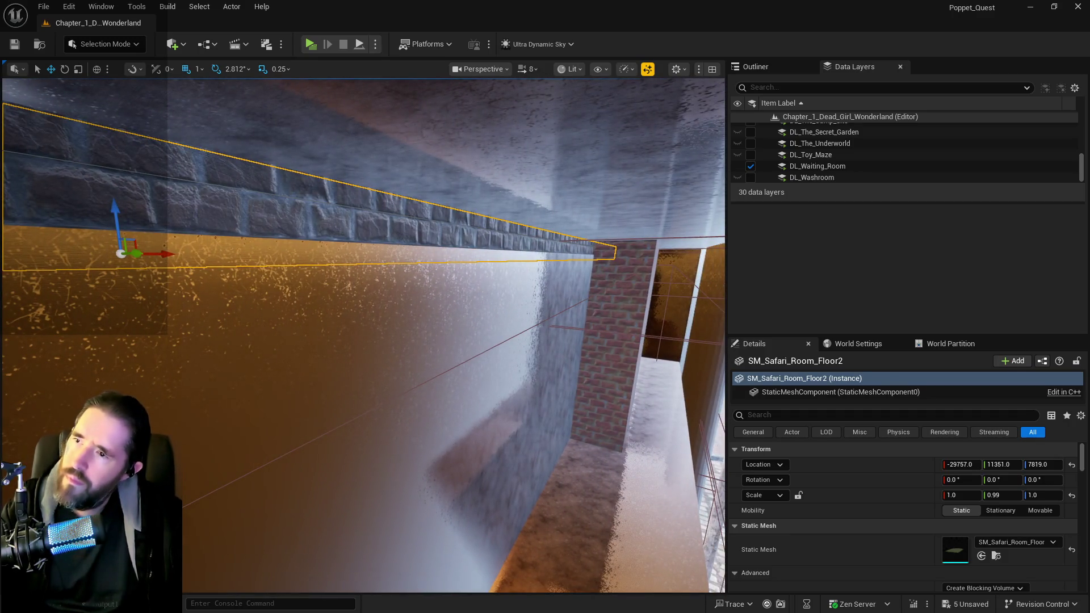
Frame the Whimsy Wonders Building8 level instance and save the project.
{"action": "left_click", "coordinate": [437, 226]}
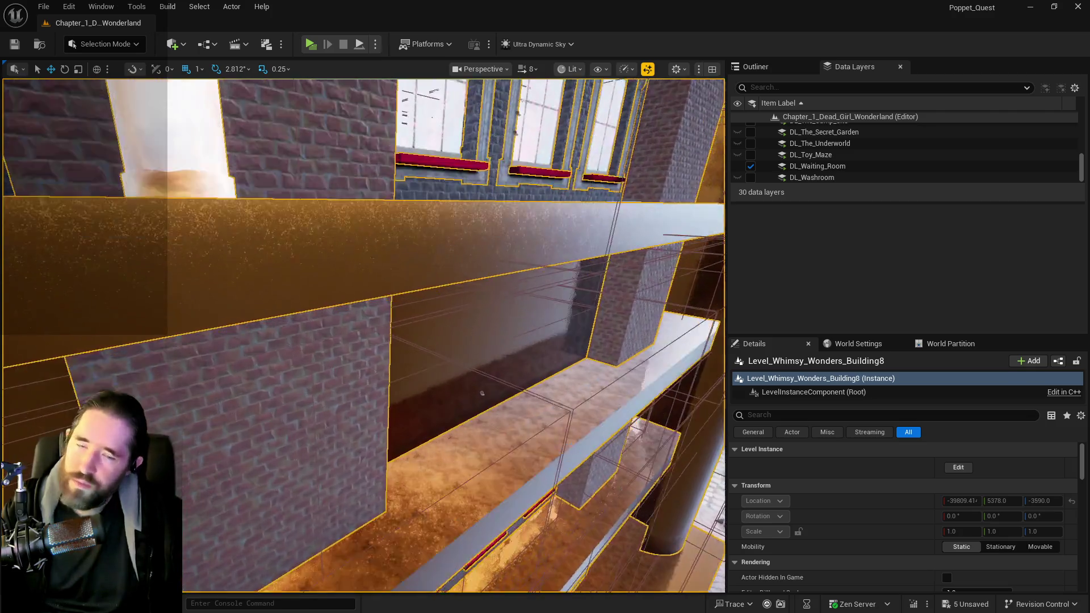
{"action": "key", "text": "f"}
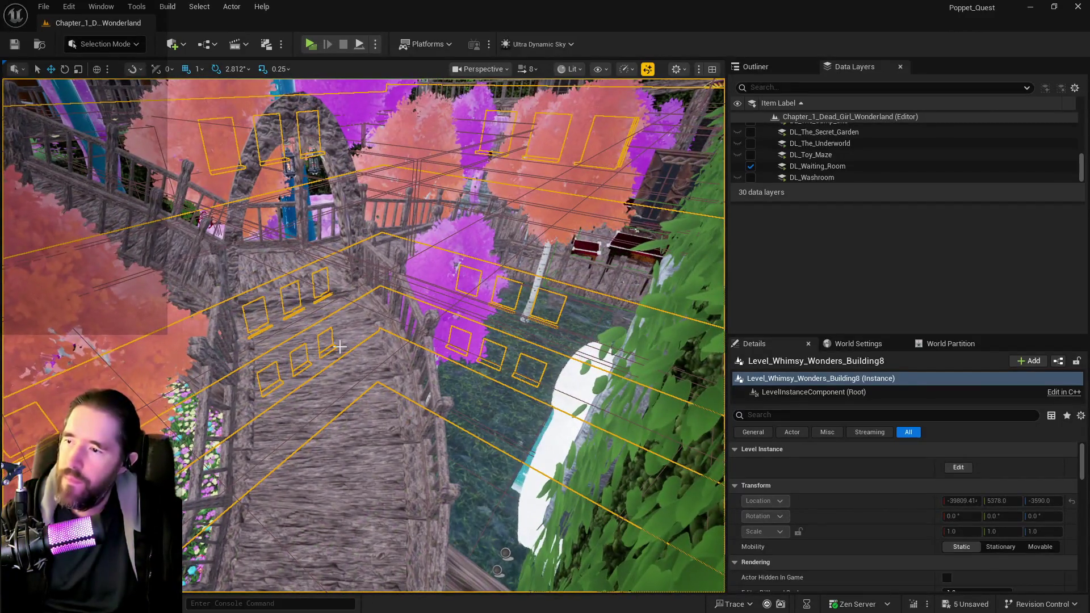
{"action": "left_click", "coordinate": [340, 347]}
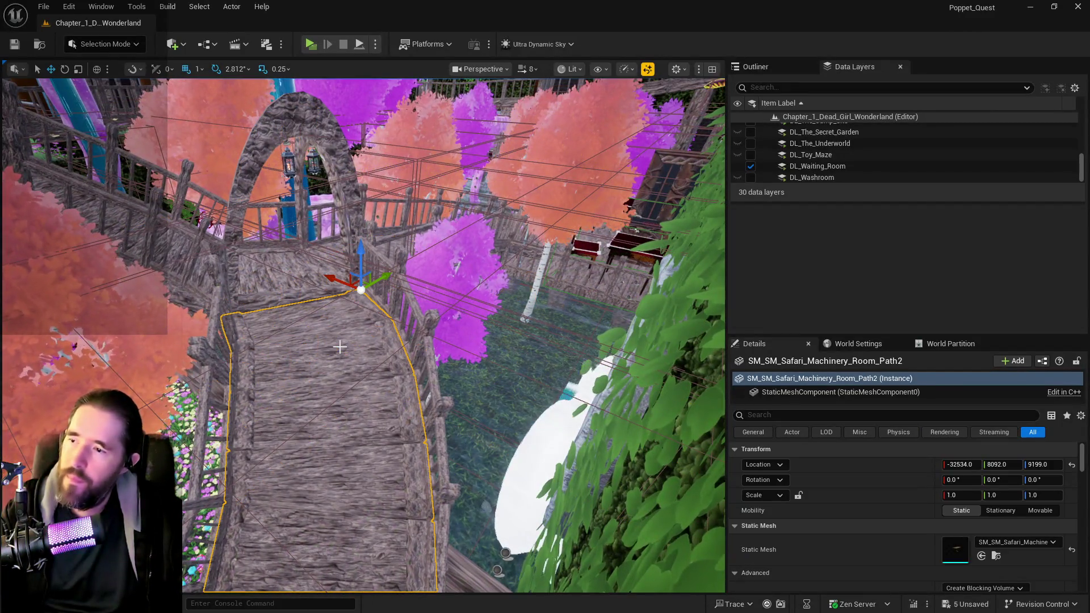
{"action": "key", "text": "ctrl+s"}
Check the floor slab and walkway deck by The Broken Compass door, then show the poppet-filtered Outliner list.
{"action": "left_click_drag", "start_coordinate": [397, 397], "coordinate": [442, 374]}
{"action": "left_click_drag", "start_coordinate": [509, 545], "coordinate": [397, 488]}
{"action": "left_click_drag", "start_coordinate": [466, 424], "coordinate": [479, 424]}
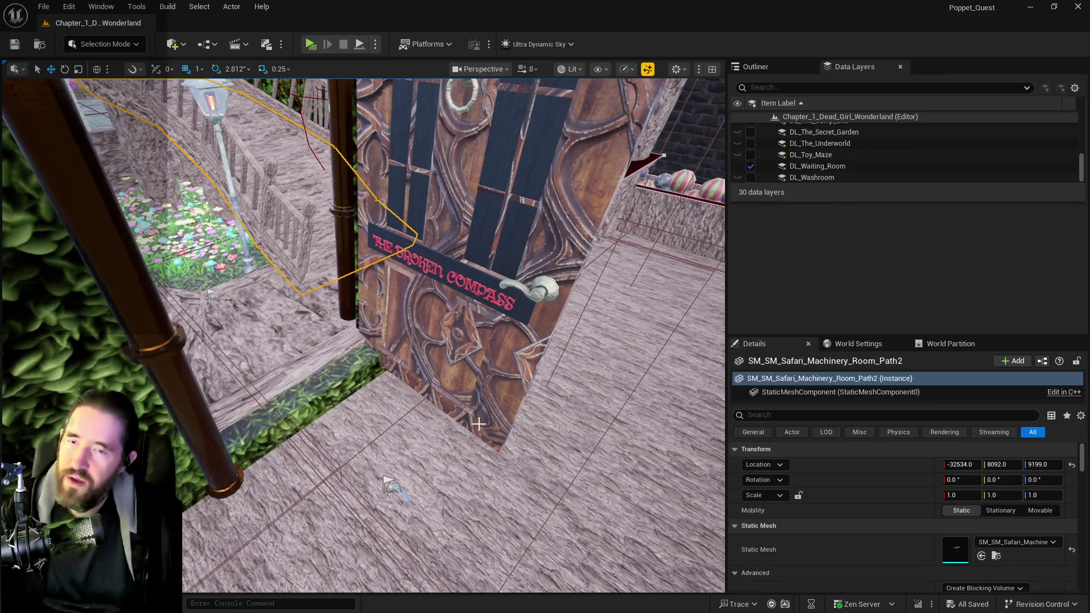
{"action": "left_click", "coordinate": [309, 400]}
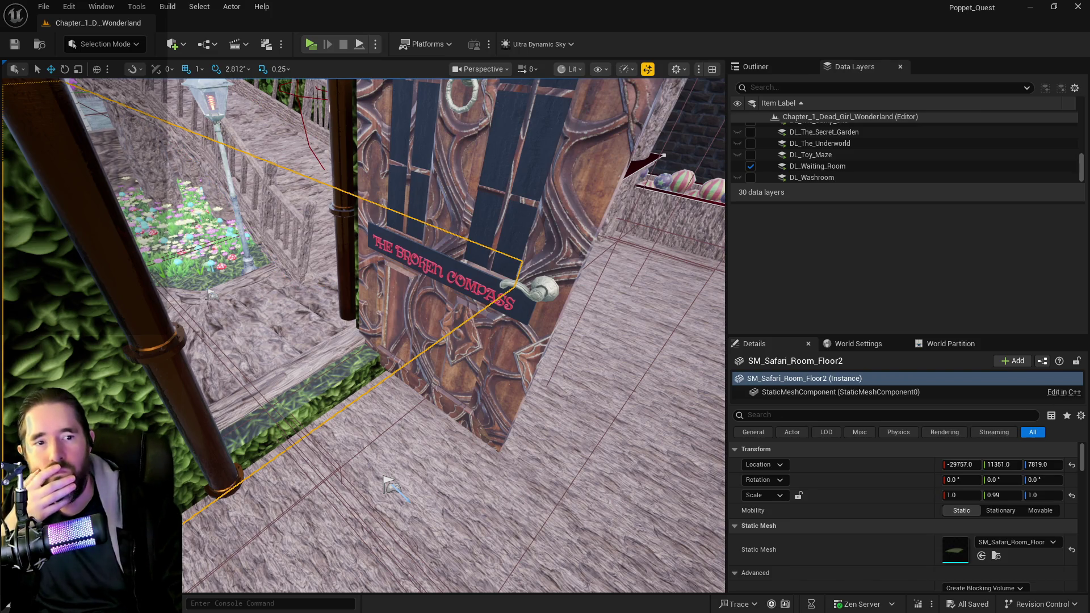
{"action": "mouse_move", "coordinate": [582, 357]}
{"action": "left_mouse_down"}
{"action": "mouse_move", "coordinate": [531, 244]}
{"action": "mouse_move", "coordinate": [614, 382]}
{"action": "left_mouse_up"}
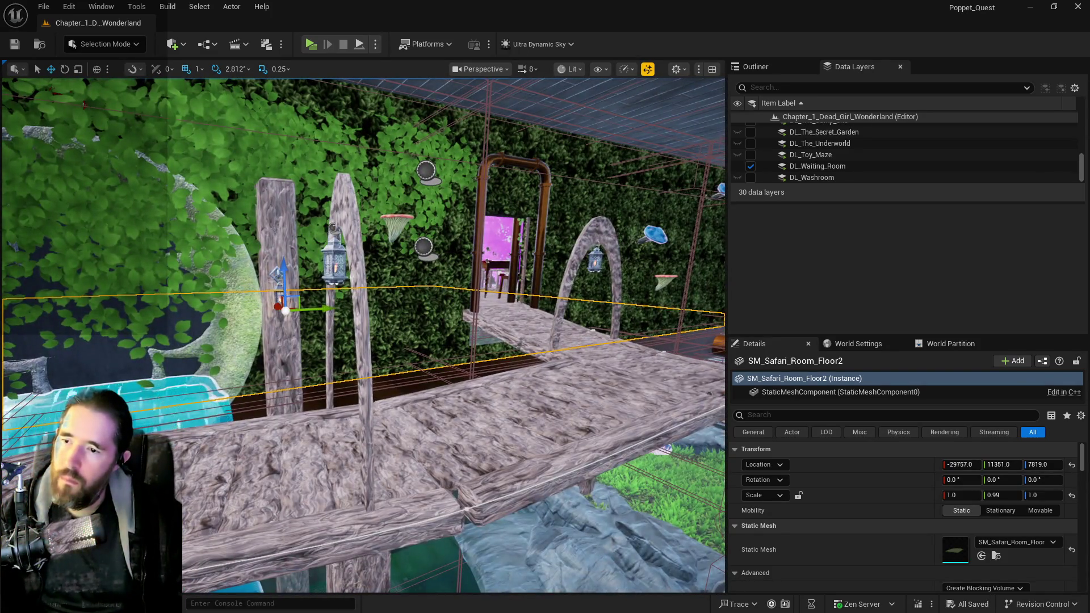
{"action": "left_click", "coordinate": [614, 382]}
{"action": "left_click", "coordinate": [792, 66]}
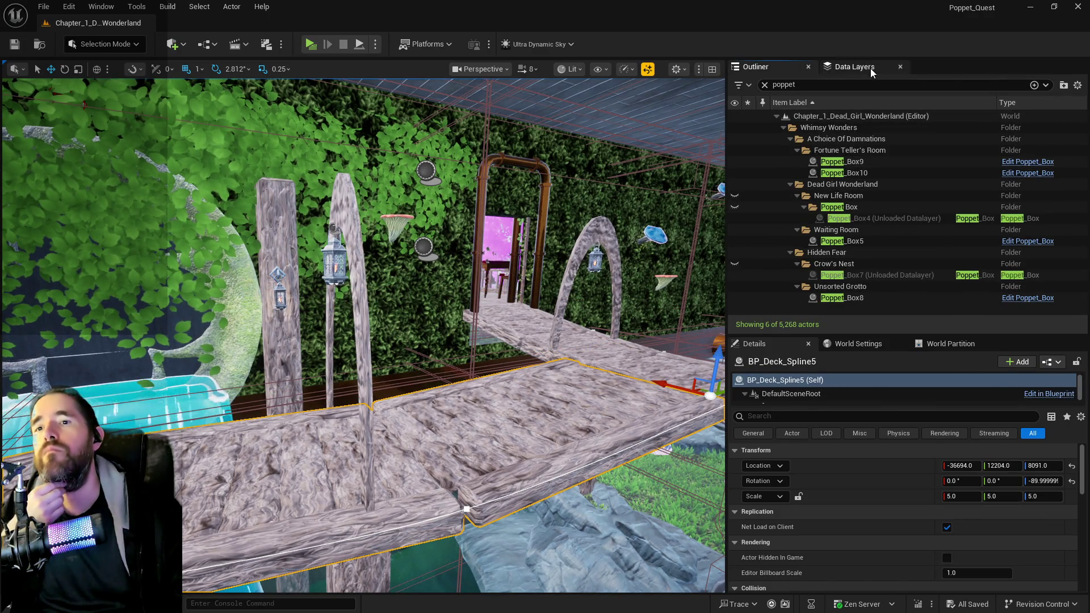
Select Poppet_Box5 with the piece inside it and slide both a little left.
{"action": "mouse_move", "coordinate": [652, 170]}
{"action": "left_mouse_down"}
{"action": "mouse_move", "coordinate": [636, 108]}
{"action": "mouse_move", "coordinate": [611, 74]}
{"action": "left_mouse_up"}
{"action": "left_click_drag", "start_coordinate": [565, 215], "coordinate": [551, 199]}
{"action": "left_click", "coordinate": [511, 318]}
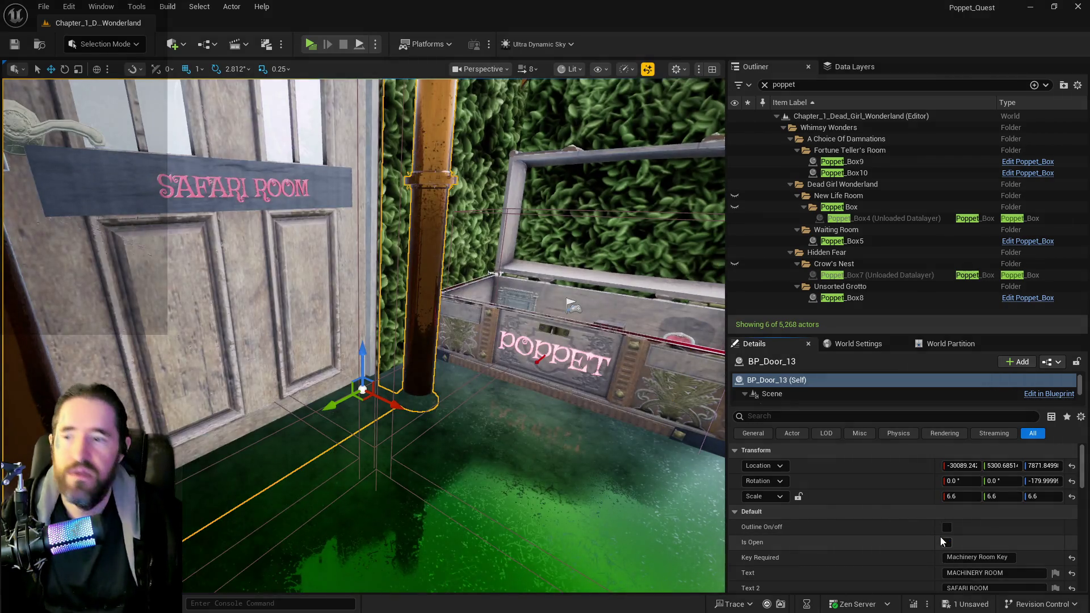
{"action": "left_click", "coordinate": [564, 379]}
{"action": "left_click_drag", "start_coordinate": [564, 380], "coordinate": [536, 293]}
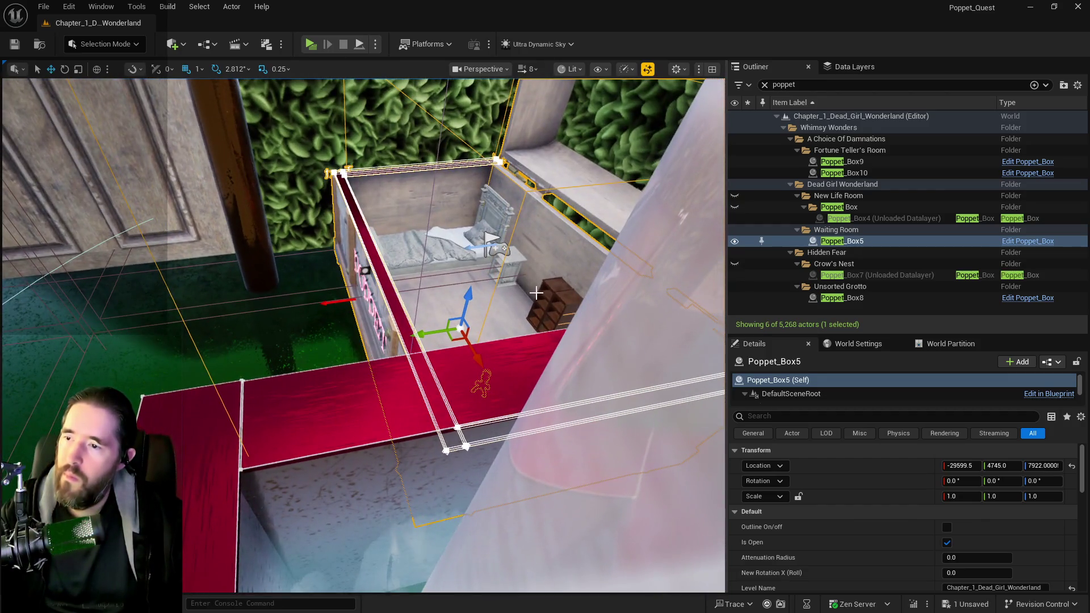
{"action": "left_click", "coordinate": [495, 243], "text": "ctrl"}
{"action": "left_click_drag", "start_coordinate": [471, 247], "coordinate": [430, 253]}
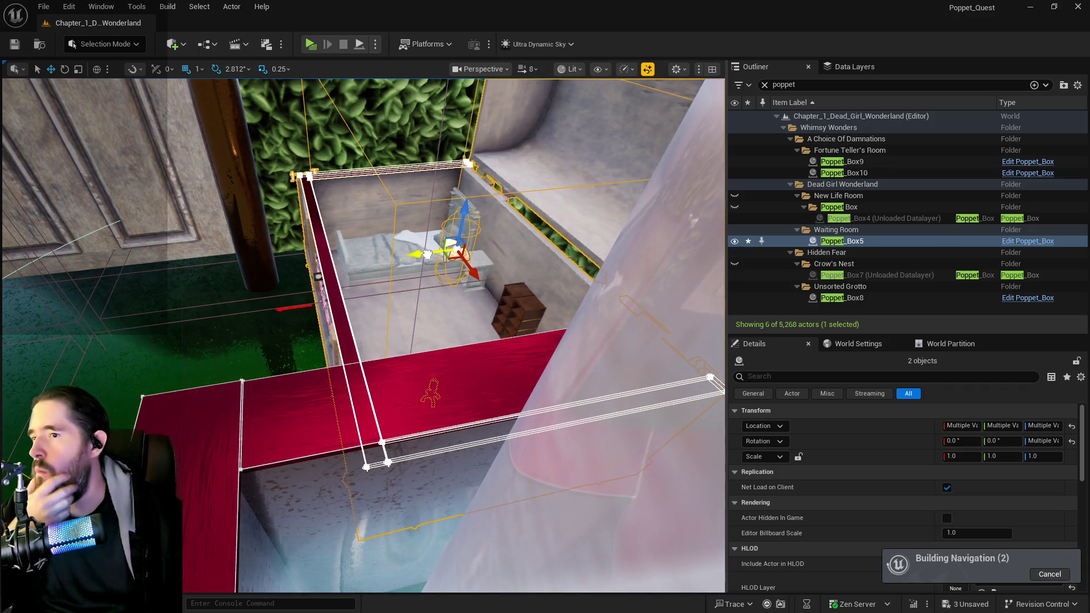
{"action": "left_click", "coordinate": [348, 413]}
{"action": "mouse_move", "coordinate": [348, 413]}
{"action": "left_mouse_down"}
{"action": "mouse_move", "coordinate": [332, 369]}
{"action": "mouse_move", "coordinate": [386, 498]}
{"action": "mouse_move", "coordinate": [391, 490]}
{"action": "mouse_move", "coordinate": [366, 478]}
{"action": "mouse_move", "coordinate": [444, 393]}
{"action": "left_mouse_up"}
{"action": "left_click", "coordinate": [399, 501], "text": "ctrl"}
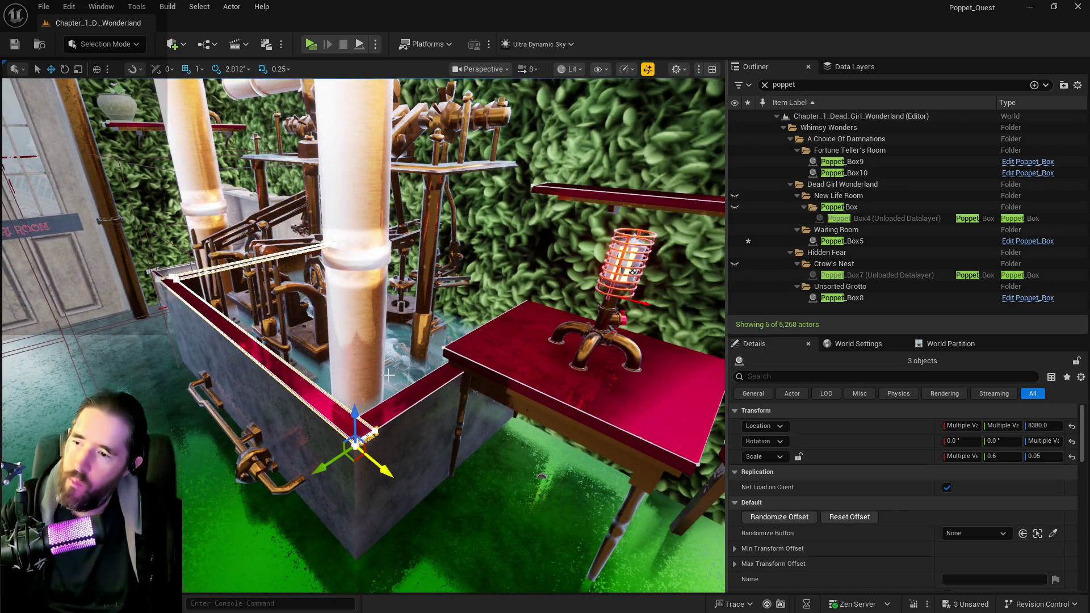
Select the table edge strip, red table, caged lamp, both red shelf planks and the pipe.
{"action": "left_click", "coordinate": [440, 361], "text": "ctrl"}
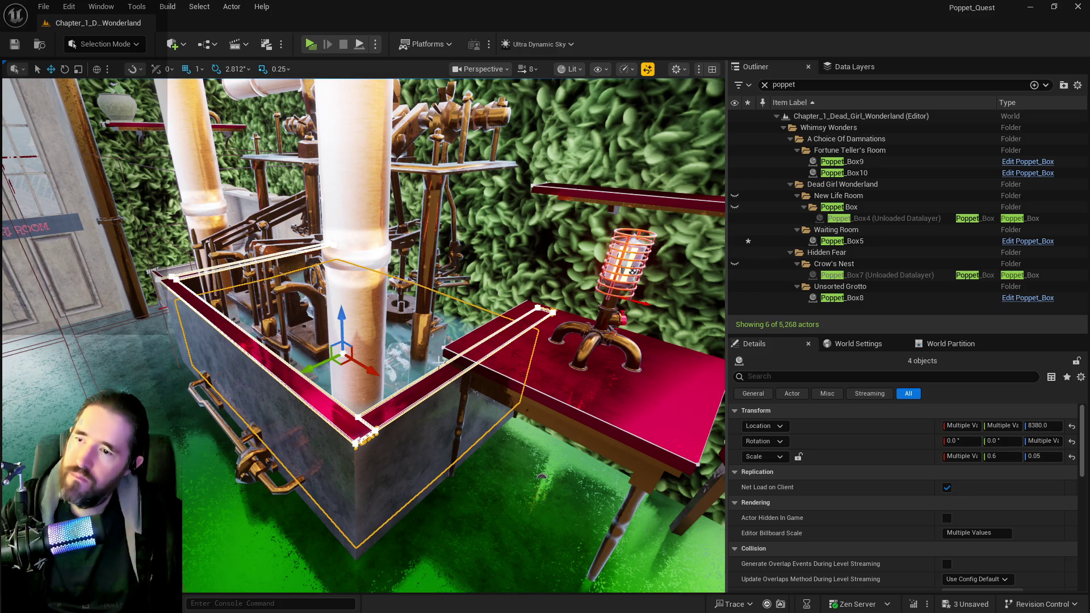
{"action": "left_click", "coordinate": [578, 379], "text": "ctrl"}
{"action": "left_click", "coordinate": [590, 344], "text": "ctrl"}
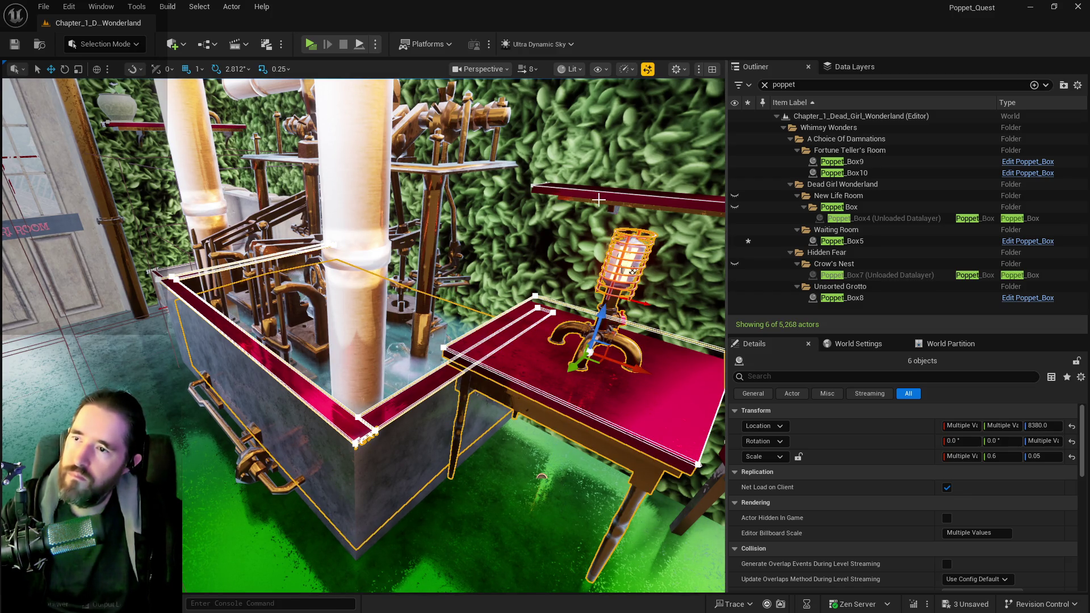
{"action": "left_click", "coordinate": [598, 200], "text": "ctrl"}
{"action": "mouse_move", "coordinate": [608, 322]}
{"action": "left_mouse_down"}
{"action": "mouse_move", "coordinate": [653, 279]}
{"action": "mouse_move", "coordinate": [607, 284]}
{"action": "mouse_move", "coordinate": [468, 345]}
{"action": "mouse_move", "coordinate": [398, 346]}
{"action": "mouse_move", "coordinate": [380, 329]}
{"action": "mouse_move", "coordinate": [432, 358]}
{"action": "mouse_move", "coordinate": [420, 349]}
{"action": "left_mouse_up"}
{"action": "left_click", "coordinate": [602, 279], "text": "ctrl"}
{"action": "left_click", "coordinate": [369, 278], "text": "ctrl"}
Nudge the selected props along Y, then move SM_Machine_6 from Y 4794 to 4901.
{"action": "left_click_drag", "start_coordinate": [369, 278], "coordinate": [346, 261]}
{"action": "mouse_move", "coordinate": [501, 340]}
{"action": "left_mouse_down"}
{"action": "mouse_move", "coordinate": [492, 517]}
{"action": "mouse_move", "coordinate": [485, 500]}
{"action": "left_mouse_up"}
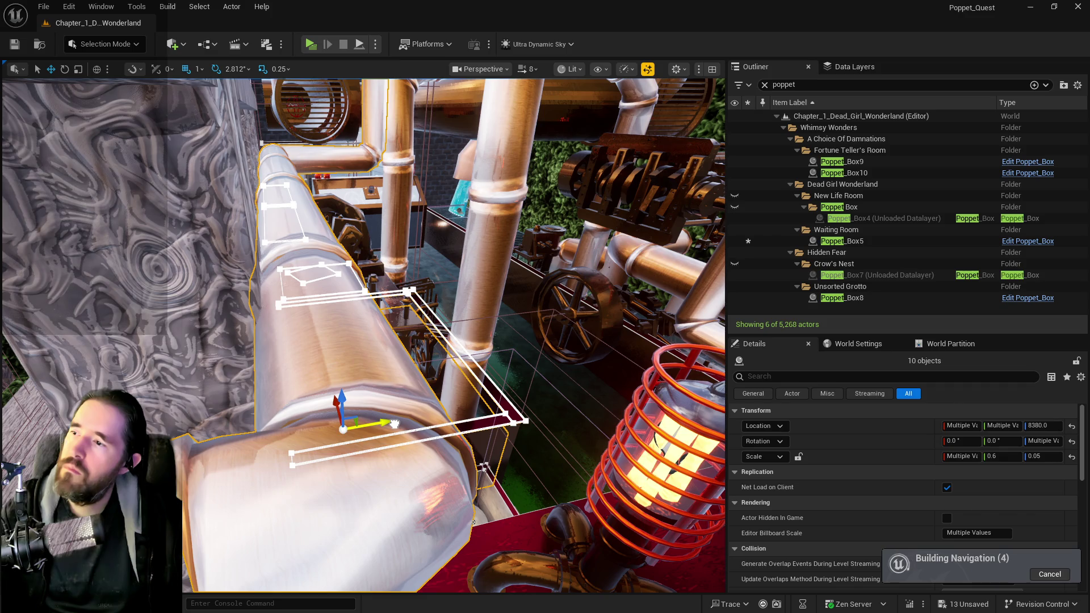
{"action": "mouse_move", "coordinate": [363, 335]}
{"action": "left_mouse_down"}
{"action": "mouse_move", "coordinate": [352, 266]}
{"action": "mouse_move", "coordinate": [363, 284]}
{"action": "left_mouse_up"}
{"action": "left_click_drag", "start_coordinate": [341, 398], "coordinate": [336, 403]}
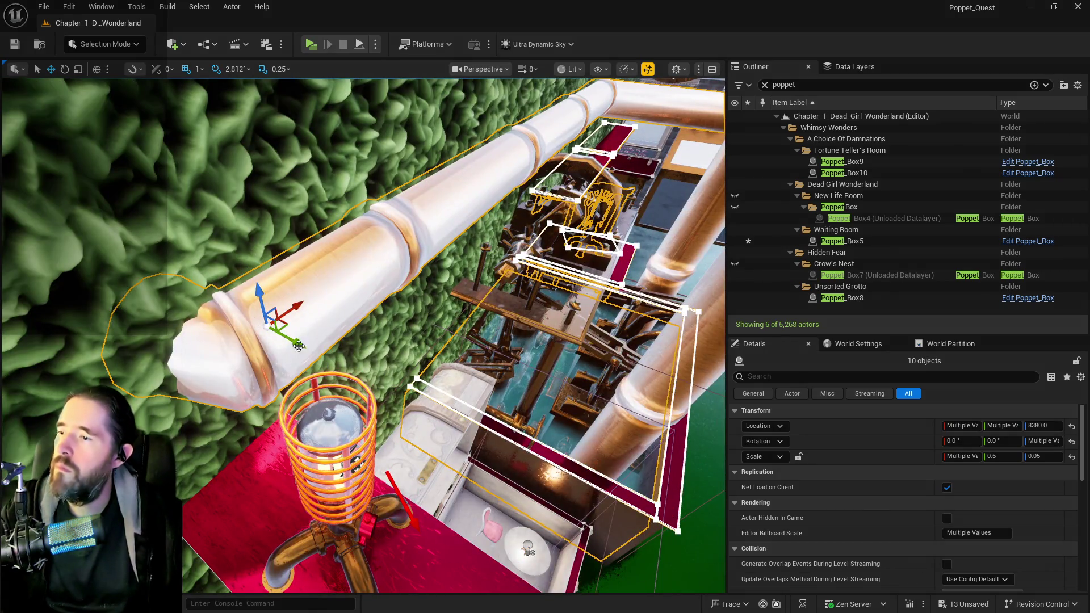
{"action": "left_click_drag", "start_coordinate": [298, 345], "coordinate": [342, 357]}
{"action": "left_click", "coordinate": [534, 328]}
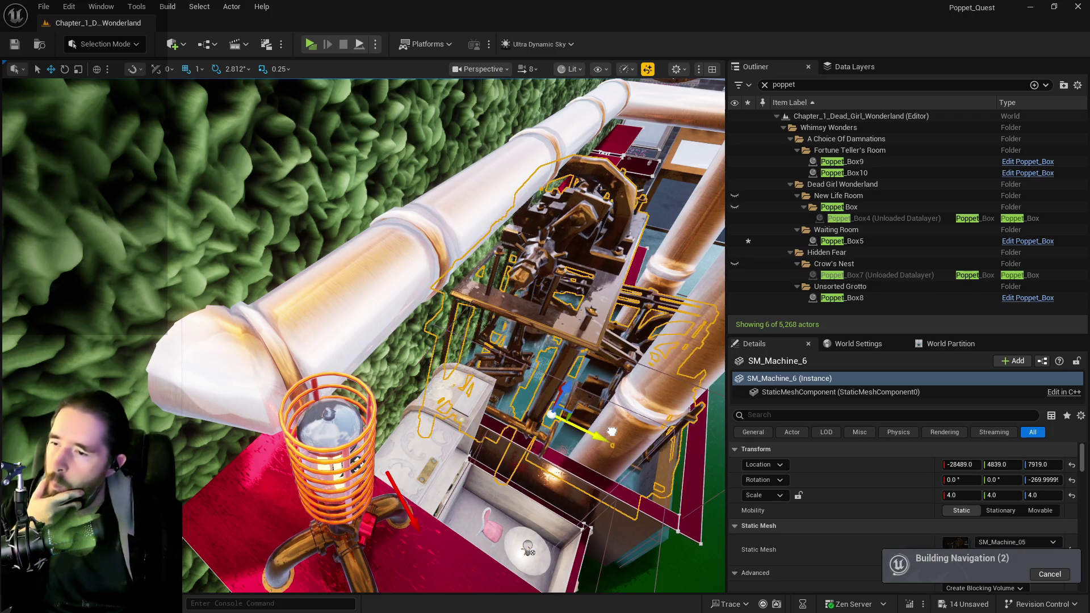
{"action": "left_click_drag", "start_coordinate": [611, 431], "coordinate": [616, 432]}
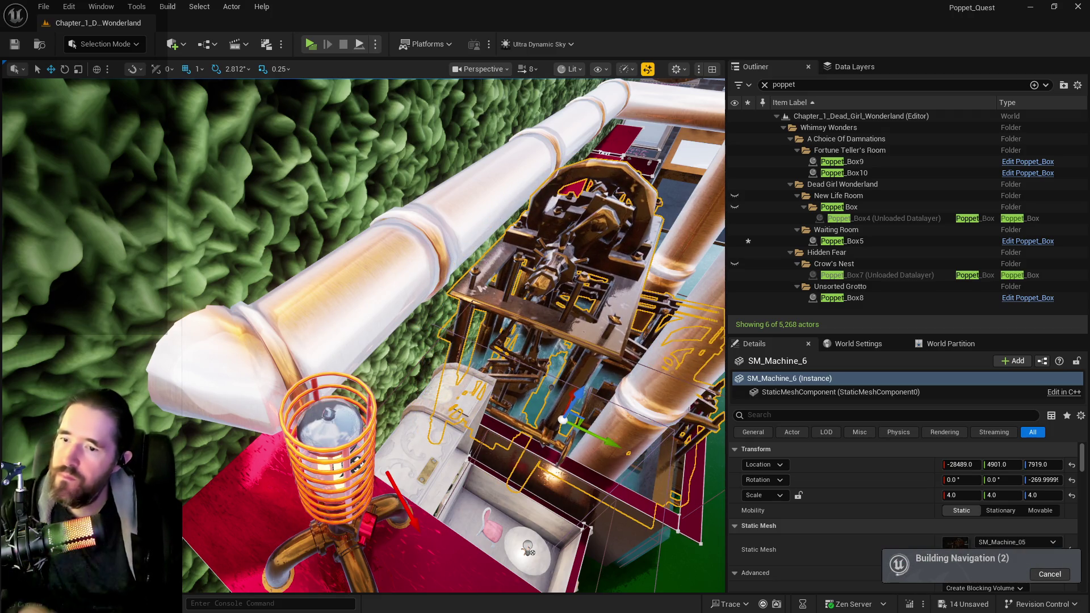
Reposition the lamp shelf BP_Shelf13 along Y and X.
{"action": "key", "text": "w"}
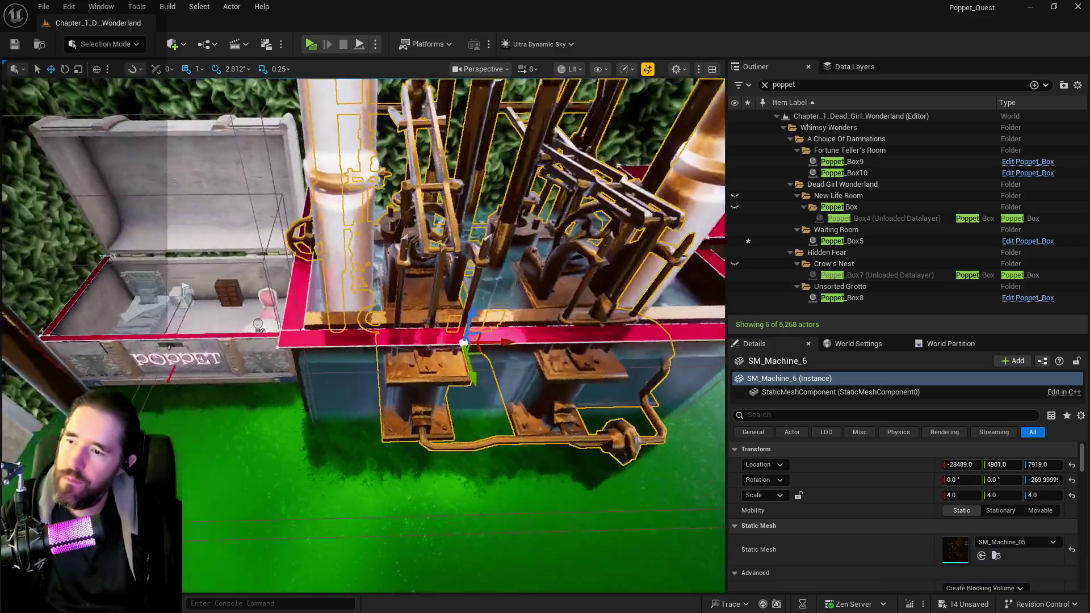
{"action": "key", "text": "w"}
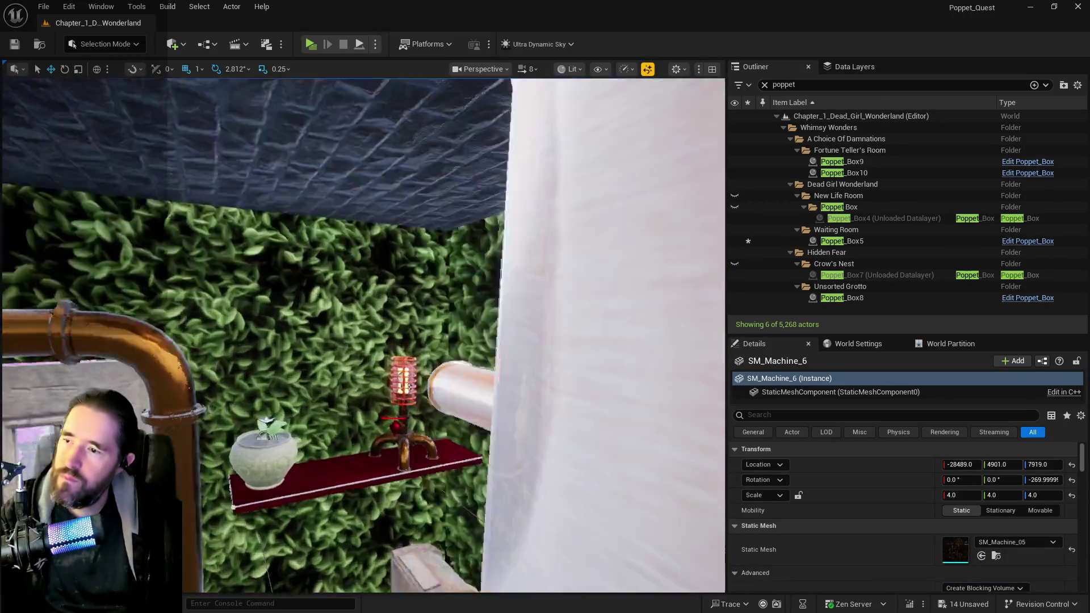
{"action": "mouse_move", "coordinate": [404, 386]}
{"action": "left_mouse_down"}
{"action": "mouse_move", "coordinate": [426, 547]}
{"action": "mouse_move", "coordinate": [469, 428]}
{"action": "left_mouse_up"}
{"action": "left_click", "coordinate": [420, 337]}
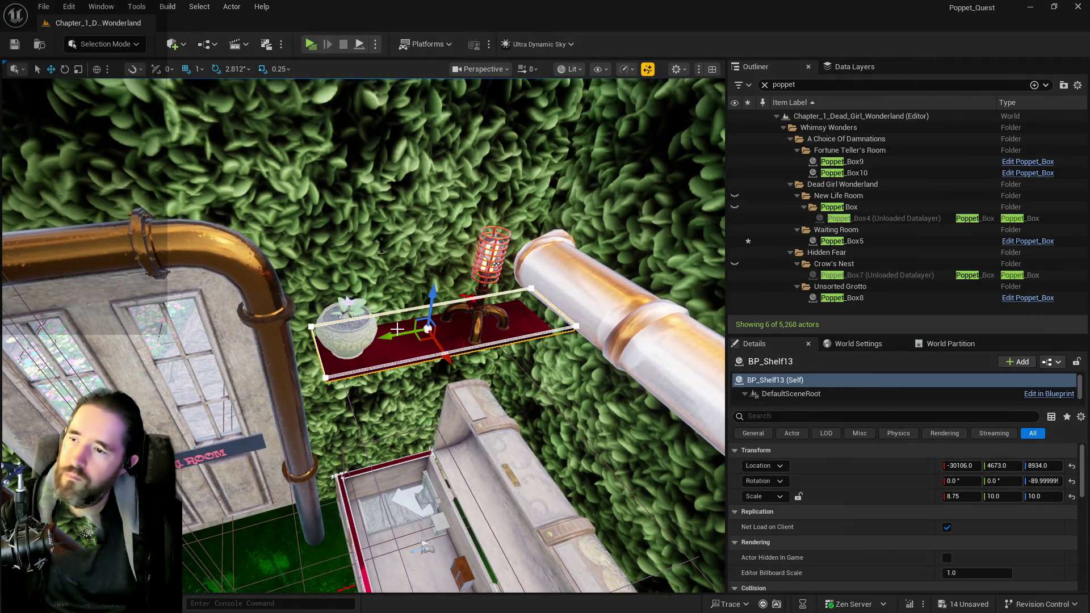
{"action": "left_click_drag", "start_coordinate": [393, 338], "coordinate": [369, 343]}
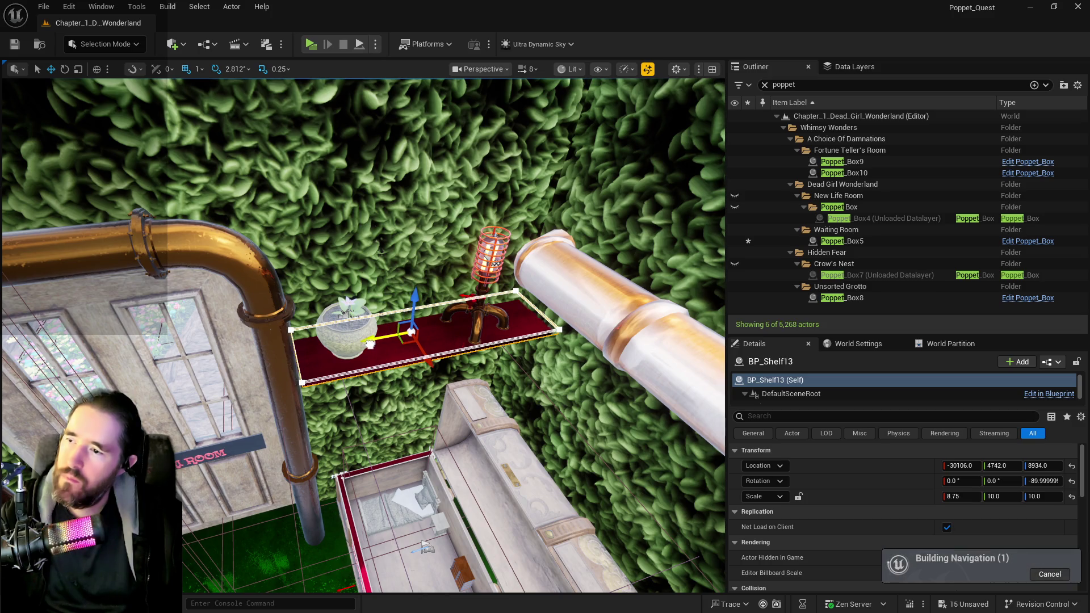
{"action": "left_click_drag", "start_coordinate": [434, 360], "coordinate": [440, 377]}
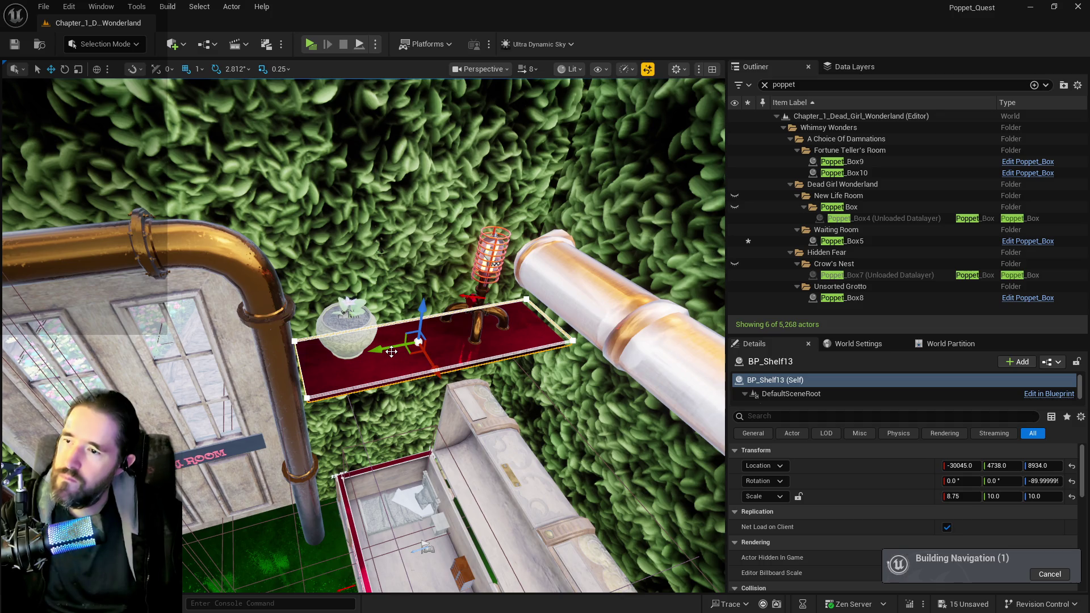
{"action": "left_click_drag", "start_coordinate": [391, 352], "coordinate": [377, 350]}
{"action": "type", "text": "8"}
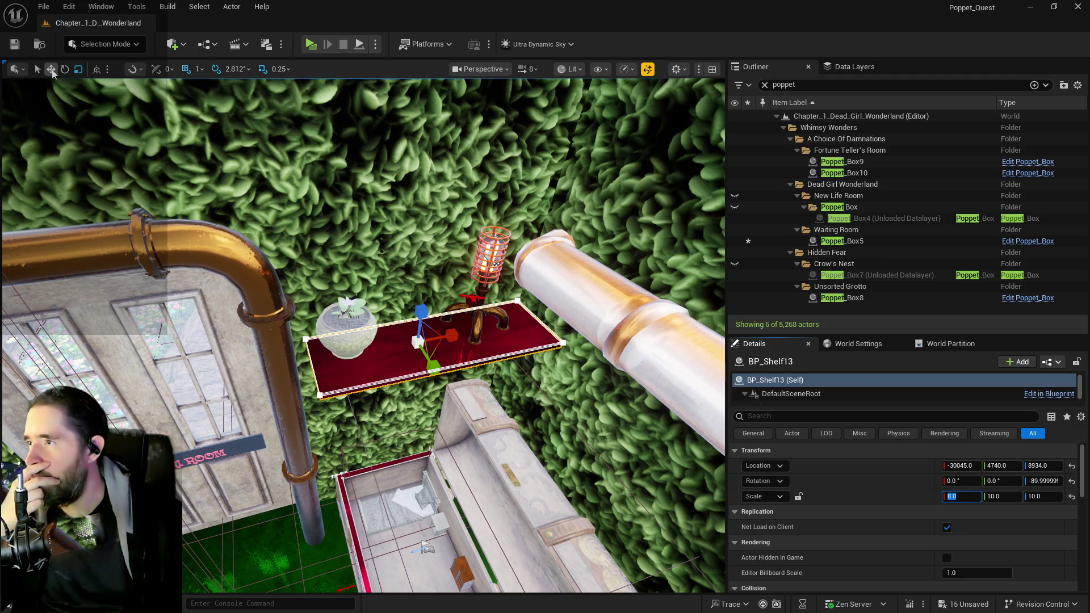
{"action": "left_click", "coordinate": [50, 69]}
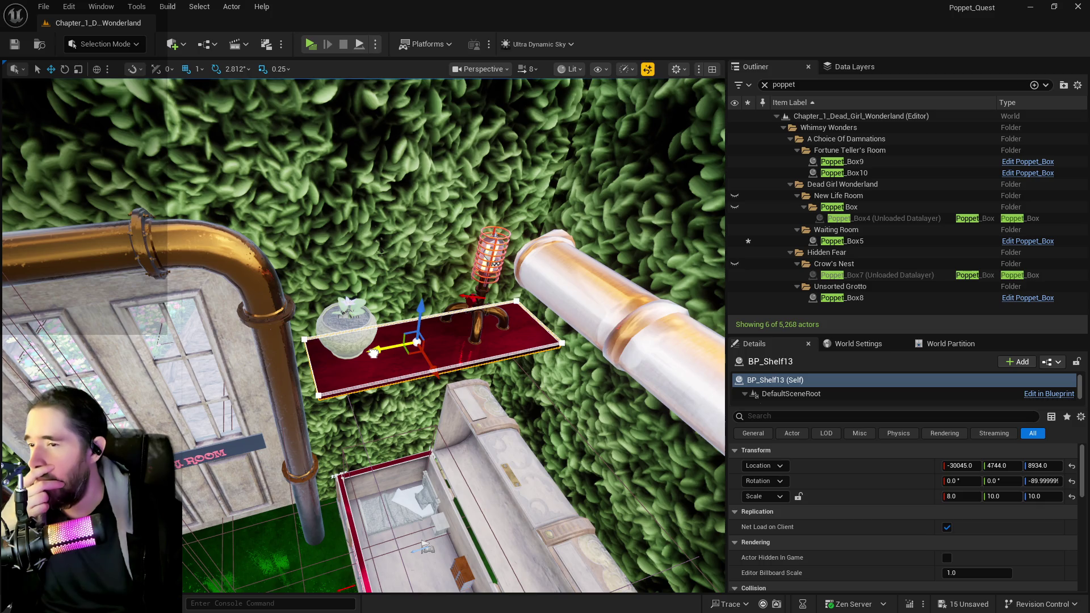
{"action": "left_click_drag", "start_coordinate": [373, 353], "coordinate": [367, 354]}
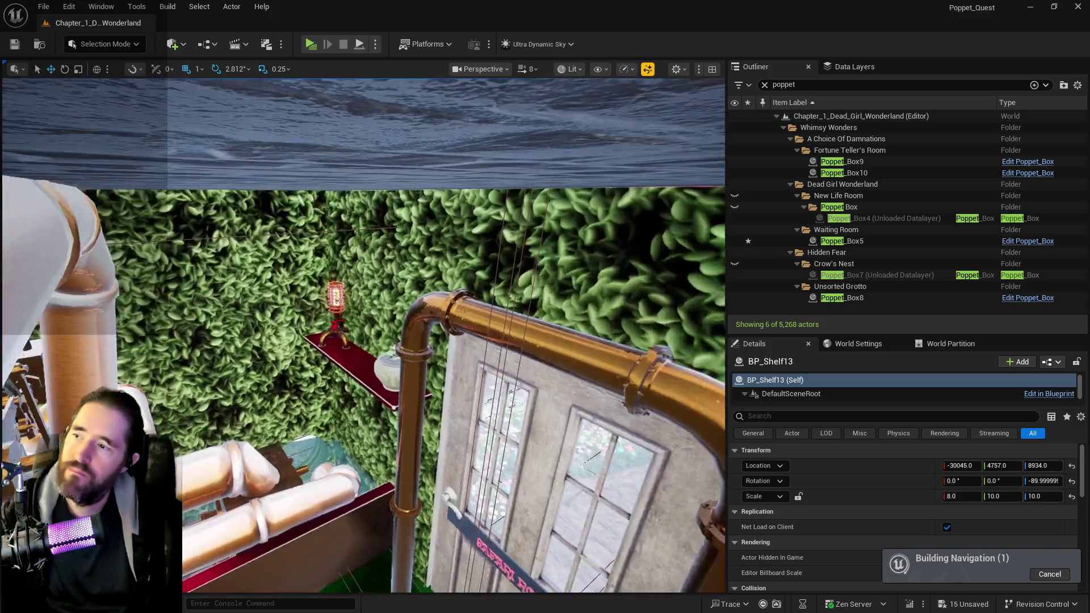
Set BP_Shelf21's X scale to 8.0 and slide it along X to -30041.
{"action": "left_click", "coordinate": [280, 365]}
{"action": "key", "text": "f"}
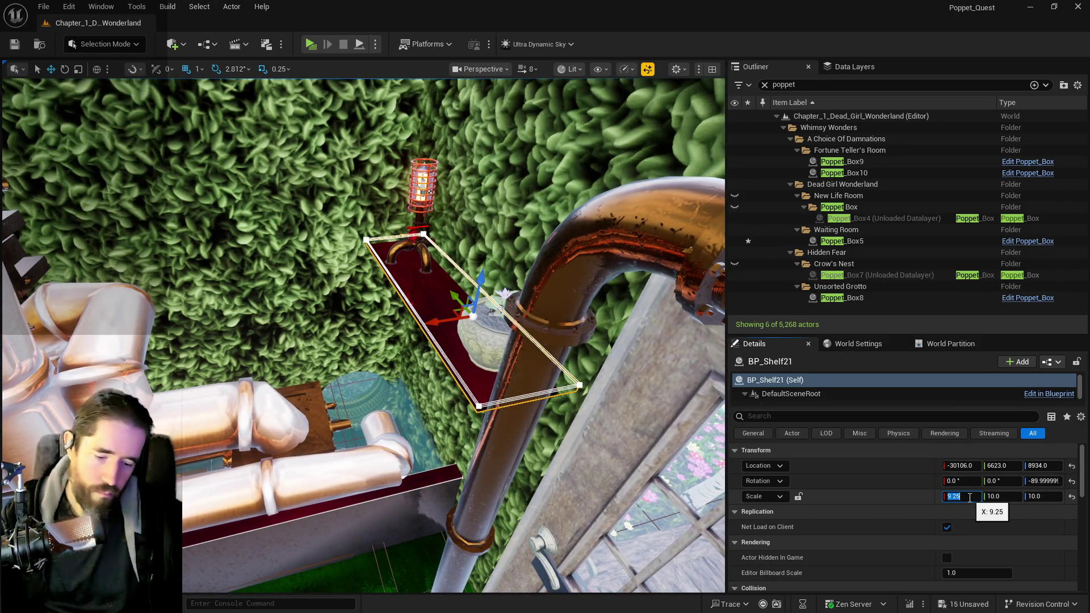
{"action": "type", "text": "8"}
{"action": "key", "text": "Return"}
{"action": "mouse_move", "coordinate": [363, 311]}
{"action": "left_mouse_down"}
{"action": "mouse_move", "coordinate": [284, 300]}
{"action": "mouse_move", "coordinate": [375, 294]}
{"action": "mouse_move", "coordinate": [389, 311]}
{"action": "left_mouse_up"}
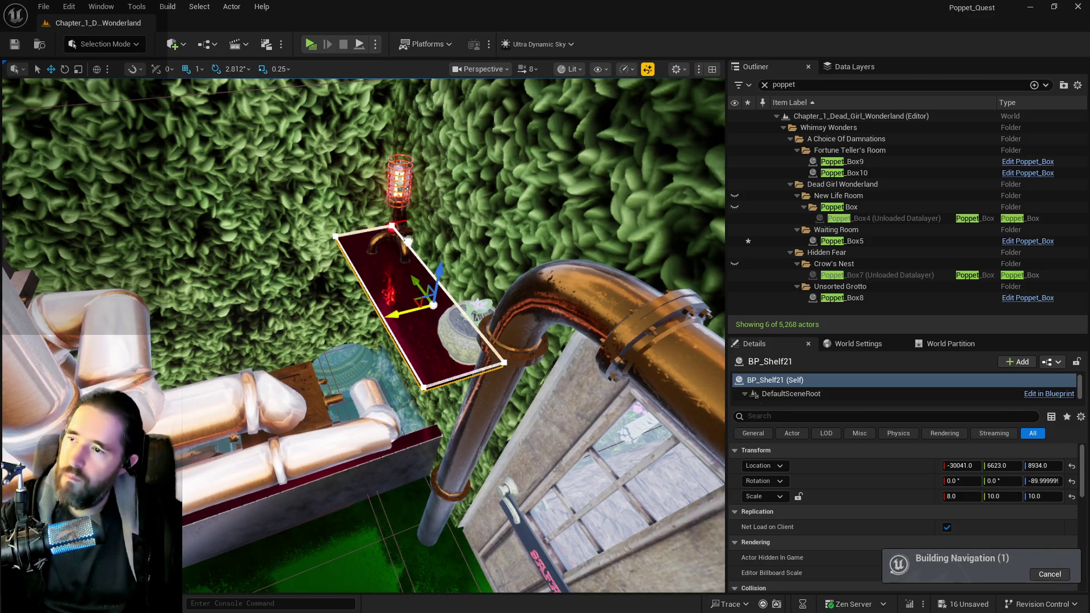
{"action": "left_click", "coordinate": [407, 188], "text": "ctrl"}
{"action": "left_click", "coordinate": [403, 218]}
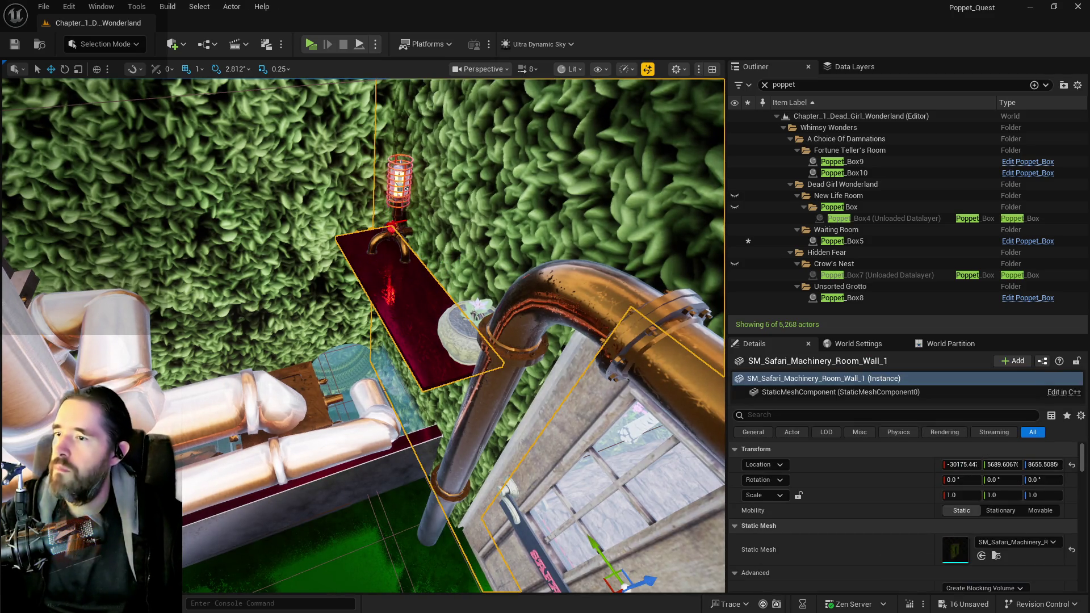
Slide the steampunk lamp along X and move the flower pot left along the shelf.
{"action": "left_click", "coordinate": [385, 242]}
{"action": "left_click_drag", "start_coordinate": [376, 251], "coordinate": [349, 258]}
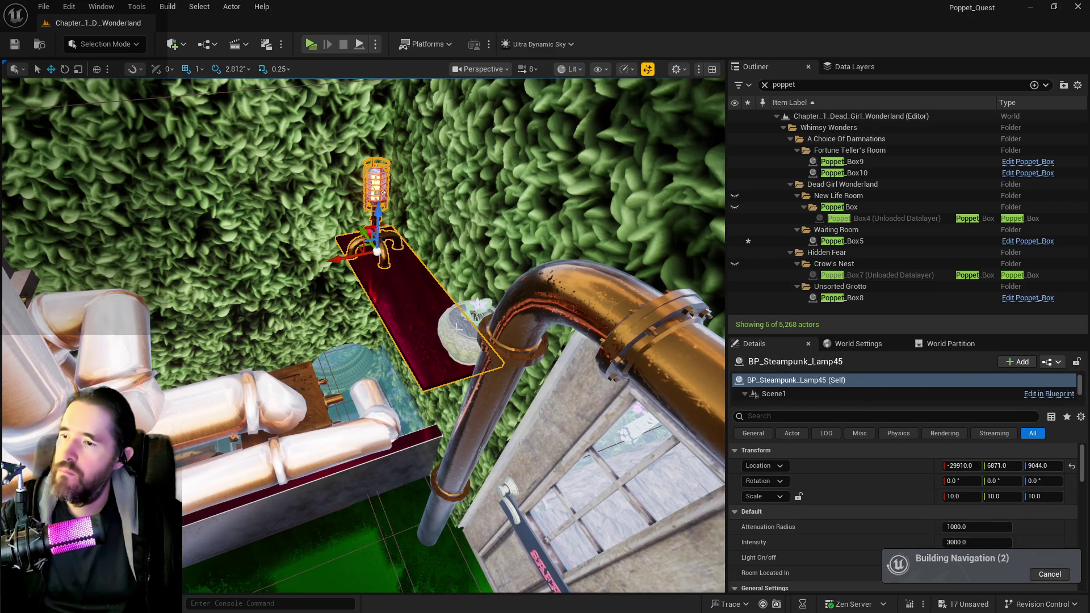
{"action": "left_click", "coordinate": [475, 305], "text": "ctrl"}
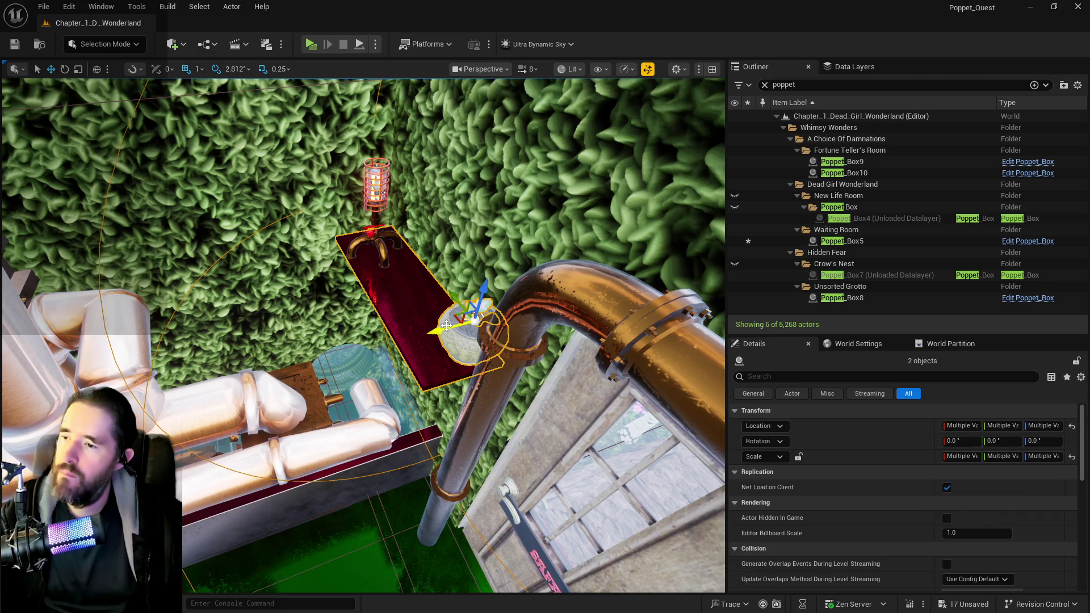
{"action": "left_click_drag", "start_coordinate": [446, 325], "coordinate": [433, 292]}
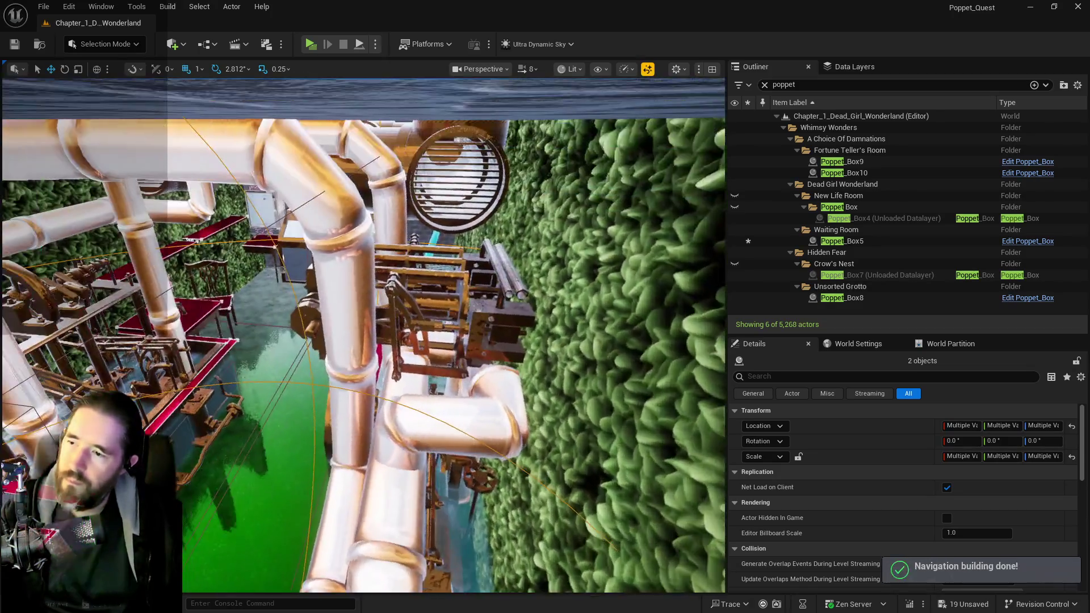
Select the Poppet_Box5 chest in the console room and show the Data Layers list.
{"action": "left_click_drag", "start_coordinate": [365, 274], "coordinate": [365, 274]}
{"action": "left_click", "coordinate": [365, 278]}
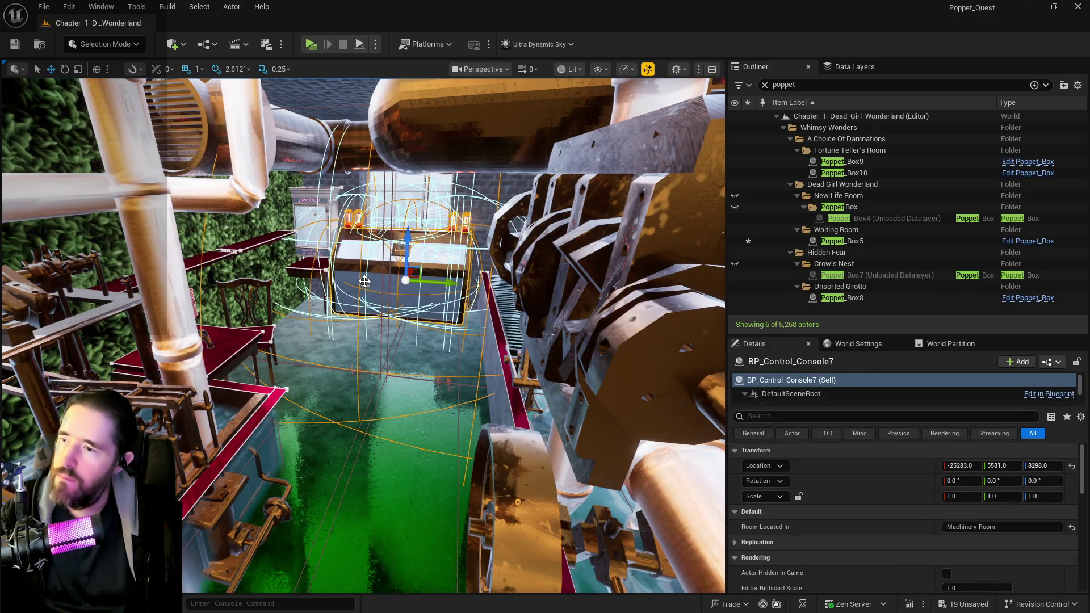
{"action": "left_click", "coordinate": [365, 281]}
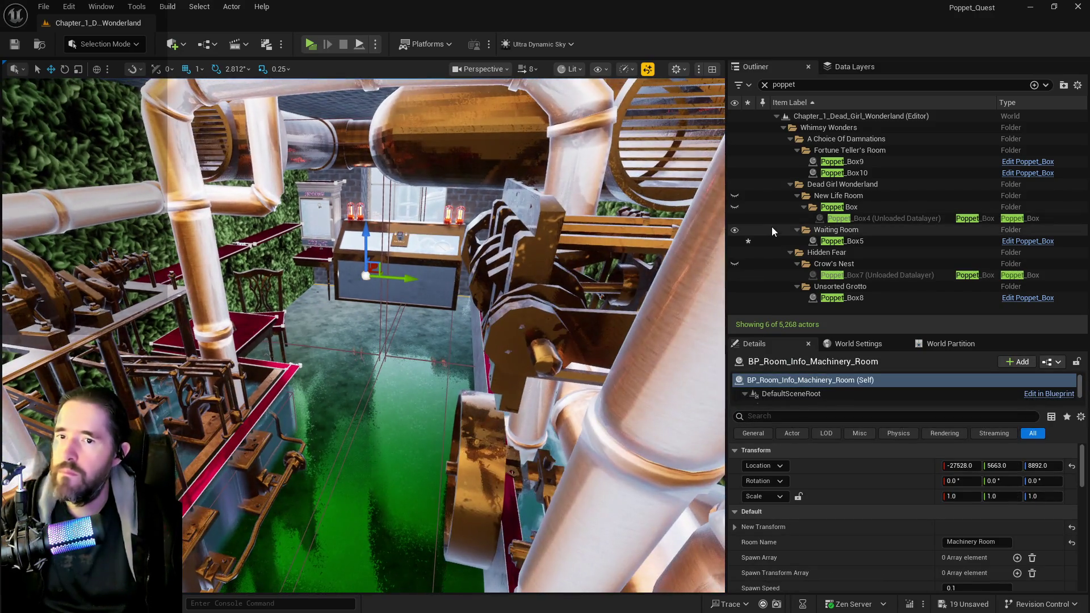
{"action": "left_click_drag", "start_coordinate": [397, 312], "coordinate": [398, 312]}
{"action": "left_click_drag", "start_coordinate": [501, 346], "coordinate": [501, 346]}
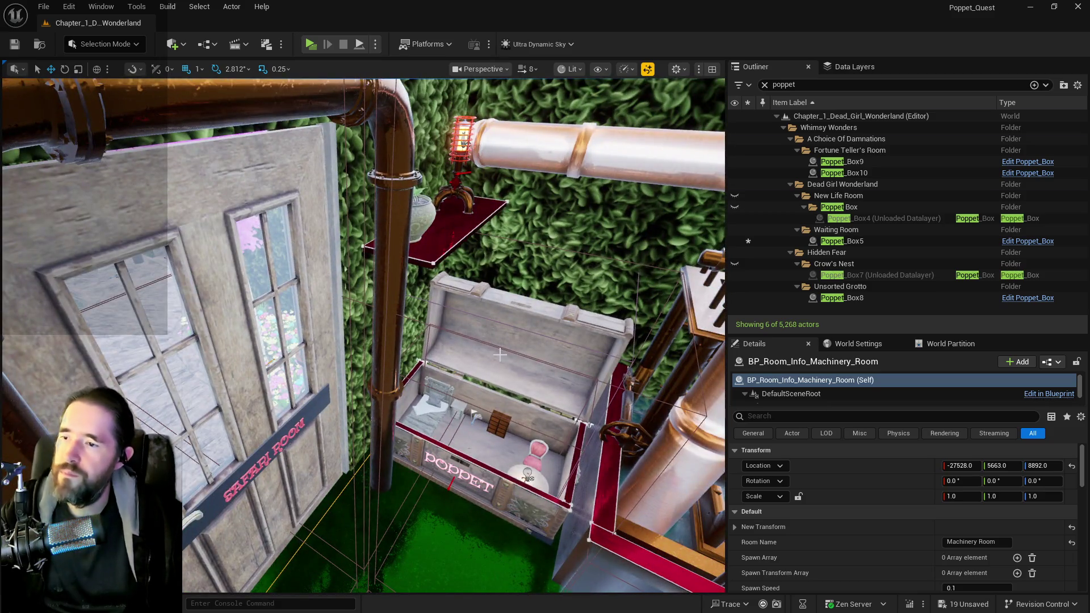
{"action": "left_click", "coordinate": [500, 354]}
{"action": "left_click", "coordinate": [860, 67]}
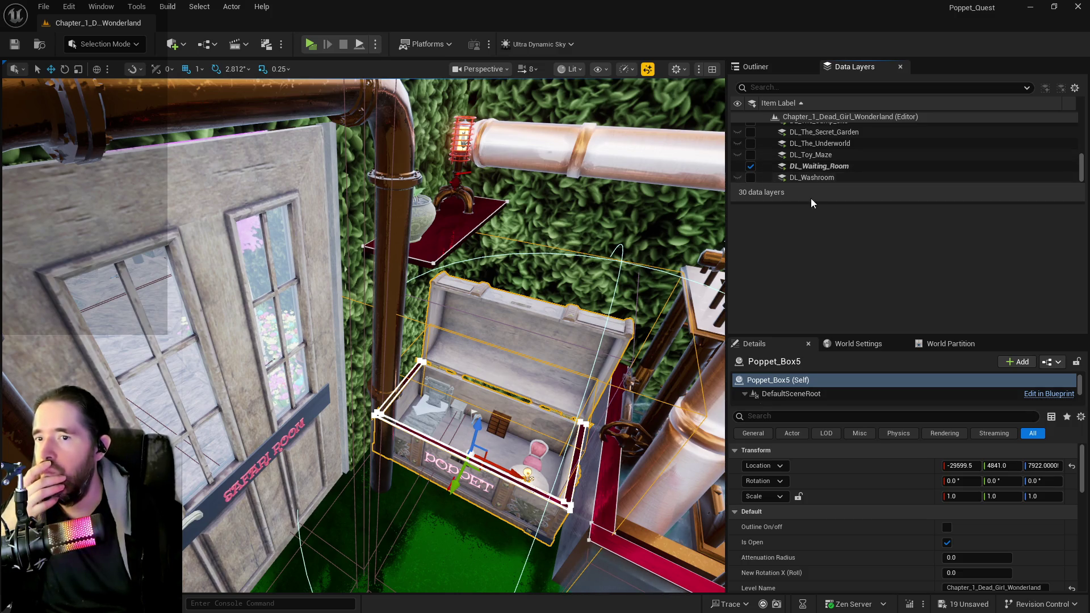
Remove the Poppet_Box5 chest from DL_Waiting_Room and unload the room layers in the editor.
{"action": "right_click", "coordinate": [824, 166]}
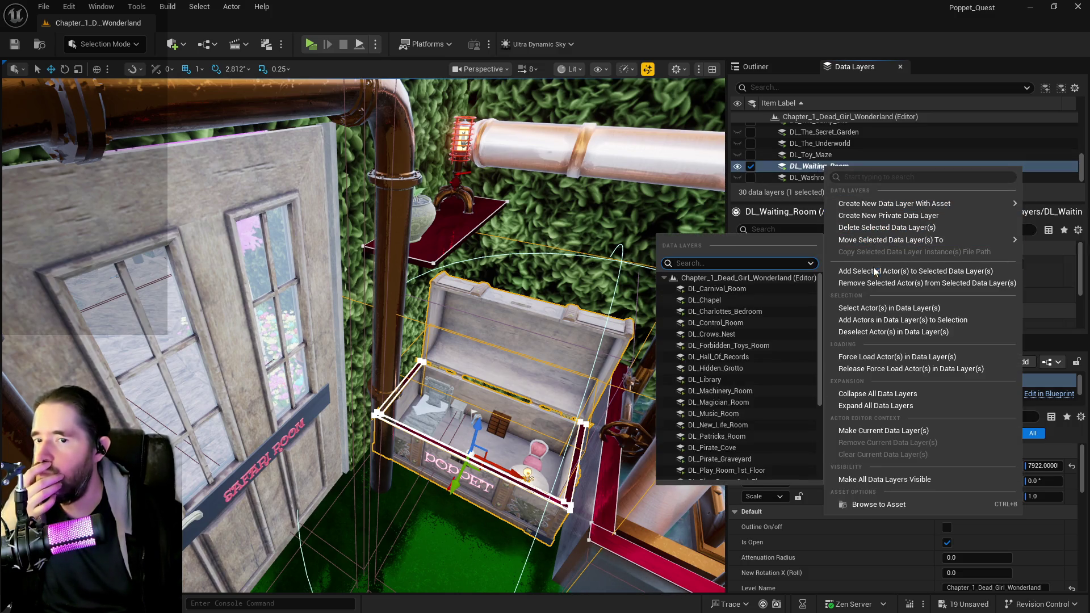
{"action": "left_click", "coordinate": [875, 283]}
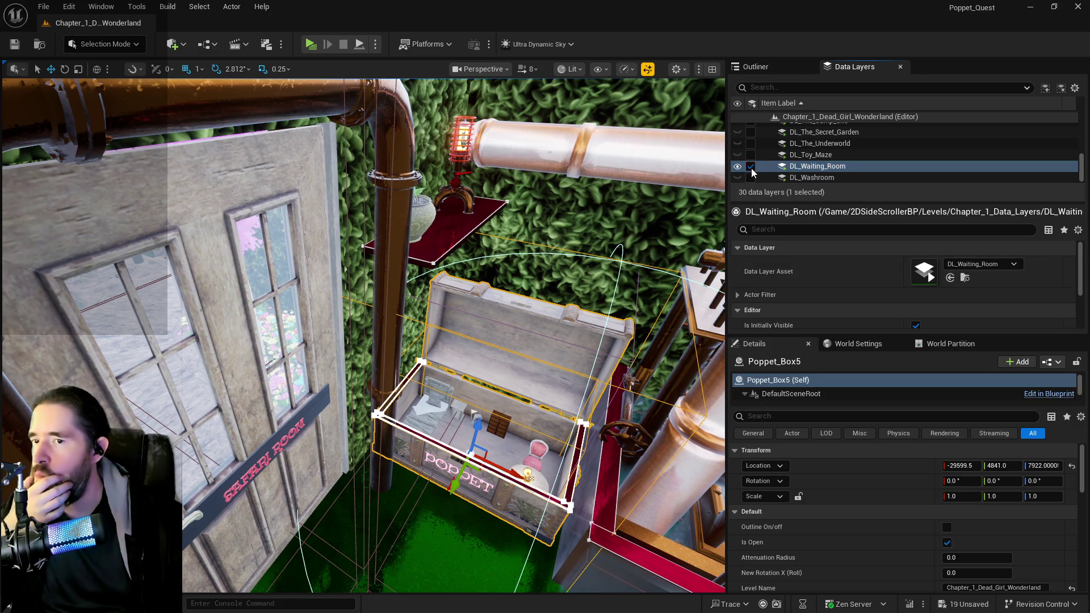
{"action": "left_click", "coordinate": [752, 170]}
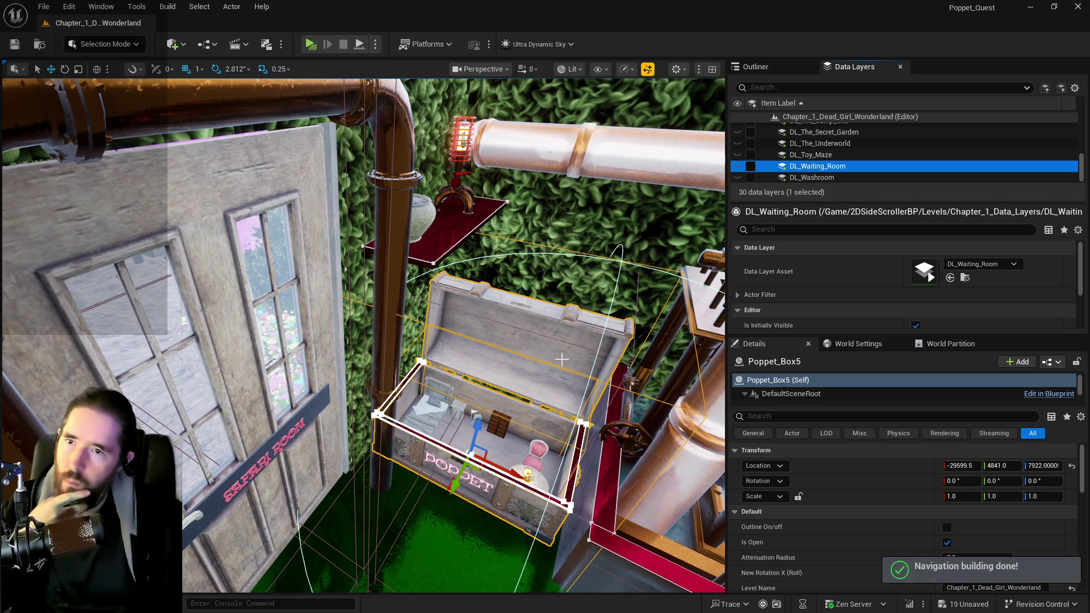
{"action": "scroll", "coordinate": [881, 159], "scroll_direction": "up", "scroll_amount": 5}
{"action": "scroll", "coordinate": [882, 159], "scroll_direction": "up", "scroll_amount": 3}
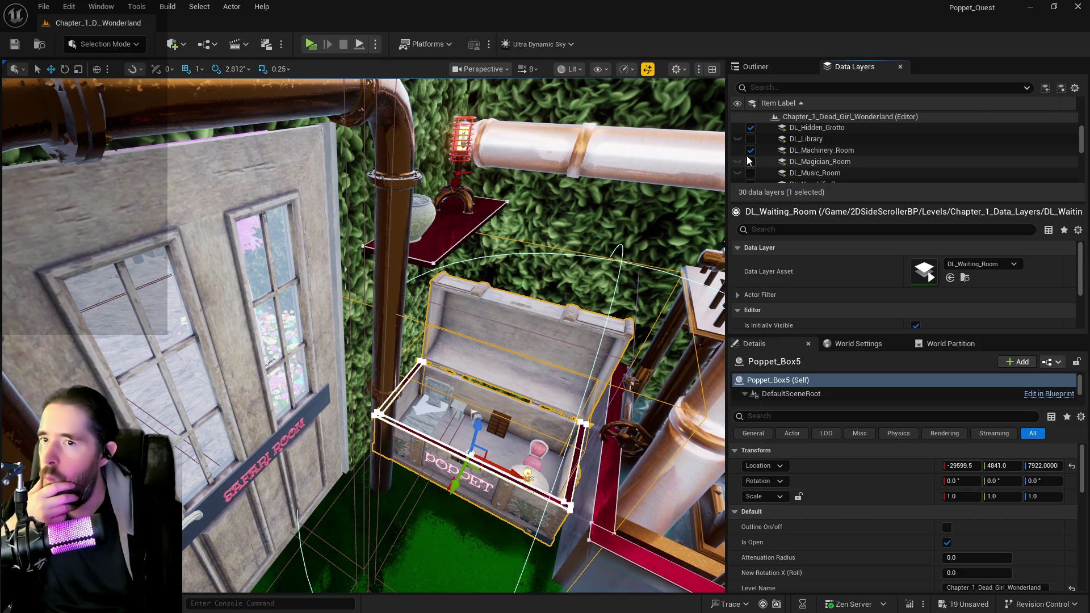
{"action": "left_click", "coordinate": [750, 162]}
{"action": "scroll", "coordinate": [748, 162], "scroll_direction": "down", "scroll_amount": 10}
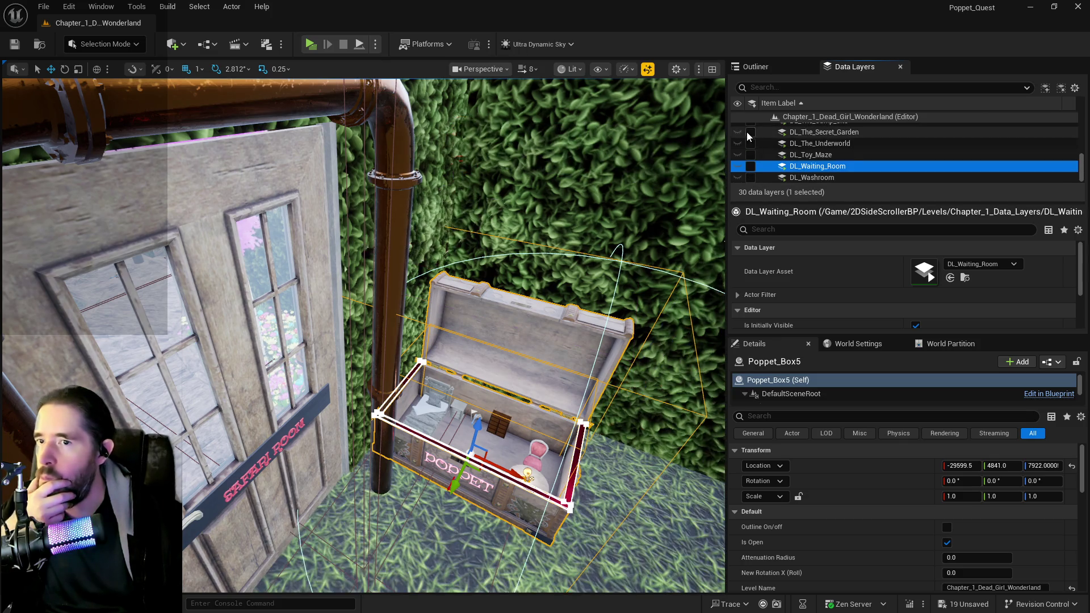
{"action": "left_click", "coordinate": [758, 168]}
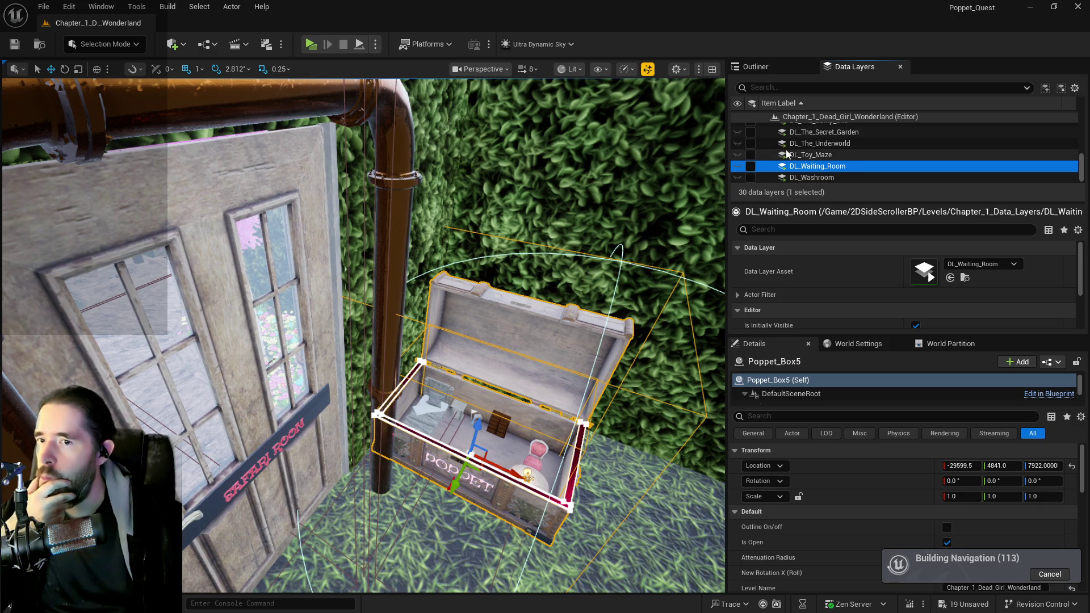
{"action": "scroll", "coordinate": [769, 161], "scroll_direction": "up", "scroll_amount": 3}
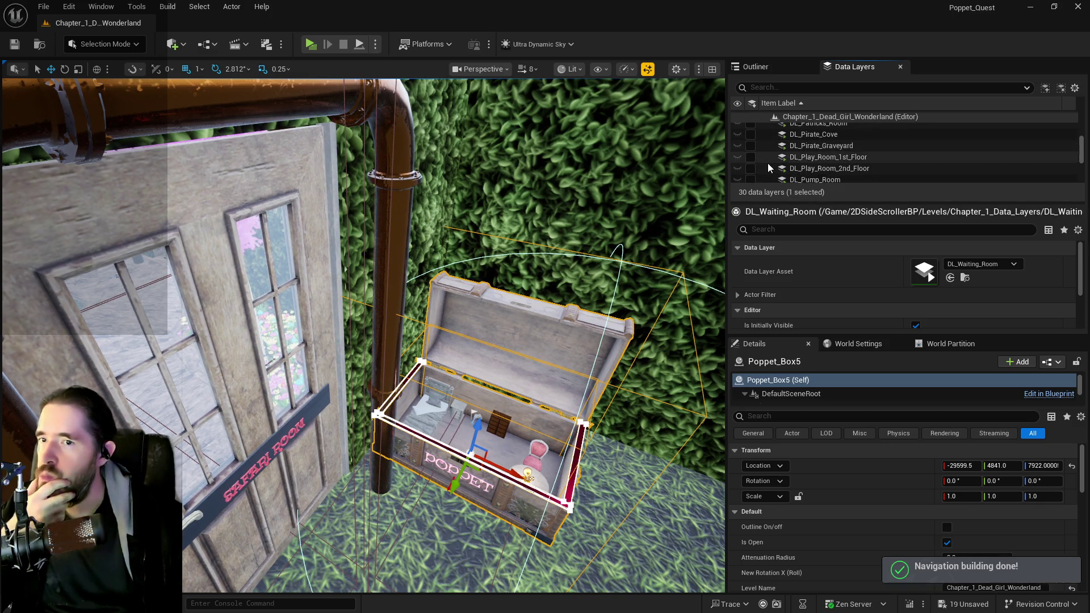
{"action": "scroll", "coordinate": [768, 163], "scroll_direction": "down", "scroll_amount": 3}
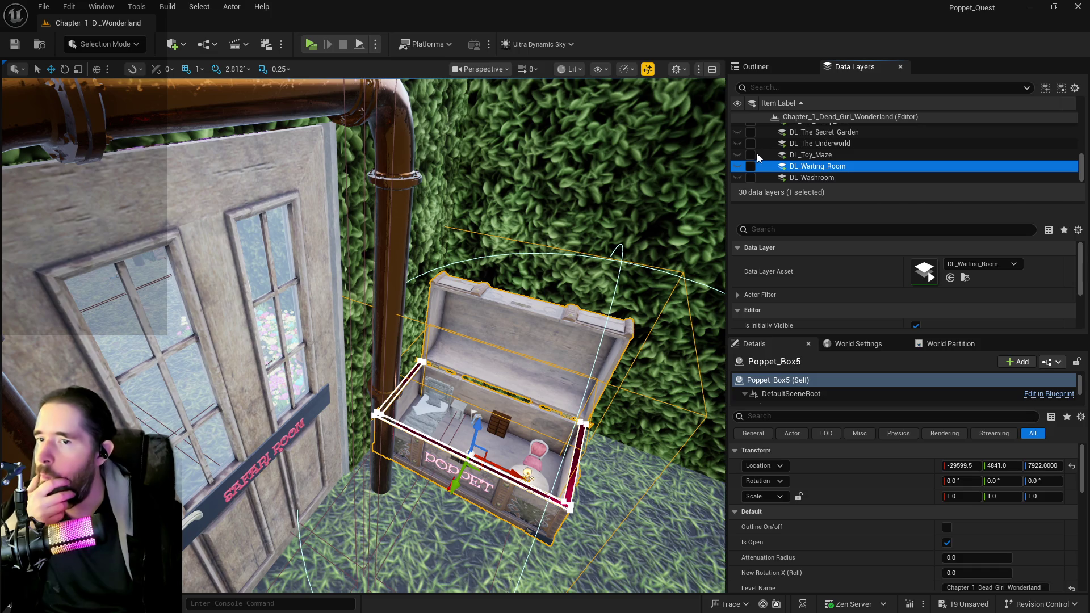
{"action": "scroll", "coordinate": [764, 157], "scroll_direction": "up", "scroll_amount": 5}
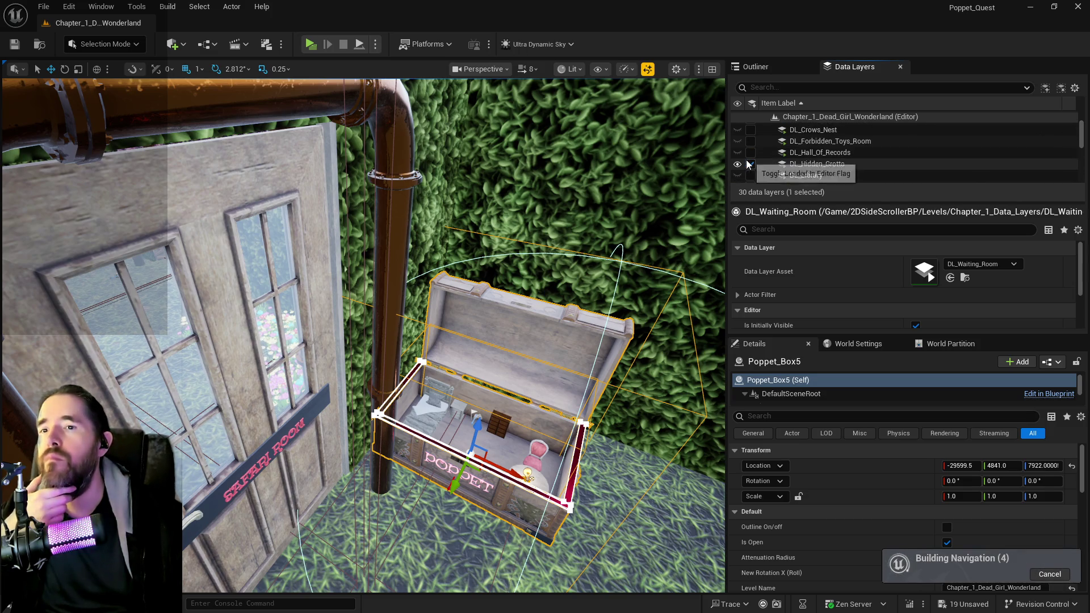
{"action": "scroll", "coordinate": [751, 163], "scroll_direction": "down", "scroll_amount": 8}
{"action": "scroll", "coordinate": [755, 165], "scroll_direction": "up", "scroll_amount": 5}
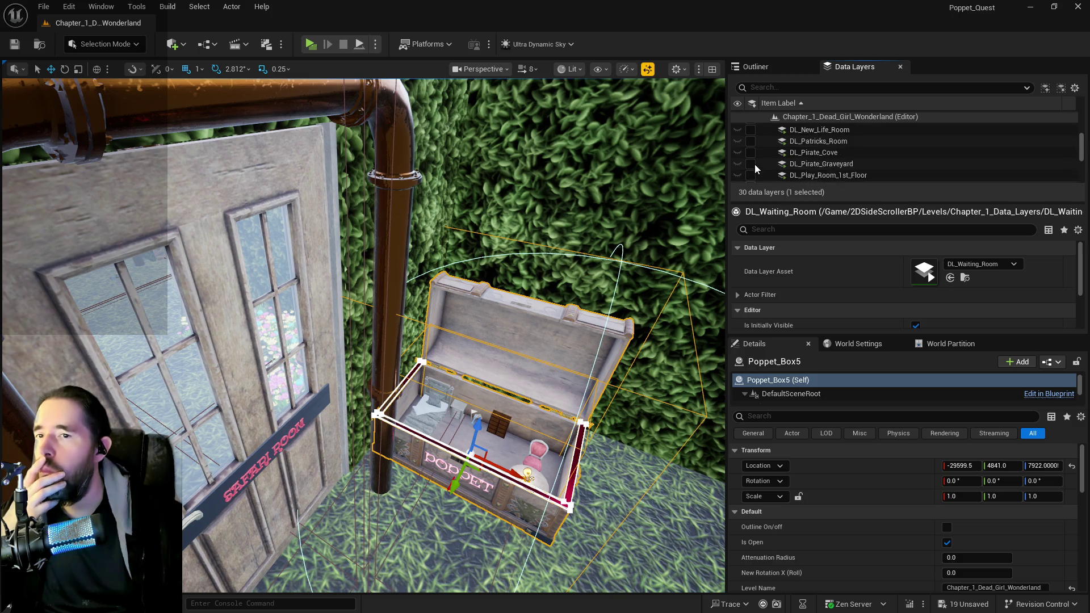
{"action": "scroll", "coordinate": [769, 152], "scroll_direction": "up", "scroll_amount": 3}
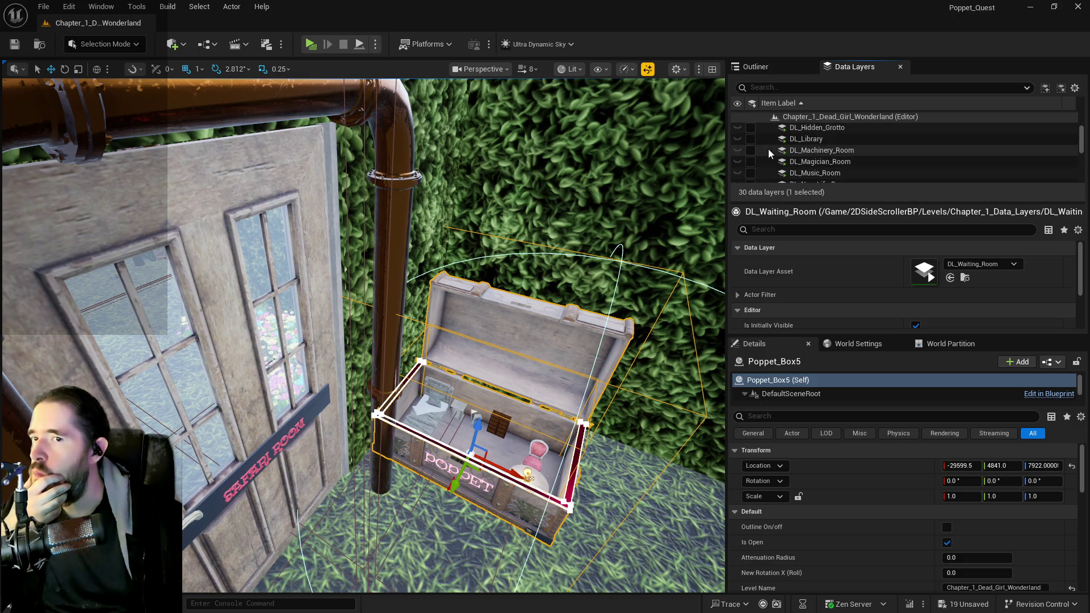
{"action": "scroll", "coordinate": [768, 149], "scroll_direction": "up", "scroll_amount": 2}
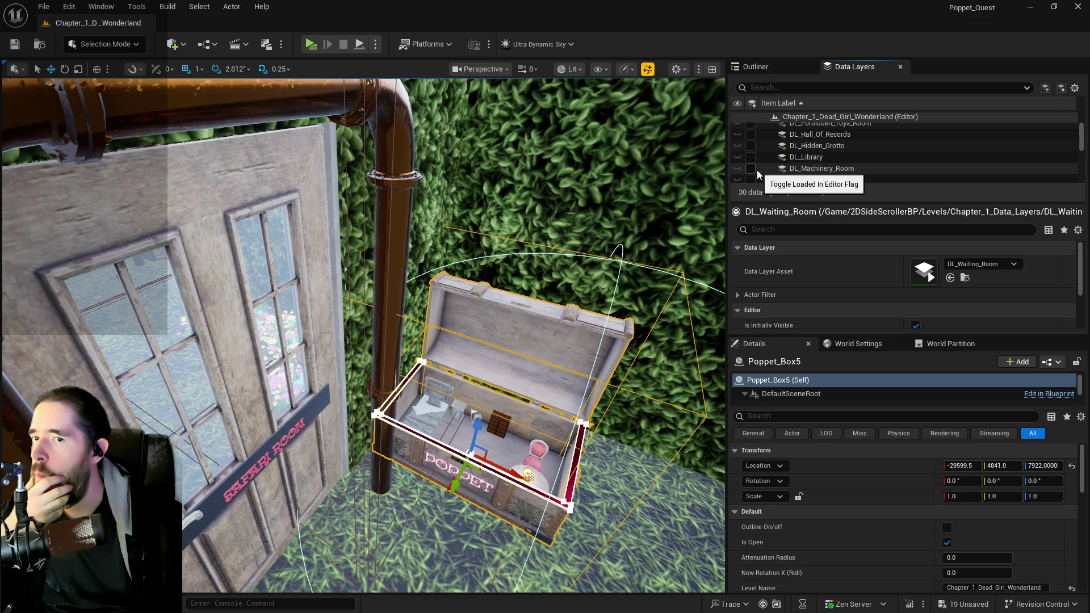
Reload the room layer and add the chest to DL_Machinery_Room.
{"action": "left_click", "coordinate": [751, 169]}
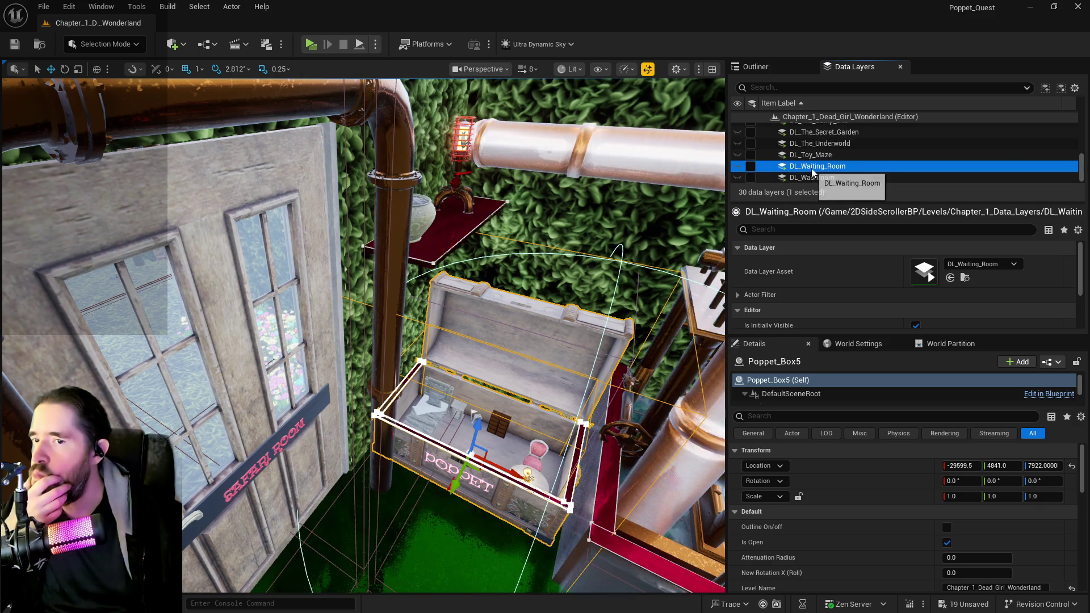
{"action": "scroll", "coordinate": [784, 172], "scroll_direction": "up", "scroll_amount": 5}
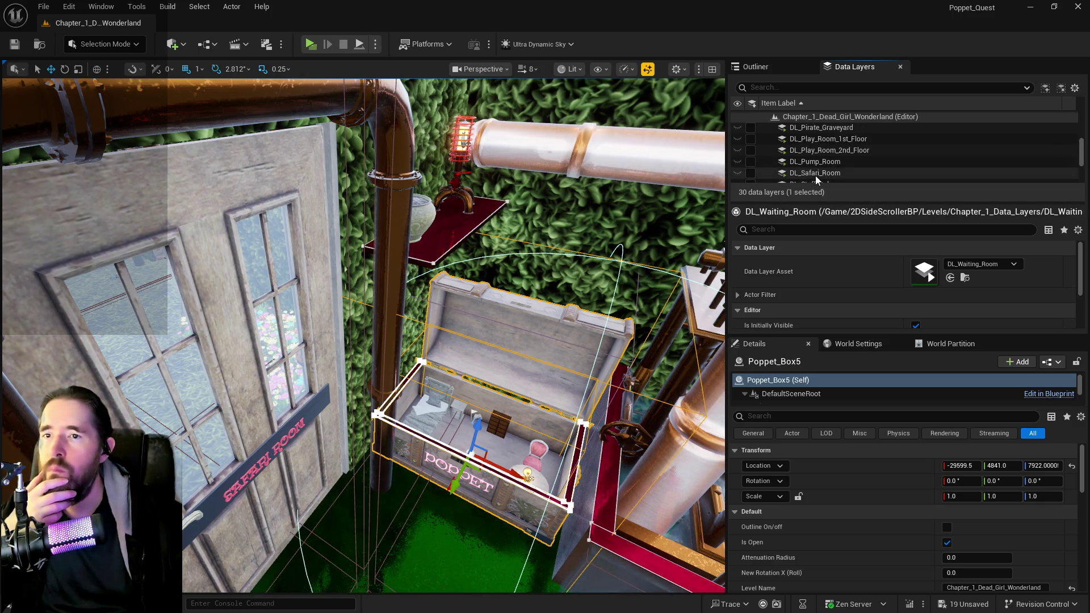
{"action": "scroll", "coordinate": [815, 176], "scroll_direction": "up", "scroll_amount": 5}
{"action": "scroll", "coordinate": [816, 176], "scroll_direction": "down", "scroll_amount": 3}
{"action": "left_click", "coordinate": [809, 155]}
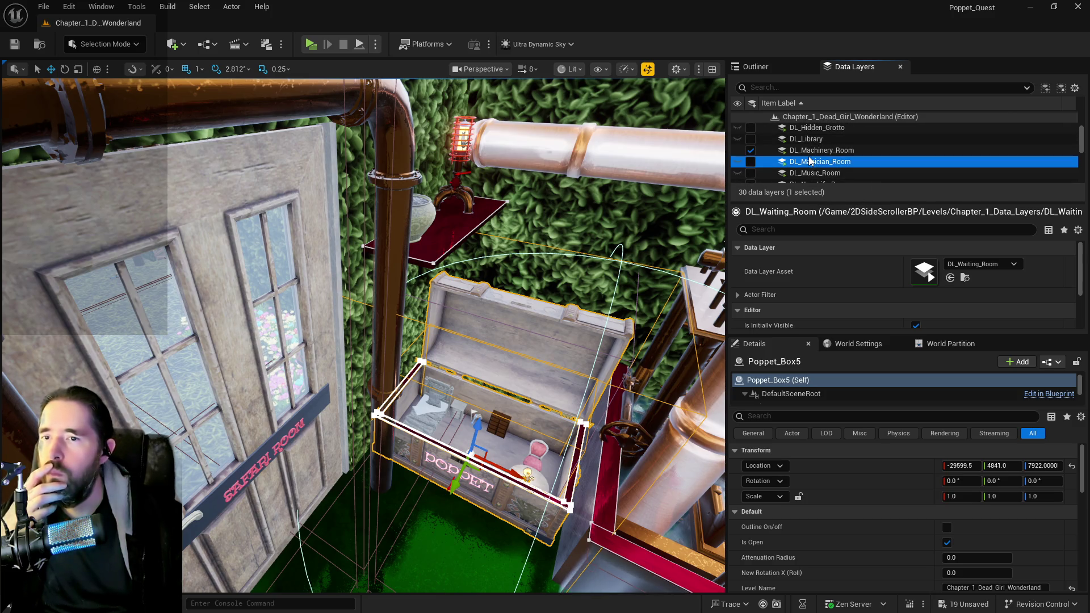
{"action": "right_click", "coordinate": [809, 154]}
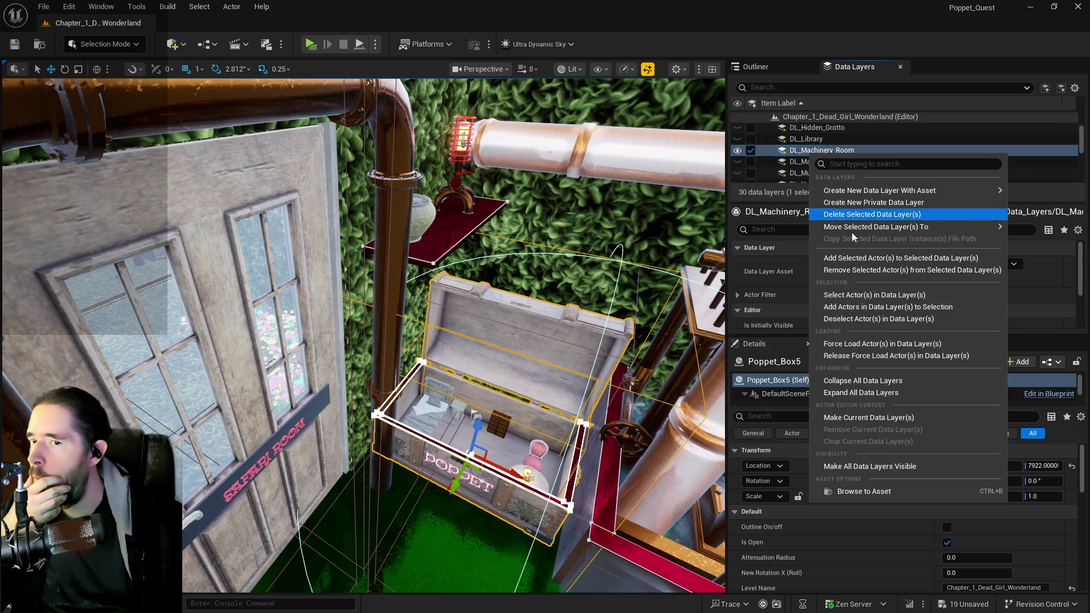
{"action": "left_click", "coordinate": [859, 259]}
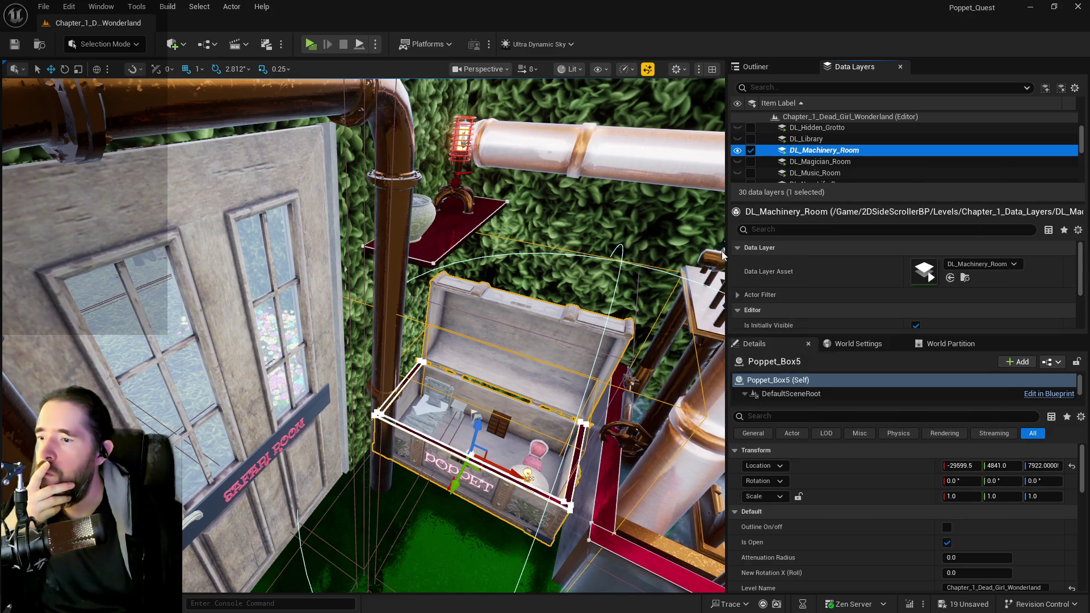
Fly the view over the machinery room and select the console with the prop beside it.
{"action": "left_click_drag", "start_coordinate": [573, 240], "coordinate": [574, 240]}
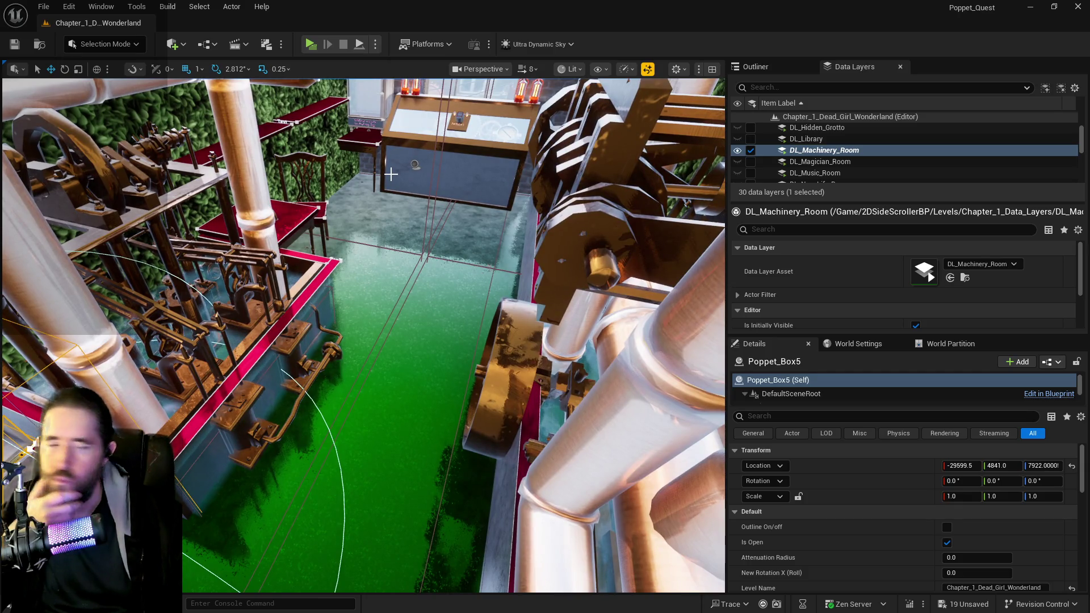
{"action": "left_click_drag", "start_coordinate": [395, 181], "coordinate": [395, 182]}
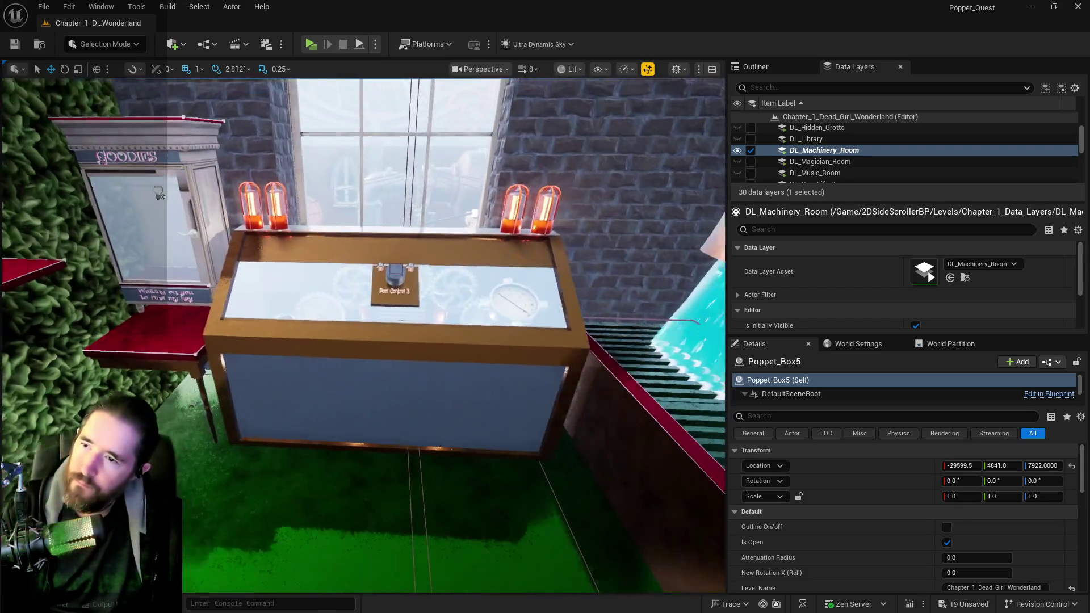
{"action": "left_click_drag", "start_coordinate": [338, 153], "coordinate": [338, 152]}
{"action": "left_click", "coordinate": [398, 301]}
{"action": "left_click", "coordinate": [352, 336], "text": "ctrl"}
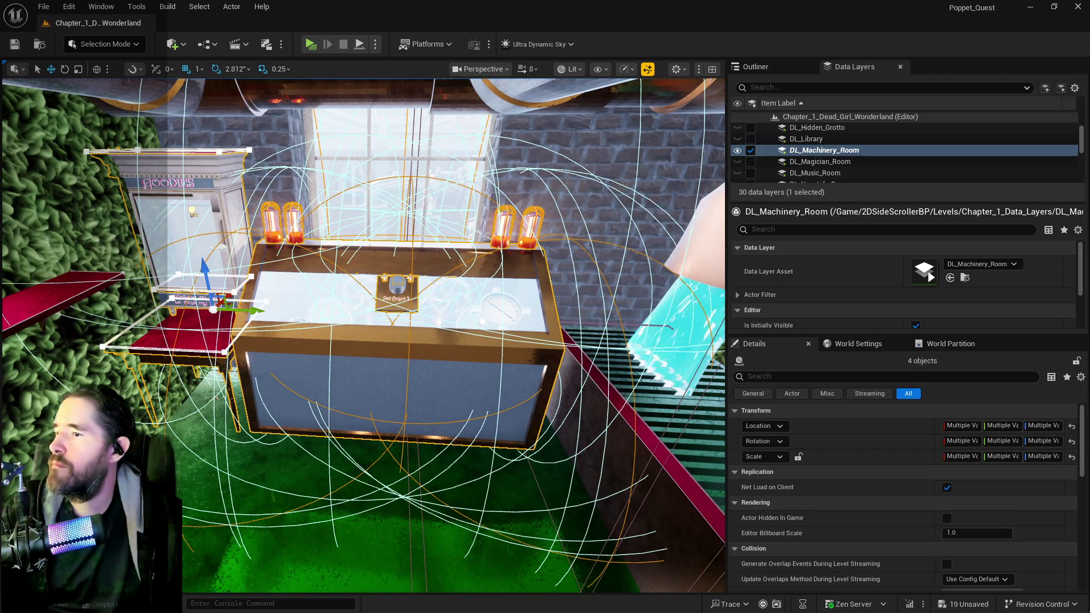
Scroll the Data Layers list to confirm DL_Machinery_Room is loaded, viewing the console and cabinet.
{"action": "scroll", "coordinate": [364, 335], "scroll_direction": "up", "scroll_amount": 3}
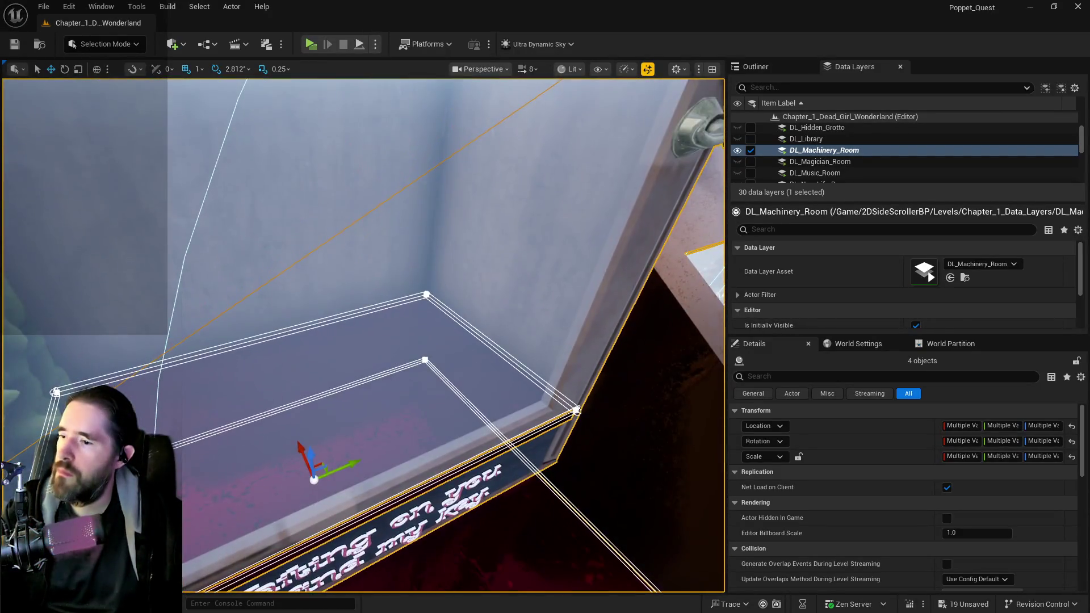
{"action": "scroll", "coordinate": [571, 334], "scroll_direction": "down", "scroll_amount": 5}
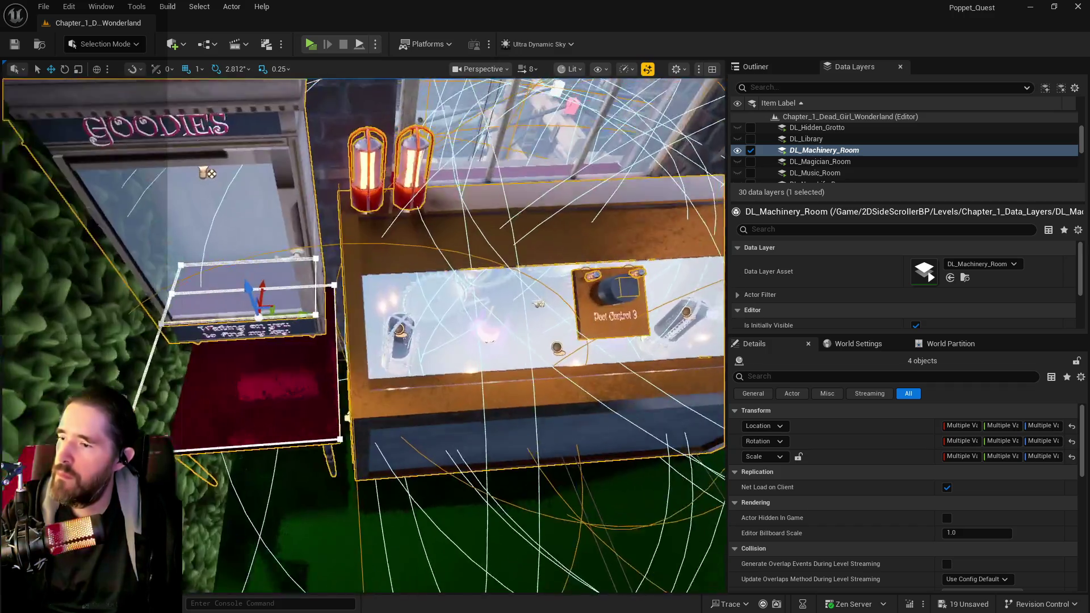
{"action": "scroll", "coordinate": [570, 334], "scroll_direction": "up", "scroll_amount": 1}
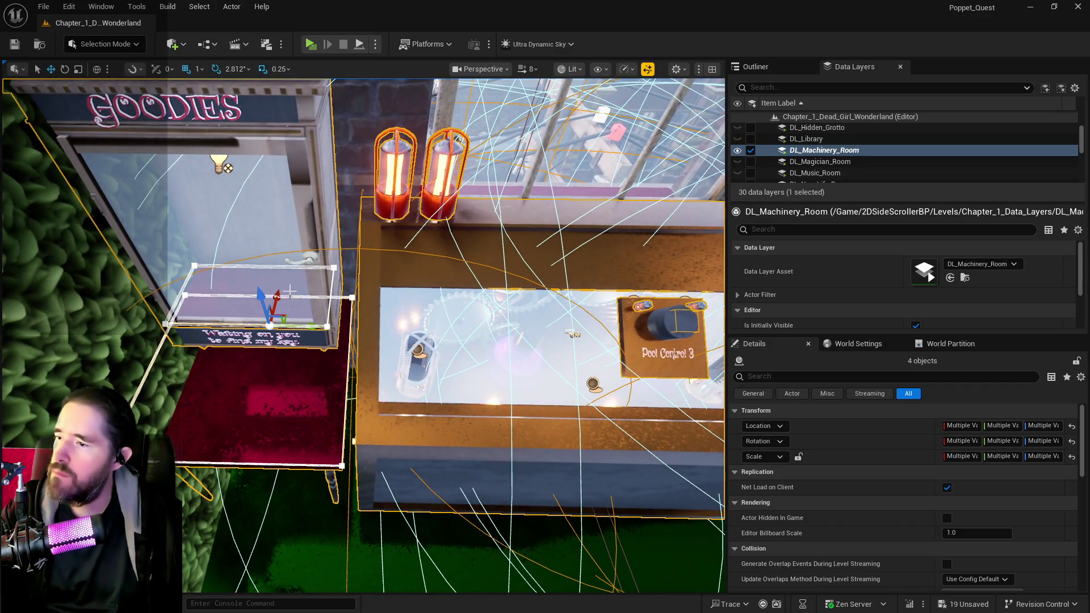
{"action": "scroll", "coordinate": [572, 334], "scroll_direction": "up", "scroll_amount": 1}
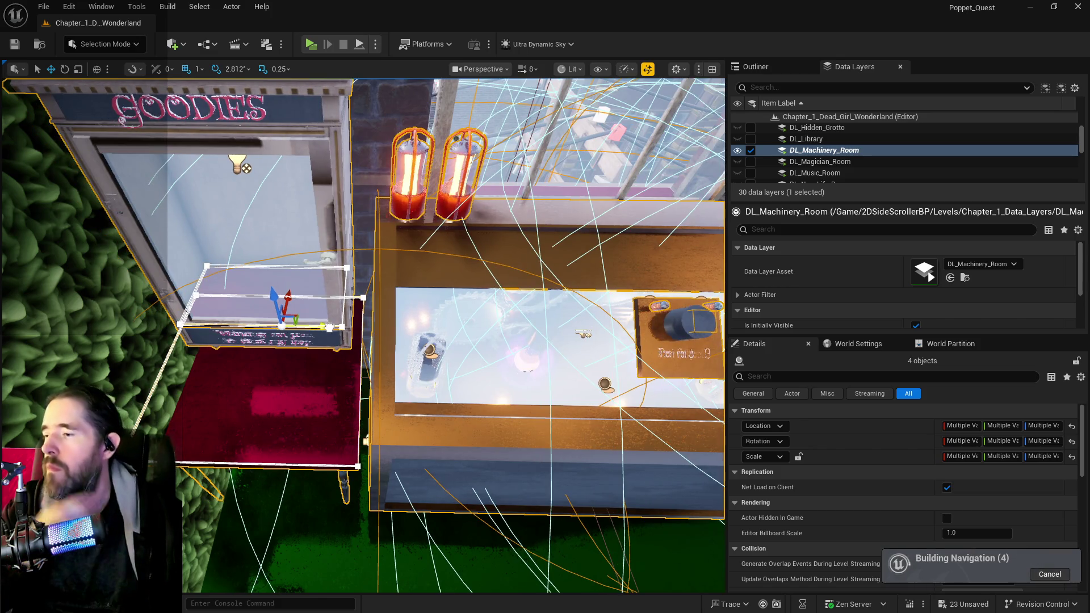
{"action": "scroll", "coordinate": [583, 334], "scroll_direction": "up", "scroll_amount": 3}
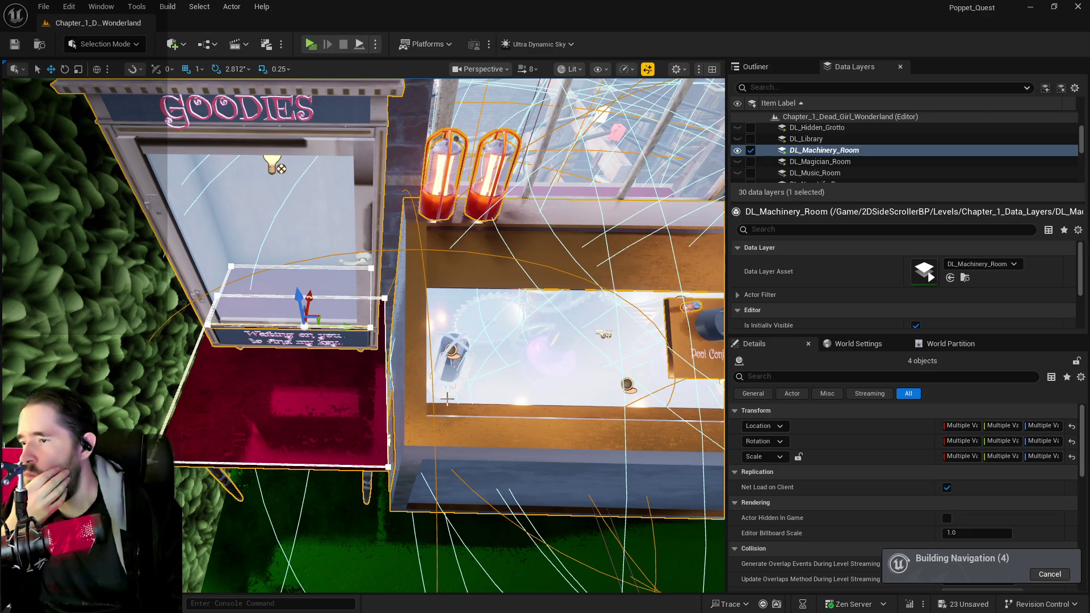
{"action": "mouse_move", "coordinate": [447, 399]}
{"action": "left_mouse_down"}
{"action": "mouse_move", "coordinate": [386, 301]}
{"action": "mouse_move", "coordinate": [420, 324]}
{"action": "left_mouse_up"}
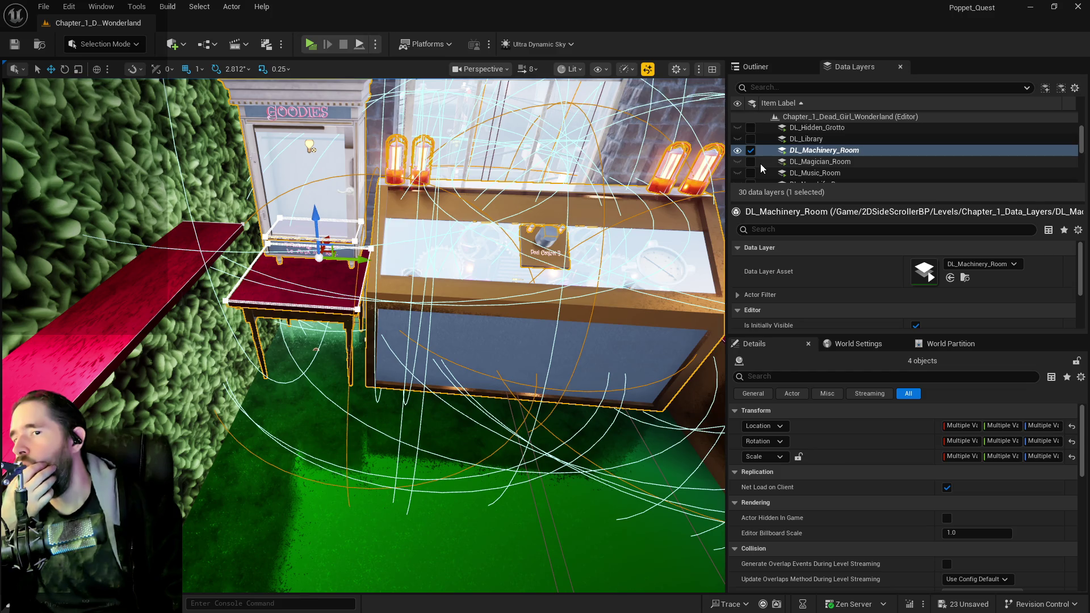
{"action": "scroll", "coordinate": [761, 163], "scroll_direction": "down", "scroll_amount": 2}
{"action": "scroll", "coordinate": [761, 163], "scroll_direction": "up", "scroll_amount": 2}
{"action": "scroll", "coordinate": [761, 164], "scroll_direction": "down", "scroll_amount": 5}
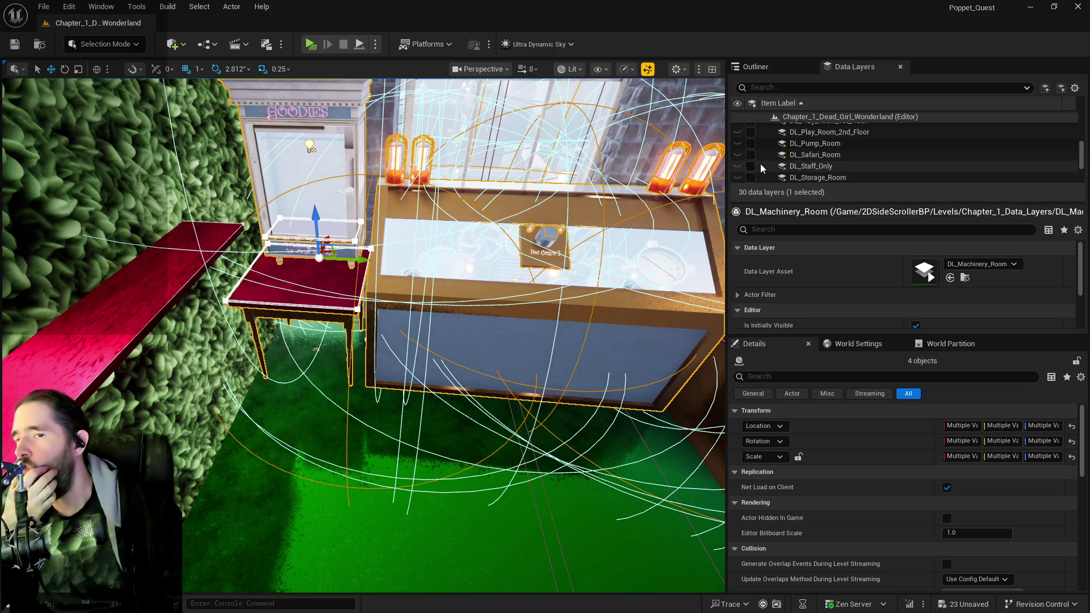
{"action": "scroll", "coordinate": [747, 167], "scroll_direction": "up", "scroll_amount": 5}
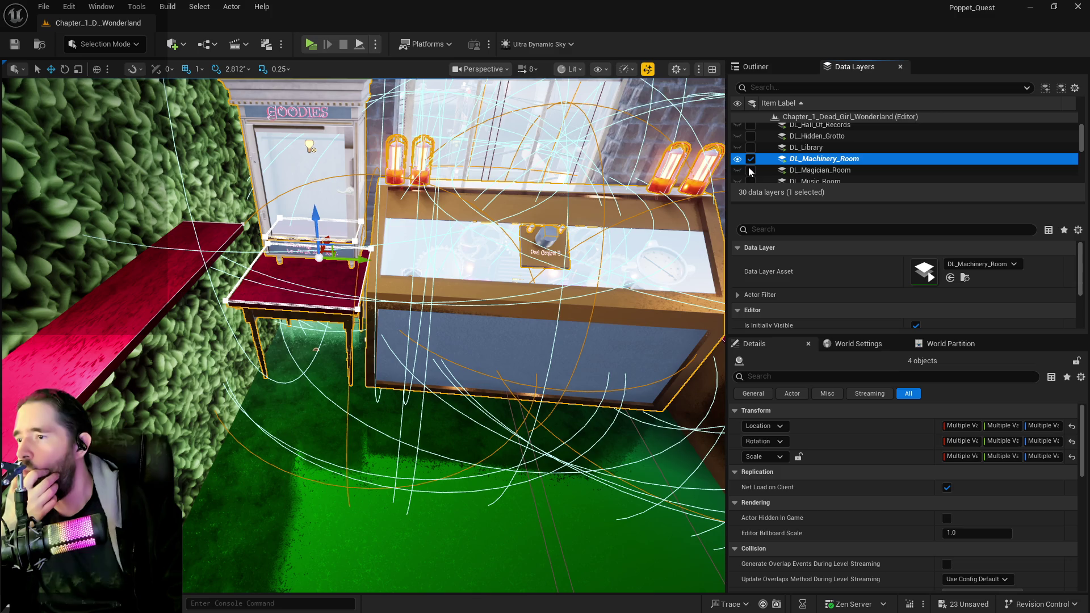
Toggle the DL_Machinery_Room layer off and back on, and toggle DL_Magician_Room.
{"action": "left_click", "coordinate": [750, 160]}
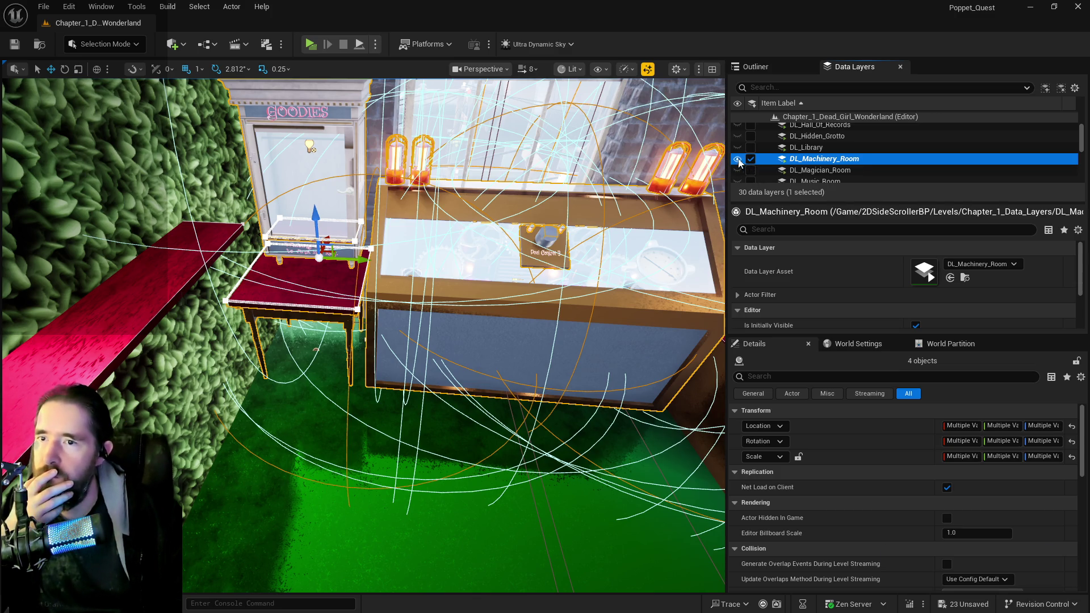
{"action": "left_click", "coordinate": [752, 160]}
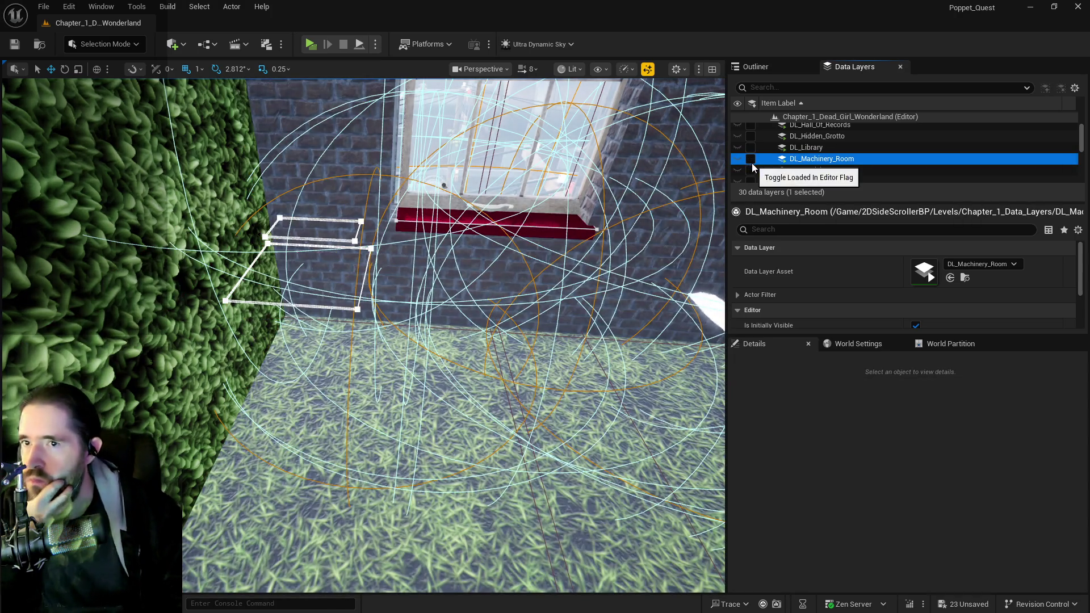
{"action": "left_click", "coordinate": [752, 161]}
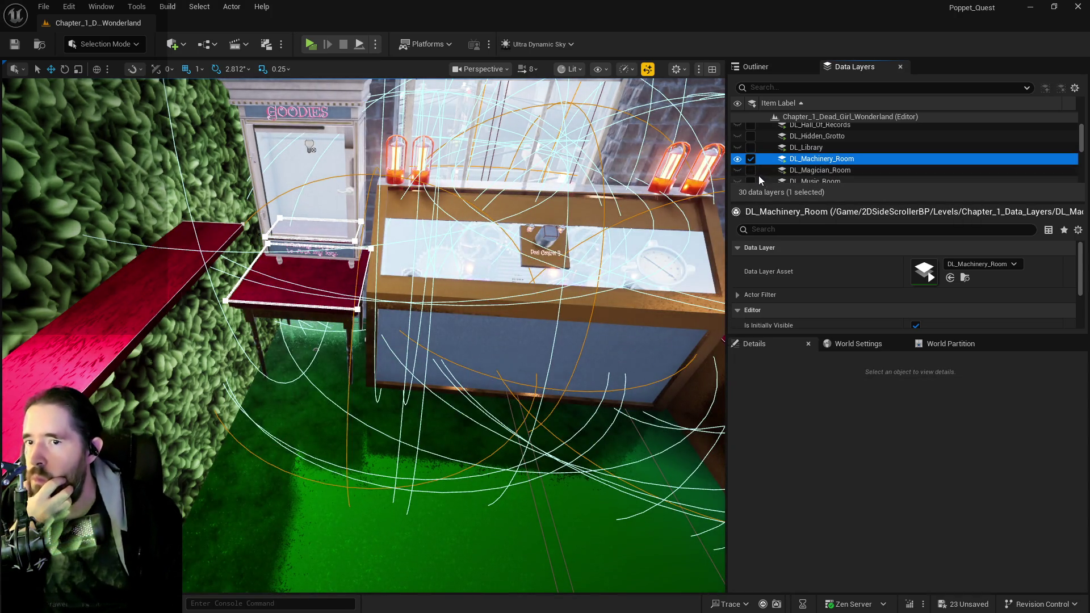
{"action": "left_click", "coordinate": [750, 171]}
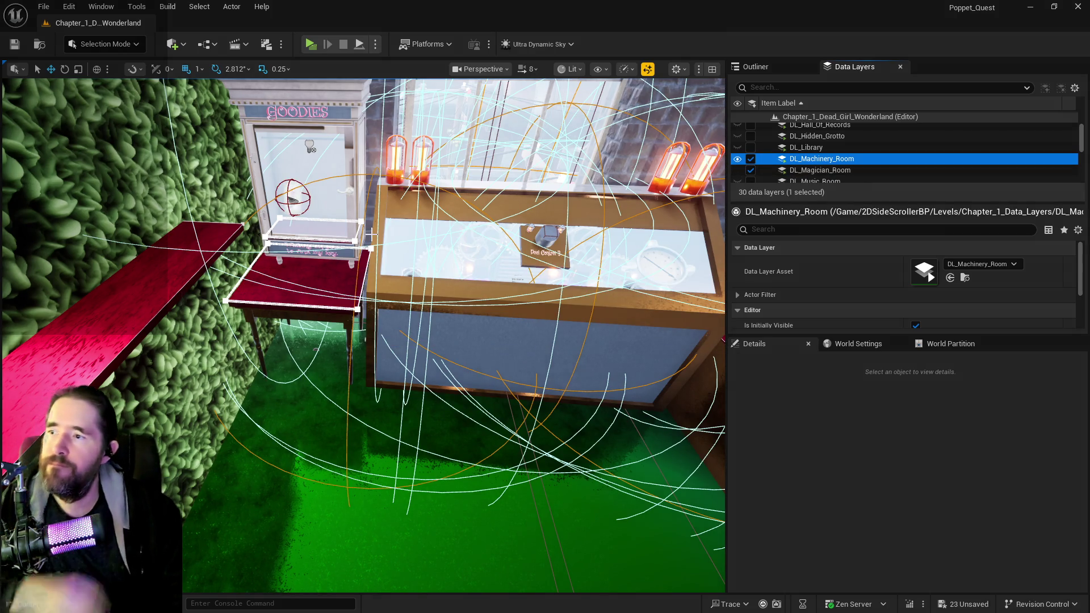
Select the Empress tarot card in the claw machine and frame it in the view.
{"action": "scroll", "coordinate": [372, 233], "scroll_direction": "up", "scroll_amount": 10}
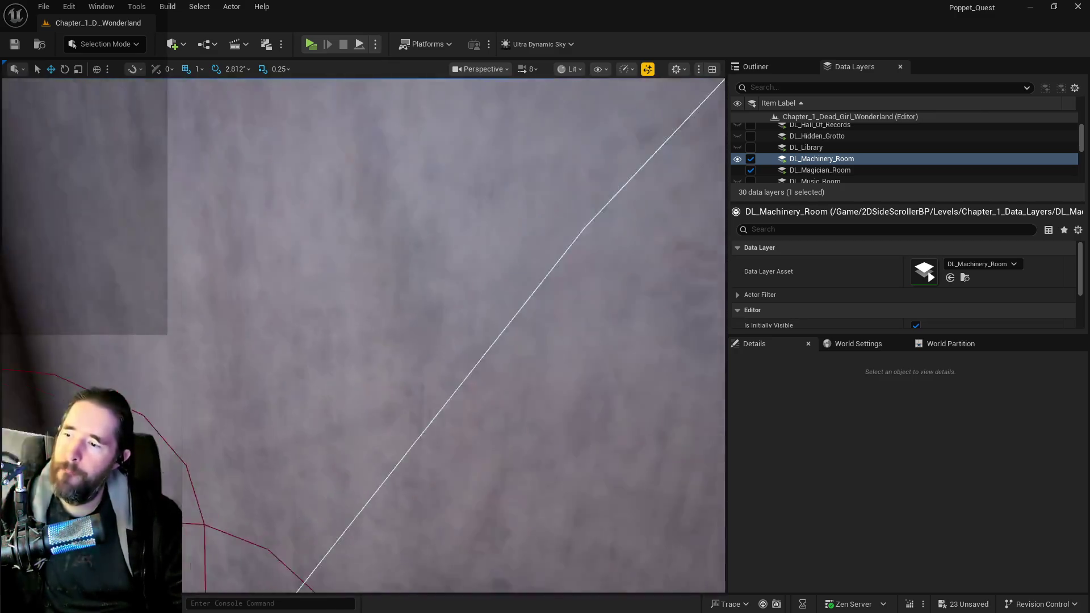
{"action": "scroll", "coordinate": [371, 210], "scroll_direction": "down", "scroll_amount": 5}
{"action": "left_click", "coordinate": [350, 168]}
{"action": "key", "text": "f"}
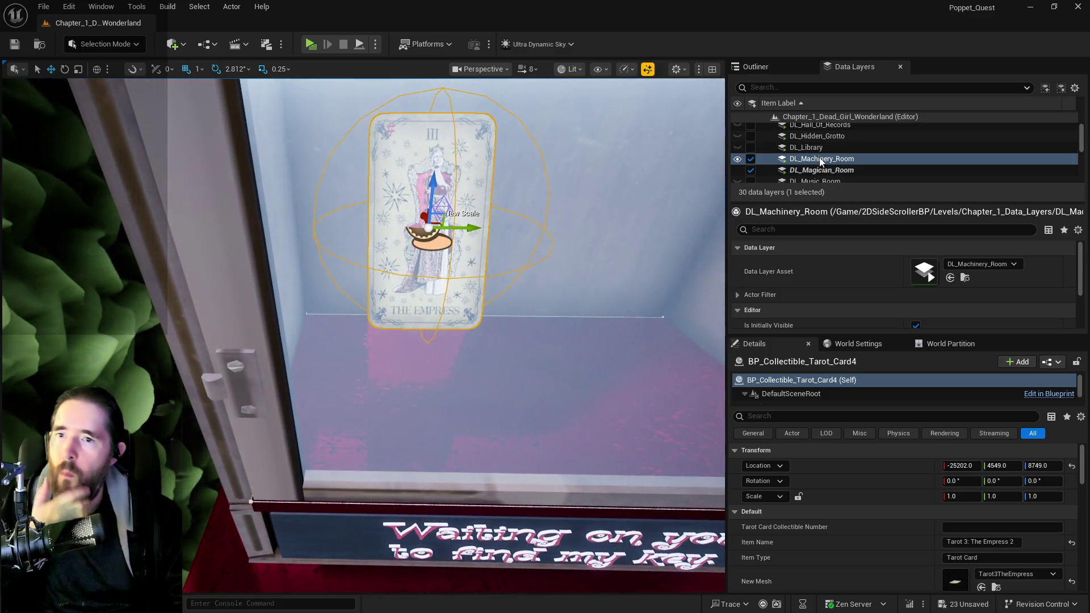
Load DL_Safari_Room and select the BP_Deck_Spline3 bridge over the pool.
{"action": "left_click", "coordinate": [752, 181]}
{"action": "scroll", "coordinate": [756, 178], "scroll_direction": "down", "scroll_amount": 1}
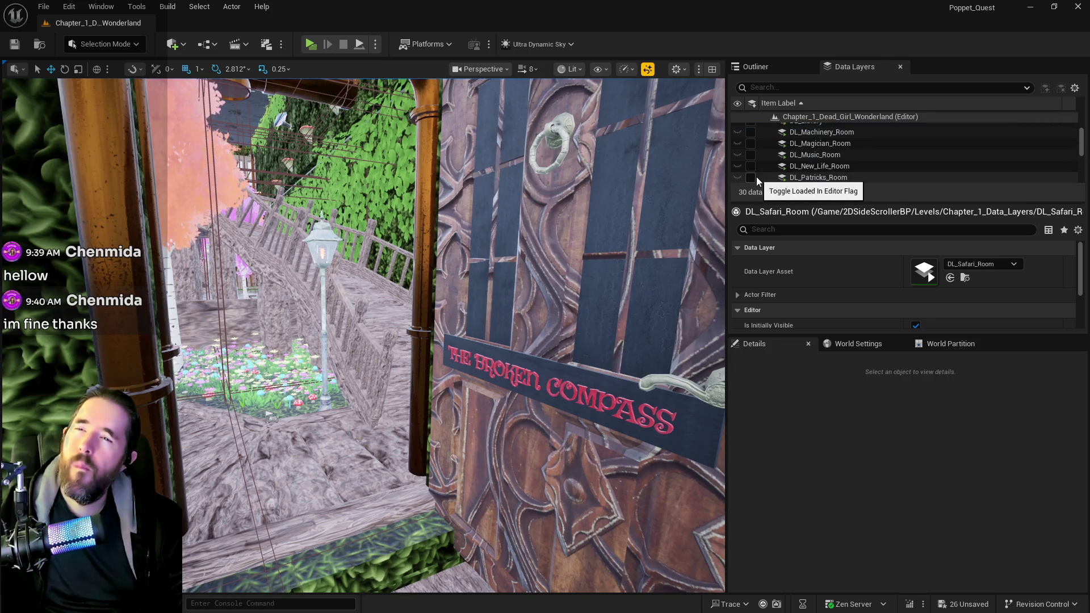
{"action": "scroll", "coordinate": [757, 176], "scroll_direction": "up", "scroll_amount": 3}
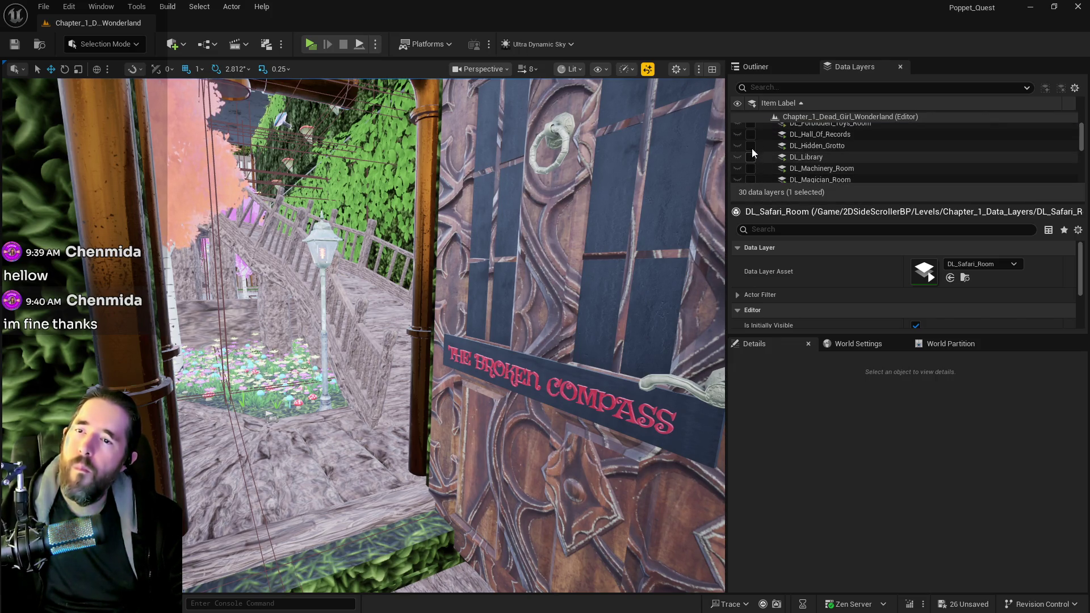
{"action": "scroll", "coordinate": [752, 147], "scroll_direction": "down", "scroll_amount": 3}
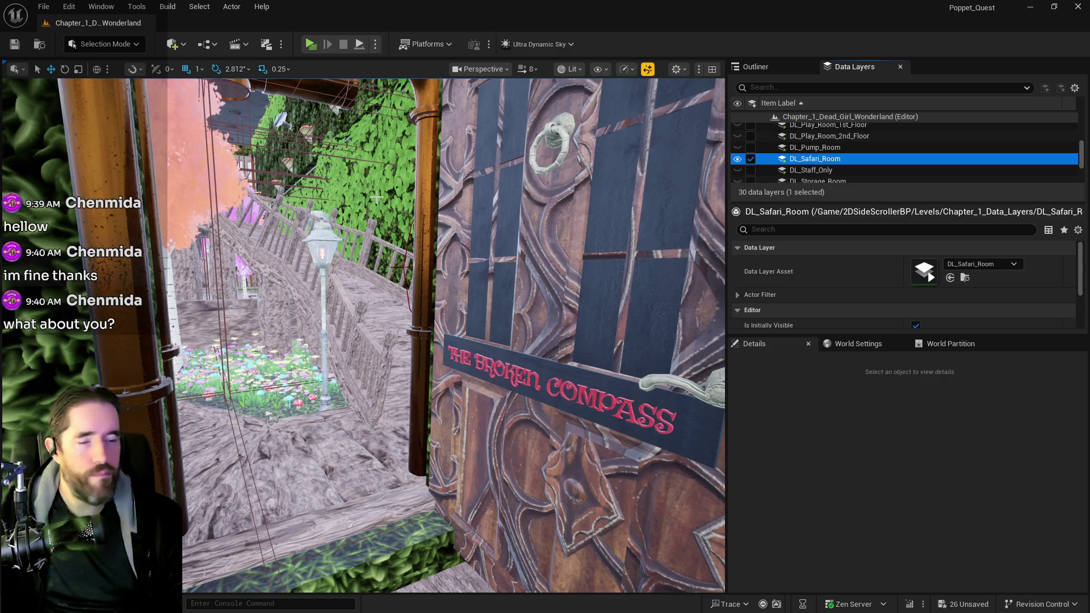
{"action": "mouse_move", "coordinate": [423, 282]}
{"action": "left_mouse_down"}
{"action": "mouse_move", "coordinate": [378, 259]}
{"action": "mouse_move", "coordinate": [433, 289]}
{"action": "left_mouse_up"}
{"action": "left_click", "coordinate": [433, 289]}
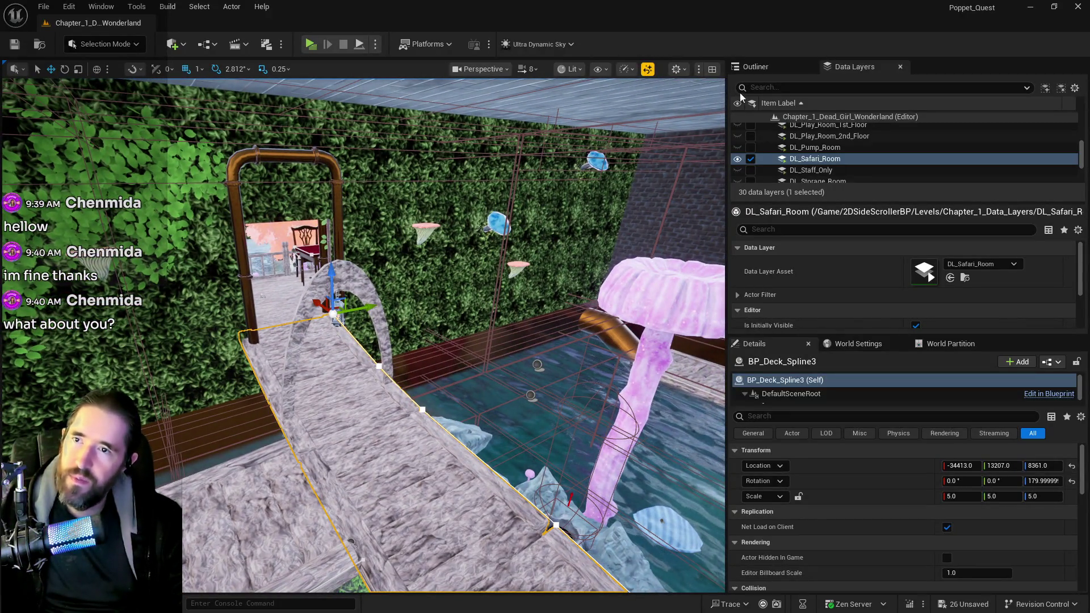
Clear the Outliner's poppet filter, save all level changes, and frame the BP_Deck_Spline3 bridge.
{"action": "left_click", "coordinate": [755, 67]}
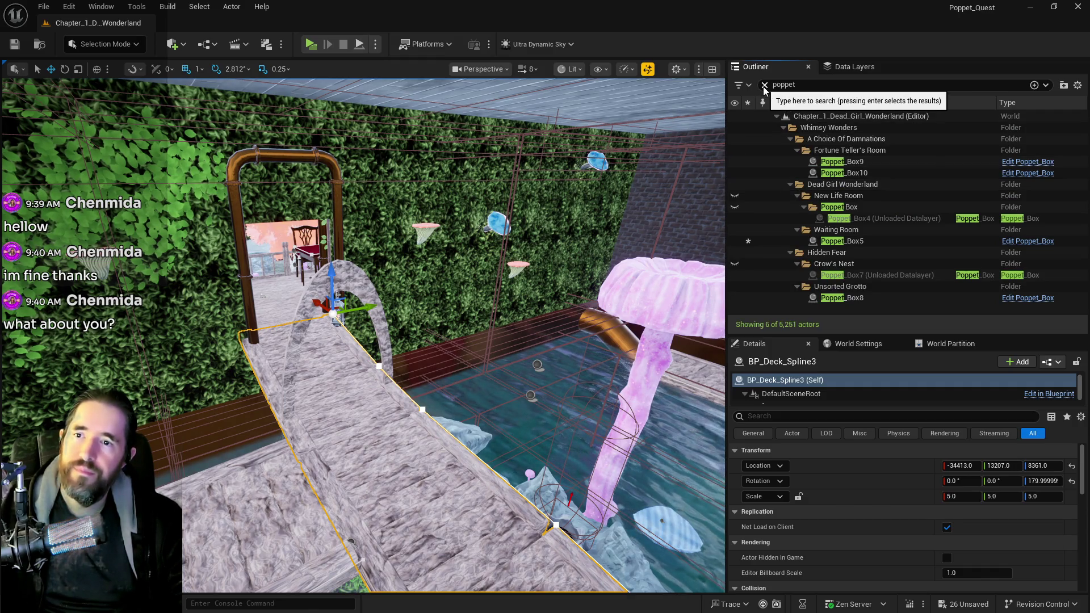
{"action": "left_click", "coordinate": [764, 85]}
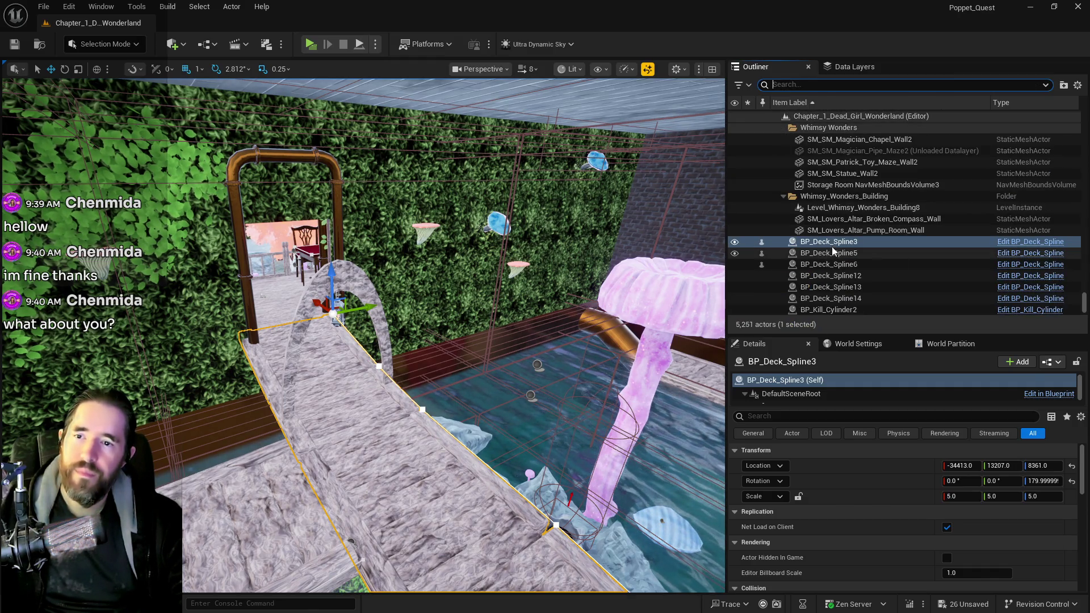
{"action": "right_click", "coordinate": [832, 246]}
{"action": "left_click", "coordinate": [885, 208]}
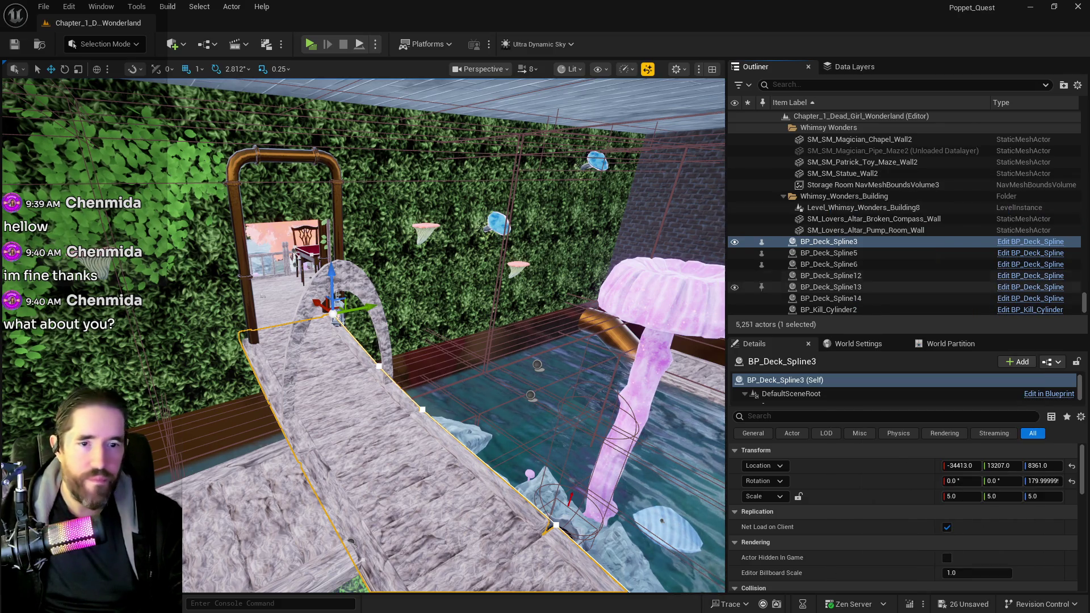
{"action": "key", "text": "ctrl+s"}
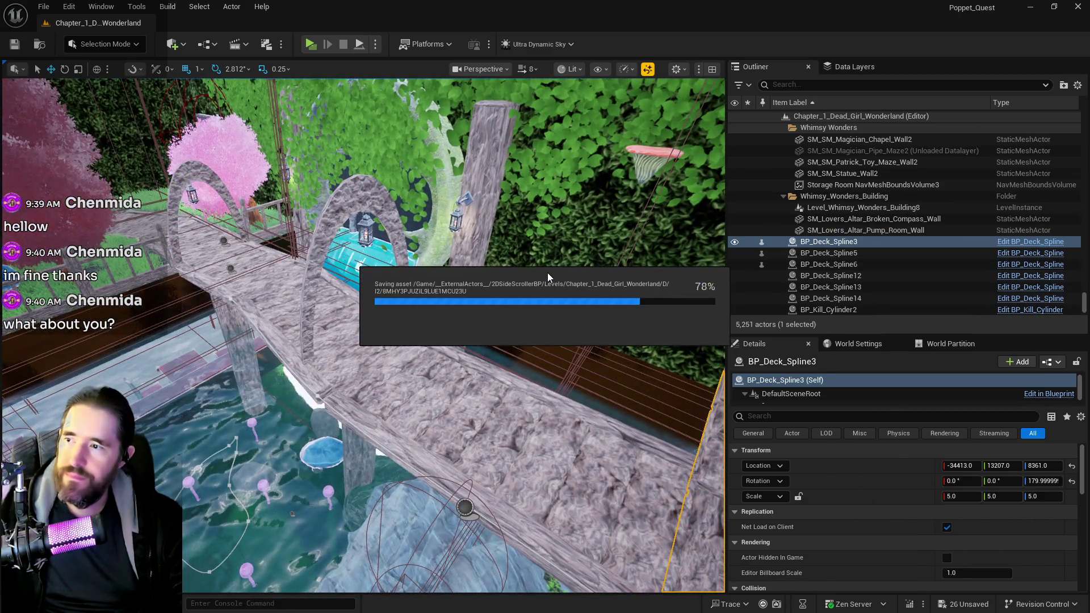
{"action": "key", "text": "f"}
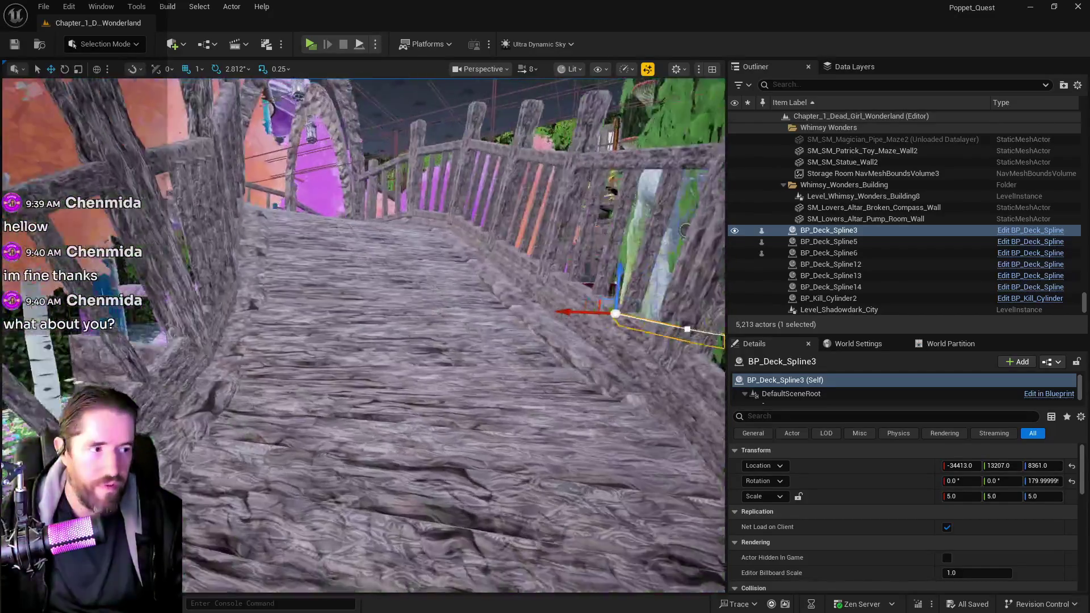
Place a new BP_Deck_Spline piece by the Broken Compass door, rotated -90° yaw.
{"action": "mouse_move", "coordinate": [363, 335]}
{"action": "left_mouse_down"}
{"action": "mouse_move", "coordinate": [397, 340]}
{"action": "mouse_move", "coordinate": [386, 317]}
{"action": "mouse_move", "coordinate": [375, 352]}
{"action": "mouse_move", "coordinate": [409, 341]}
{"action": "mouse_move", "coordinate": [386, 341]}
{"action": "mouse_move", "coordinate": [409, 341]}
{"action": "mouse_move", "coordinate": [397, 340]}
{"action": "left_mouse_up"}
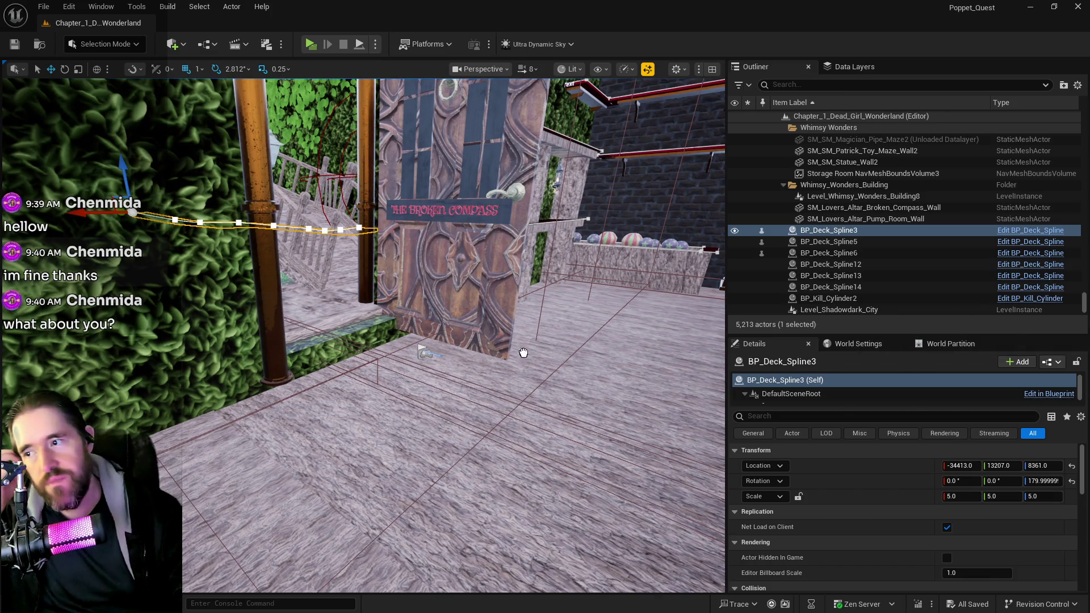
{"action": "left_click_drag", "start_coordinate": [431, 353], "coordinate": [430, 356]}
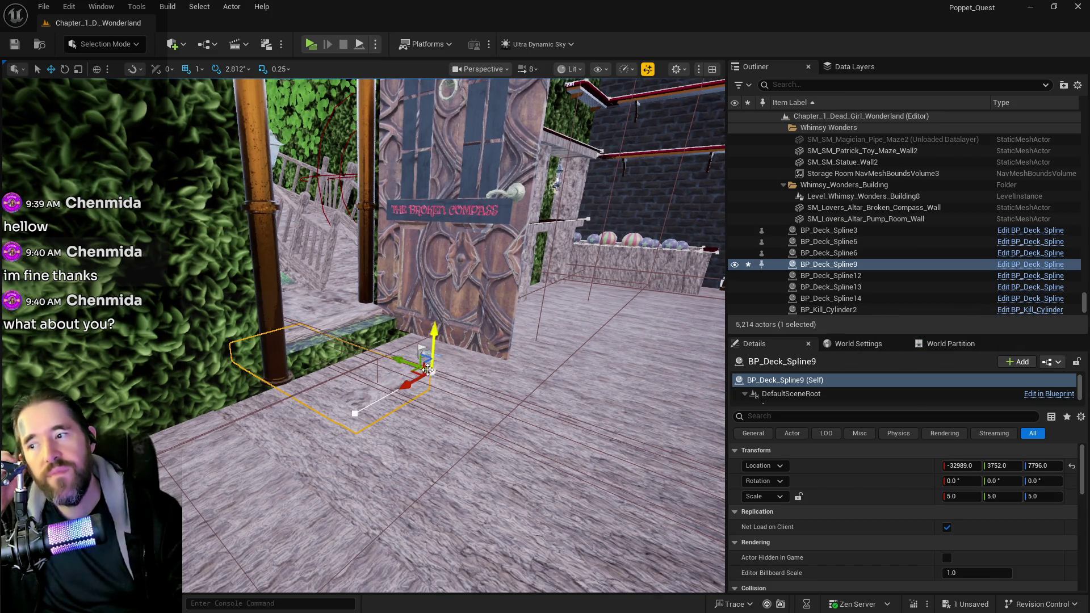
{"action": "mouse_move", "coordinate": [422, 402]}
{"action": "left_mouse_down"}
{"action": "mouse_move", "coordinate": [479, 424]}
{"action": "mouse_move", "coordinate": [511, 391]}
{"action": "mouse_move", "coordinate": [518, 403]}
{"action": "mouse_move", "coordinate": [477, 386]}
{"action": "left_mouse_up"}
{"action": "mouse_move", "coordinate": [434, 344]}
{"action": "left_mouse_down"}
{"action": "mouse_move", "coordinate": [418, 331]}
{"action": "mouse_move", "coordinate": [448, 319]}
{"action": "mouse_move", "coordinate": [438, 341]}
{"action": "mouse_move", "coordinate": [443, 318]}
{"action": "mouse_move", "coordinate": [408, 309]}
{"action": "mouse_move", "coordinate": [402, 292]}
{"action": "left_mouse_up"}
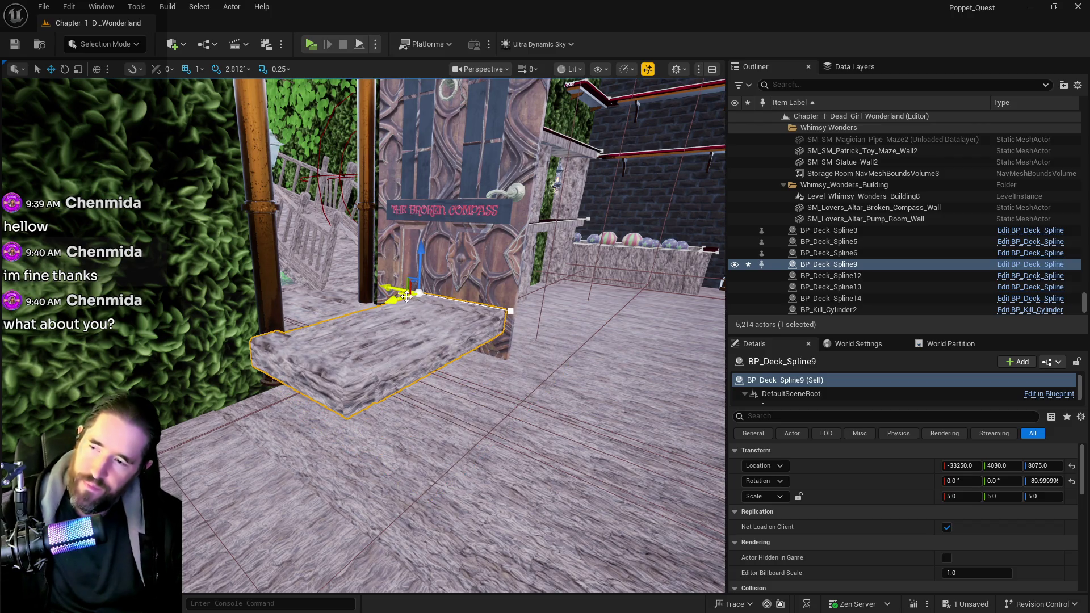
{"action": "key", "text": "ctrl+z"}
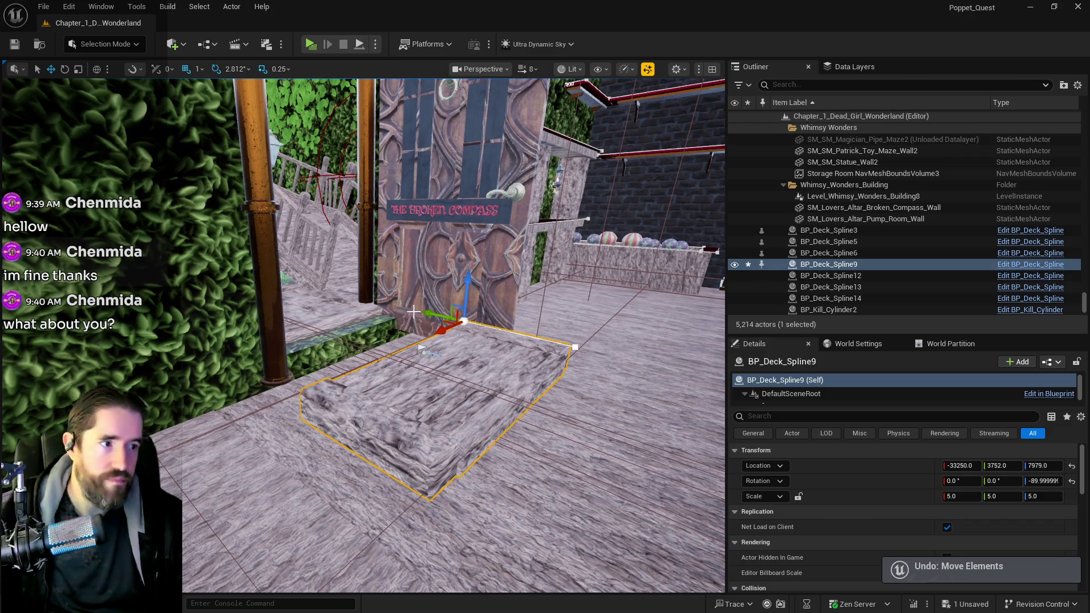
Slide the step to Y 4240 near the doorway and tilt it -14.06° into a ramp.
{"action": "mouse_move", "coordinate": [426, 315]}
{"action": "left_mouse_down"}
{"action": "mouse_move", "coordinate": [293, 298]}
{"action": "mouse_move", "coordinate": [339, 291]}
{"action": "mouse_move", "coordinate": [363, 301]}
{"action": "left_mouse_up"}
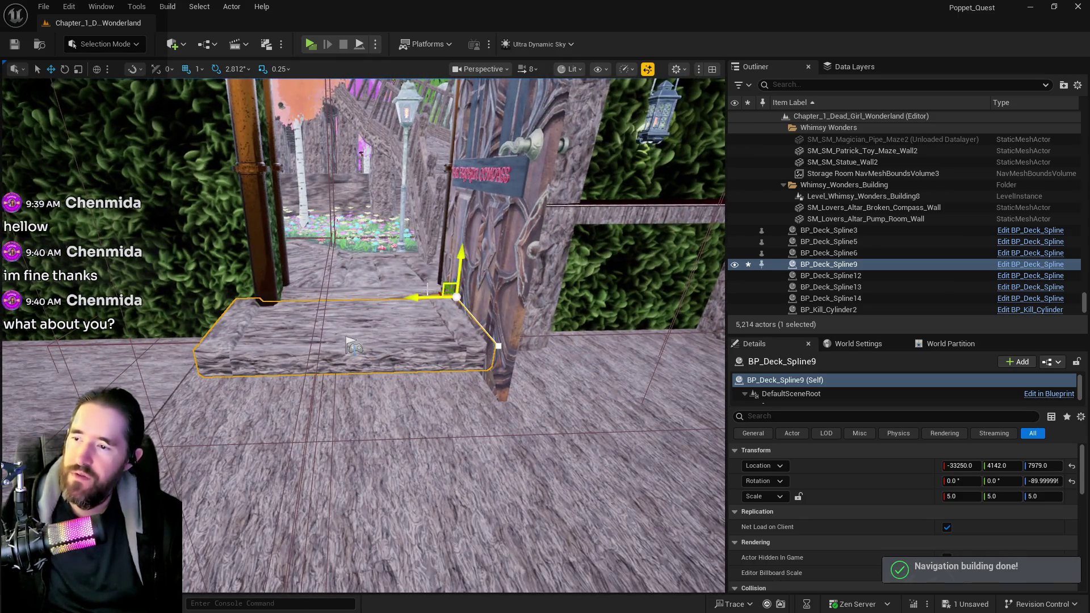
{"action": "left_click_drag", "start_coordinate": [441, 298], "coordinate": [444, 296]}
{"action": "left_click_drag", "start_coordinate": [319, 278], "coordinate": [288, 272]}
{"action": "key", "text": "e"}
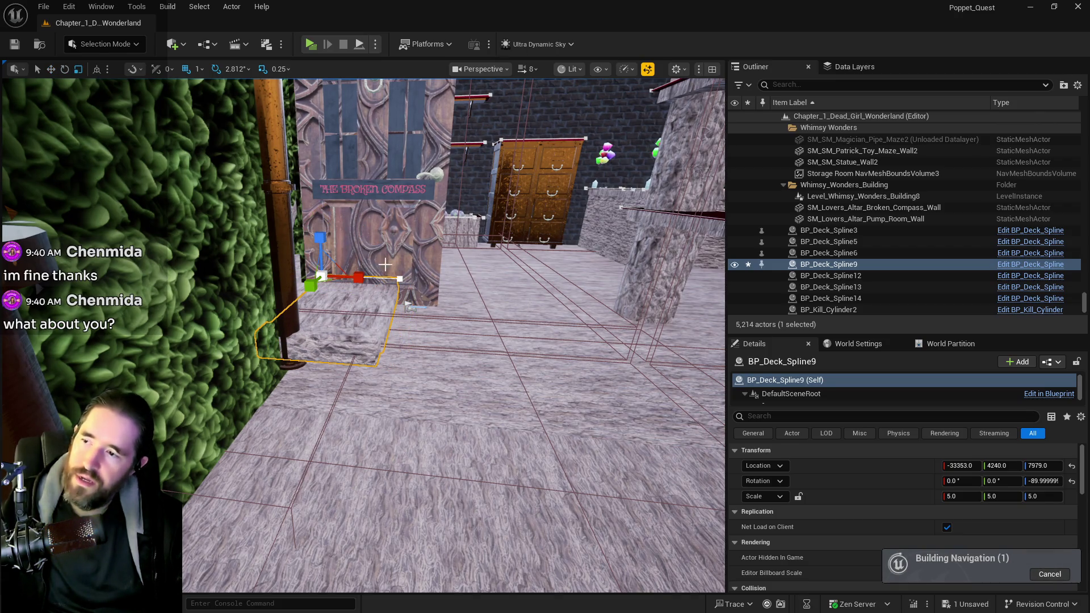
{"action": "mouse_move", "coordinate": [369, 259]}
{"action": "left_mouse_down"}
{"action": "mouse_move", "coordinate": [361, 279]}
{"action": "mouse_move", "coordinate": [365, 268]}
{"action": "left_mouse_up"}
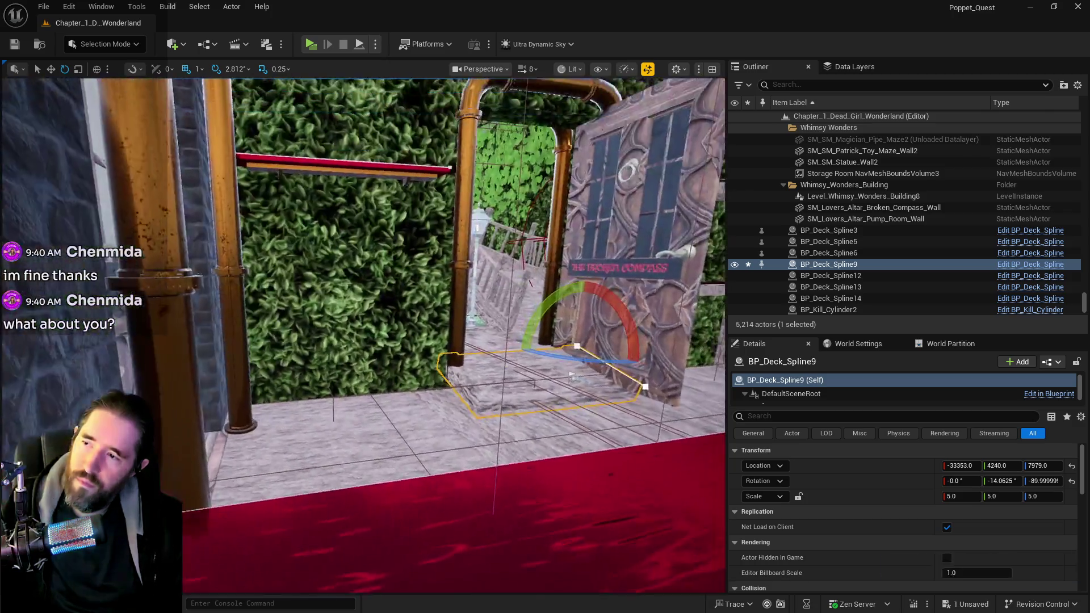
{"action": "left_click_drag", "start_coordinate": [538, 252], "coordinate": [539, 252]}
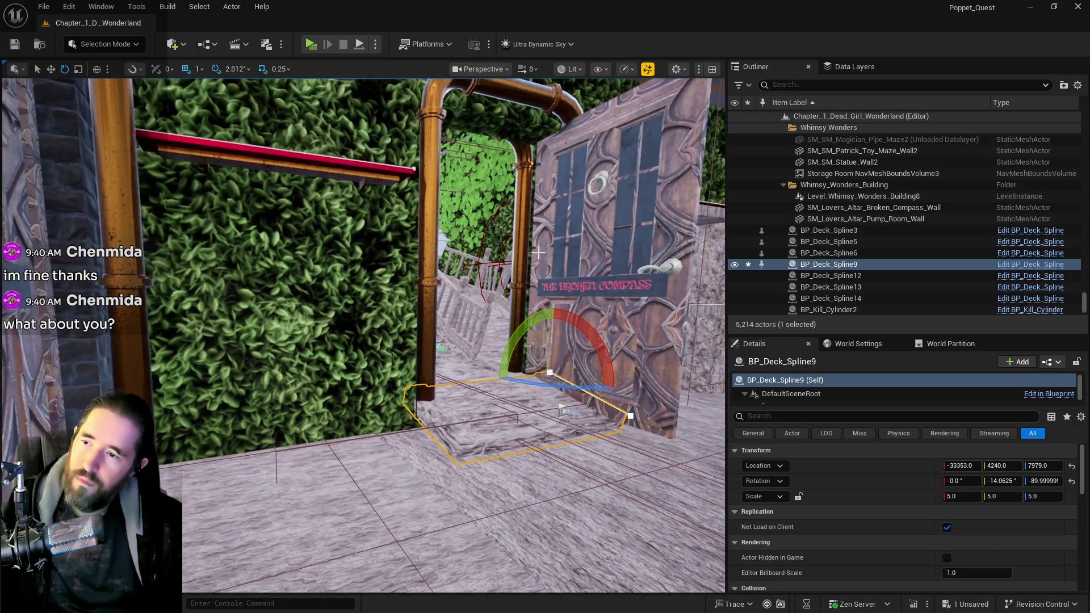
{"action": "left_click", "coordinate": [562, 408]}
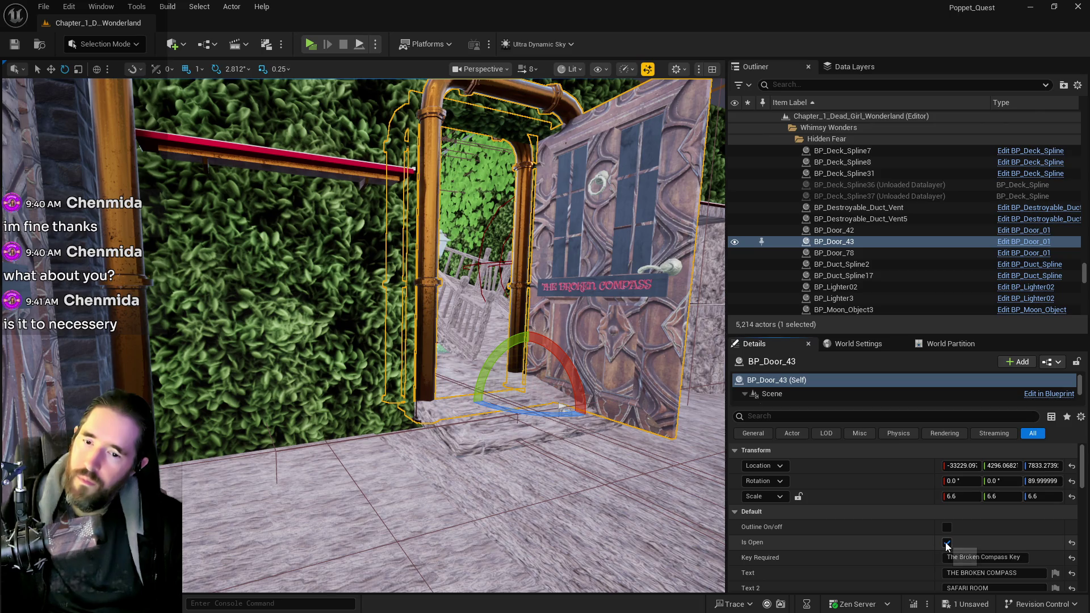
Uncheck Is Open on BP_Door_43 so the Broken Compass door starts closed, then save.
{"action": "left_click", "coordinate": [947, 544]}
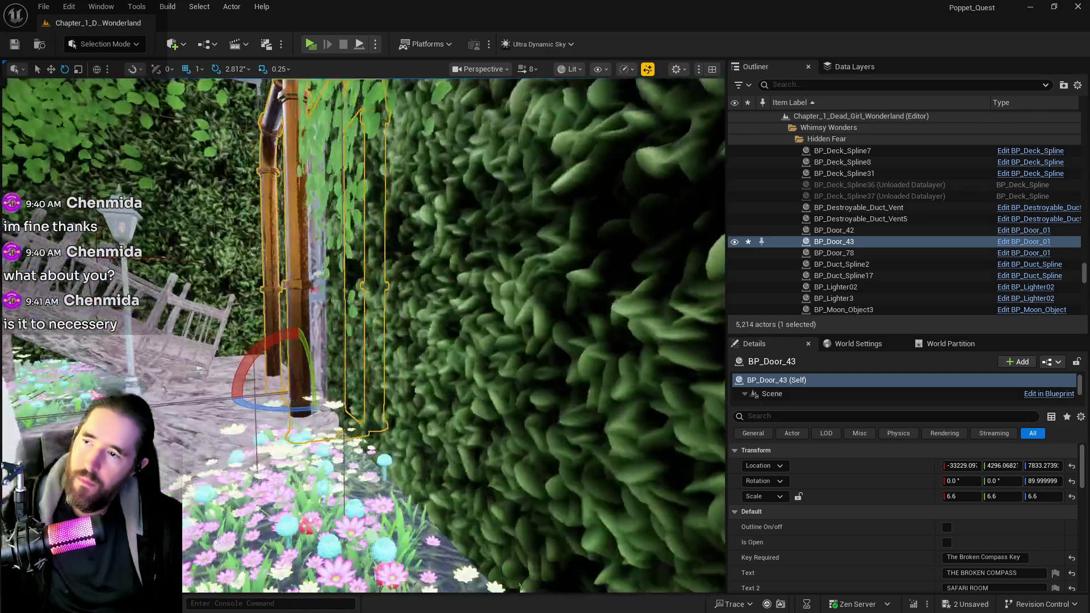
{"action": "left_click_drag", "start_coordinate": [538, 252], "coordinate": [538, 253]}
{"action": "left_click_drag", "start_coordinate": [459, 340], "coordinate": [461, 348]}
{"action": "key", "text": "ctrl+s"}
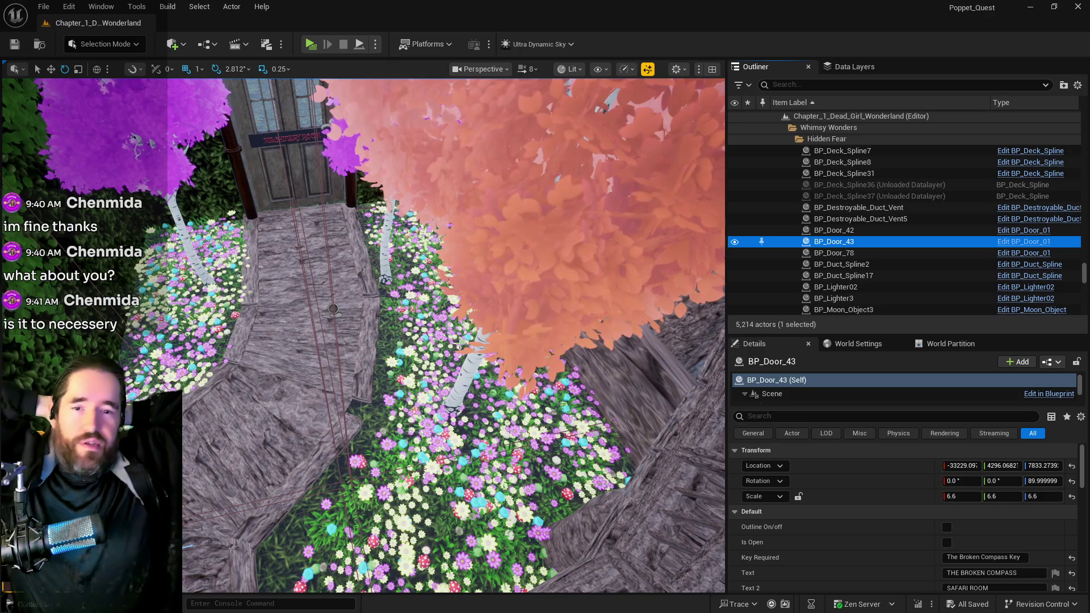
{"action": "mouse_move", "coordinate": [252, 448]}
{"action": "left_mouse_down"}
{"action": "mouse_move", "coordinate": [296, 432]}
{"action": "mouse_move", "coordinate": [253, 358]}
{"action": "mouse_move", "coordinate": [670, 174]}
{"action": "mouse_move", "coordinate": [263, 457]}
{"action": "left_mouse_up"}
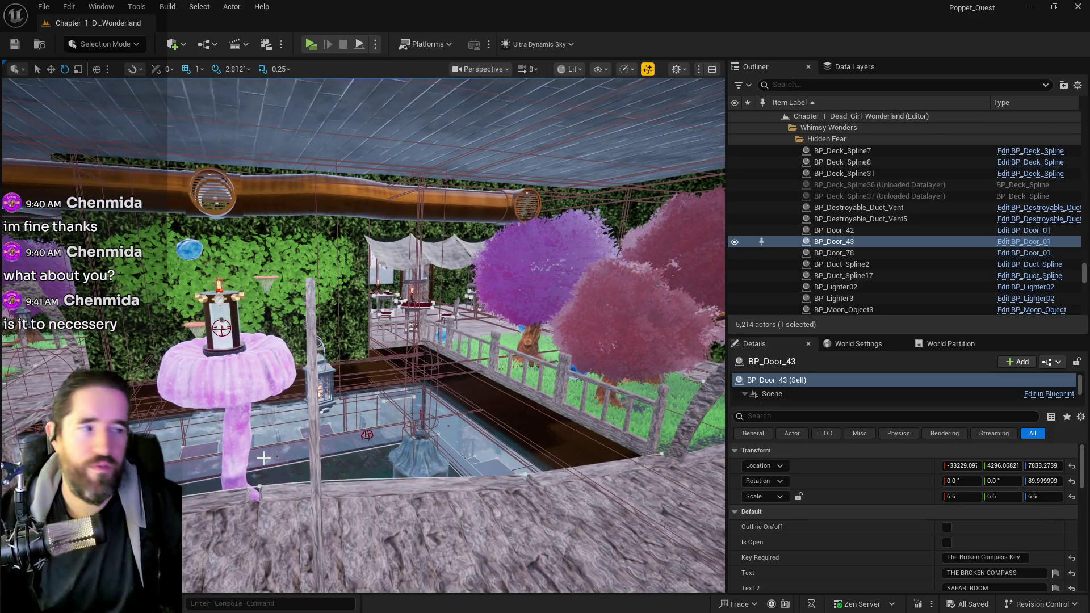
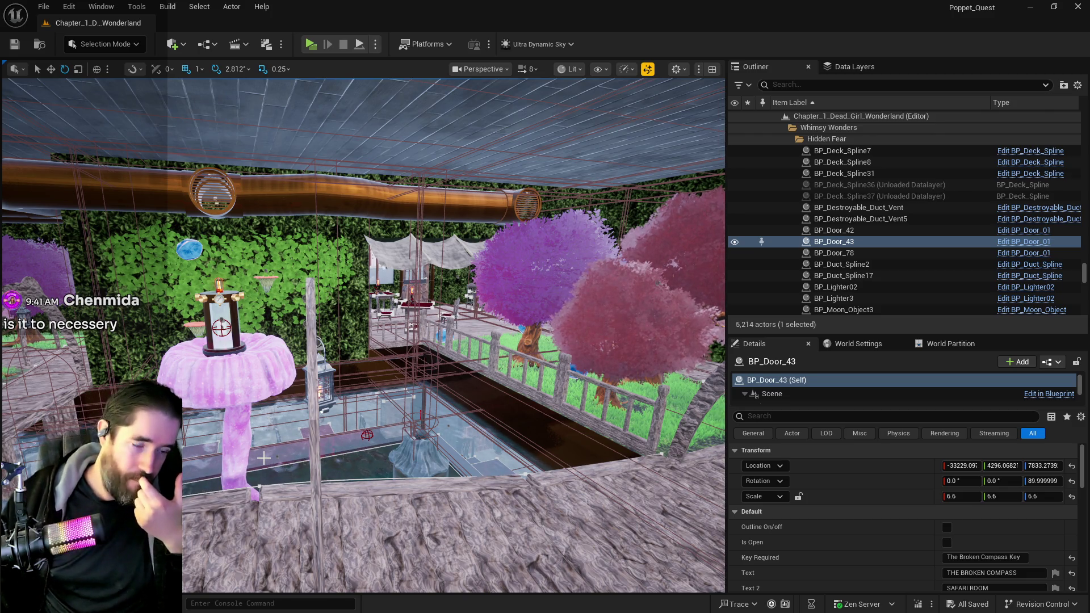
Fly through the duck courtyard and back to frame the green shelf wall.
{"action": "key", "text": "w"}
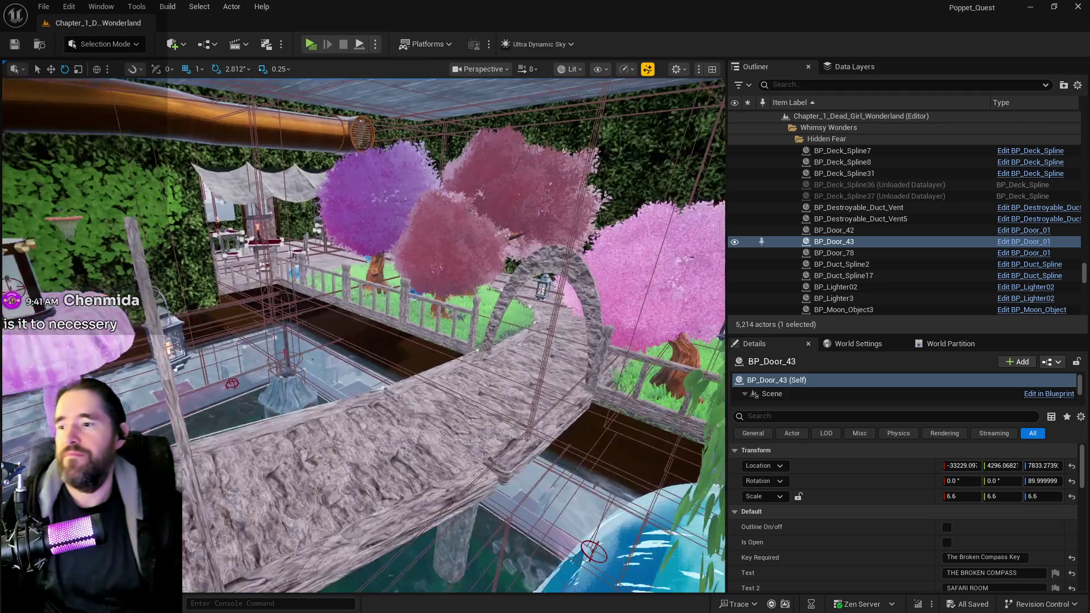
{"action": "key", "text": "s"}
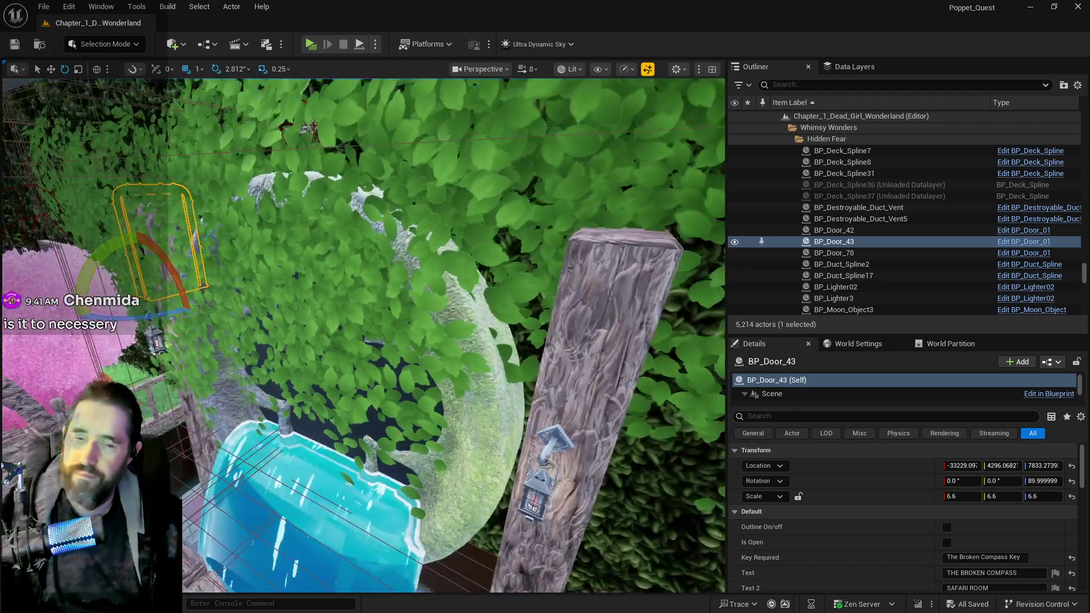
{"action": "key", "text": "w"}
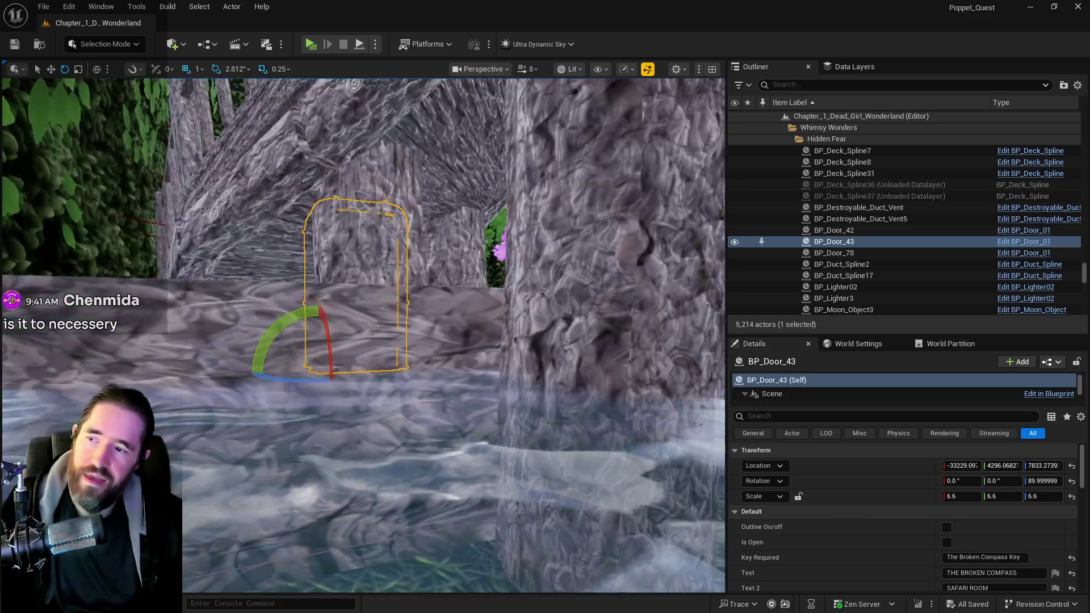
{"action": "key", "text": "w"}
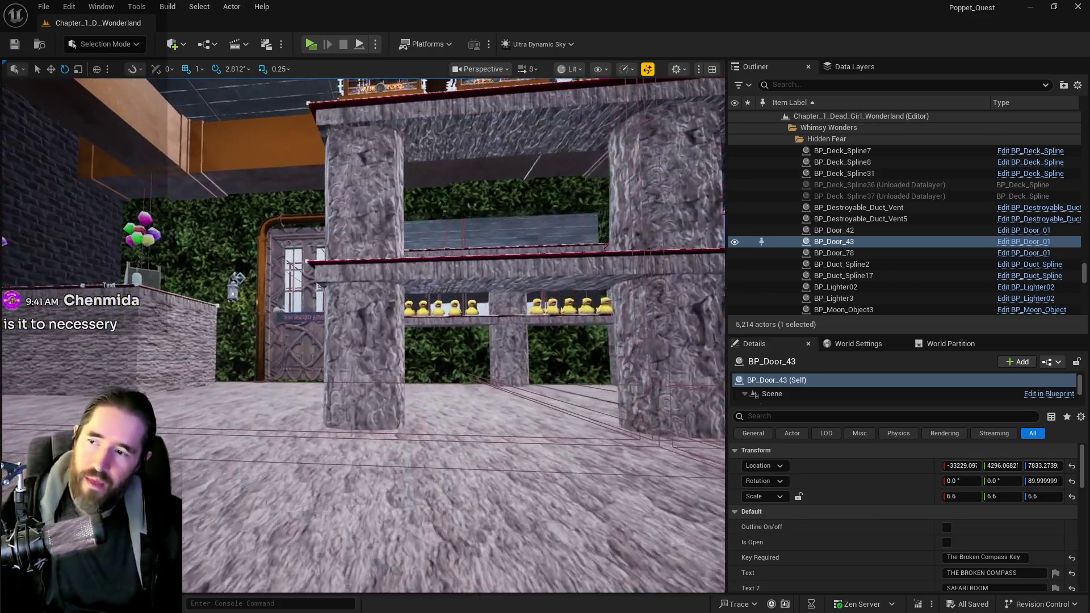
{"action": "key", "text": "s"}
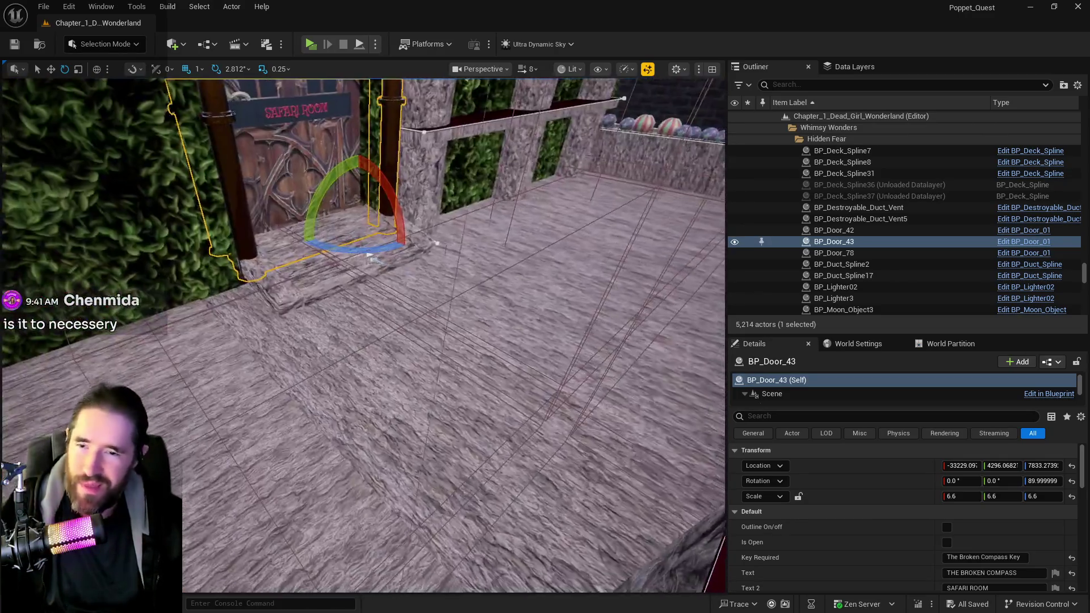
{"action": "key", "text": "s"}
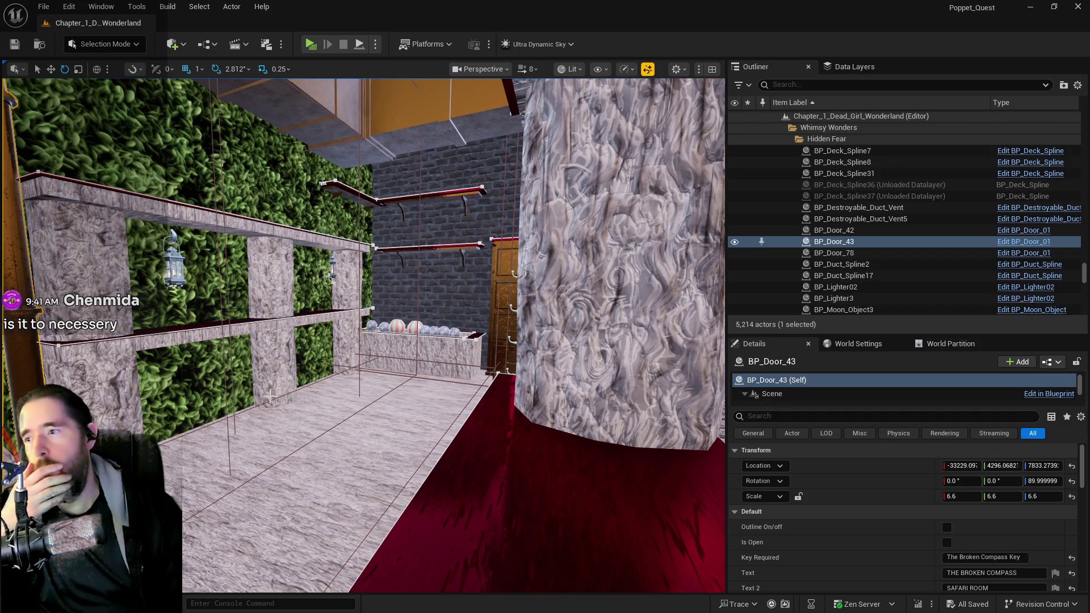
Select the camp-fire shelf with both gothic wall lights and move them into line with the leafy wall.
{"action": "left_click", "coordinate": [255, 272]}
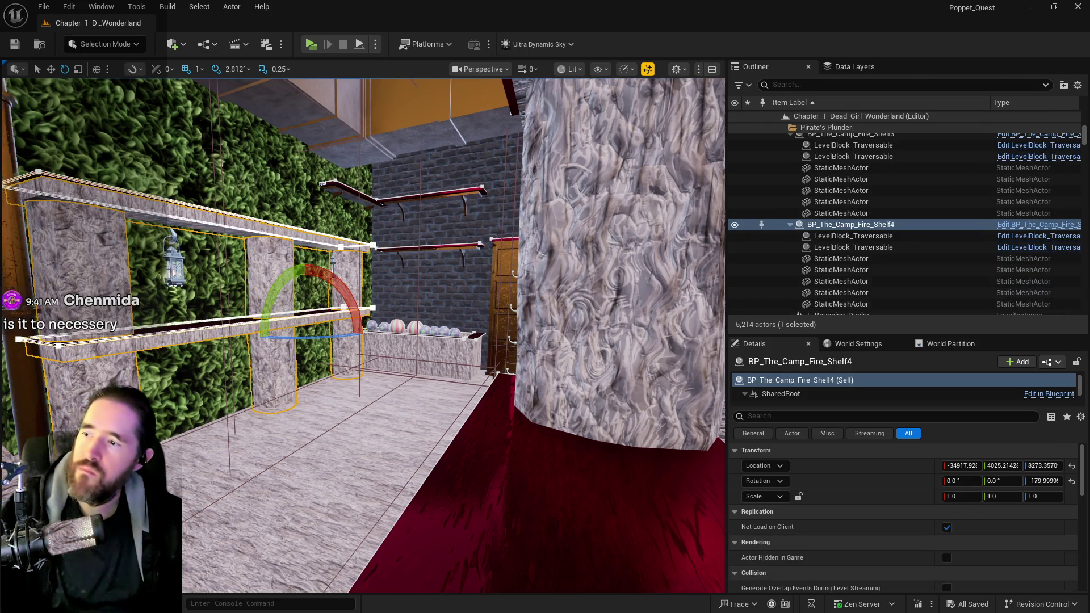
{"action": "scroll", "coordinate": [103, 380], "scroll_direction": "up", "scroll_amount": 5}
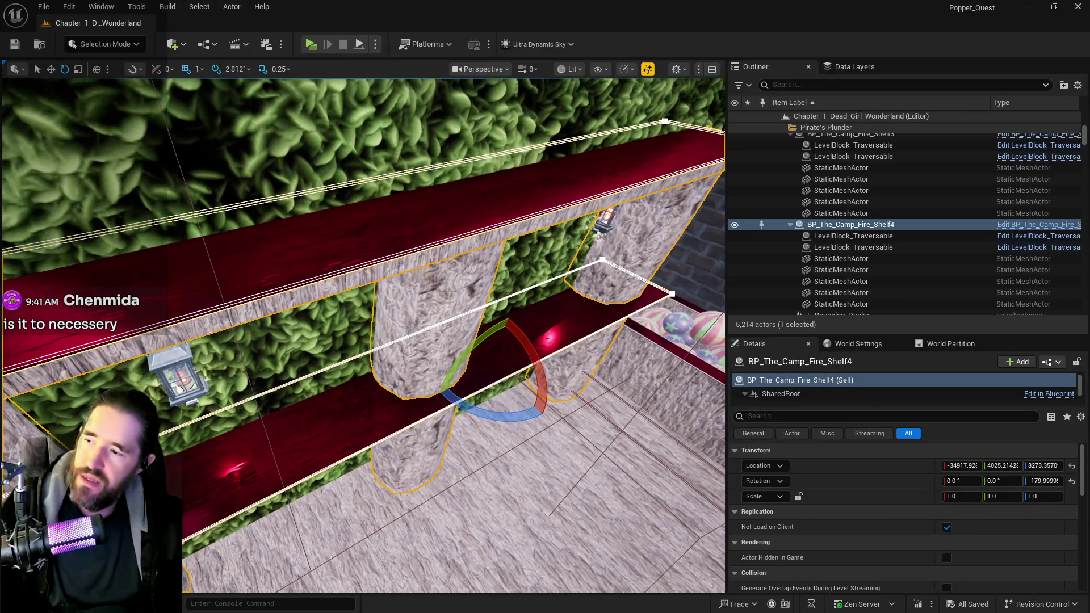
{"action": "left_click", "coordinate": [177, 372]}
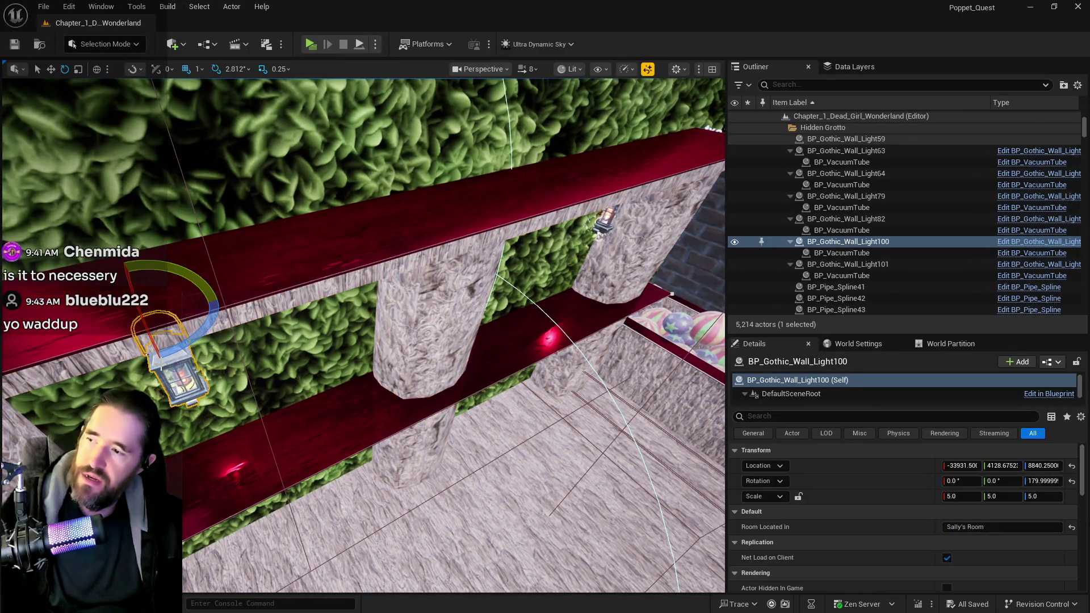
{"action": "left_click", "coordinate": [606, 218], "text": "ctrl"}
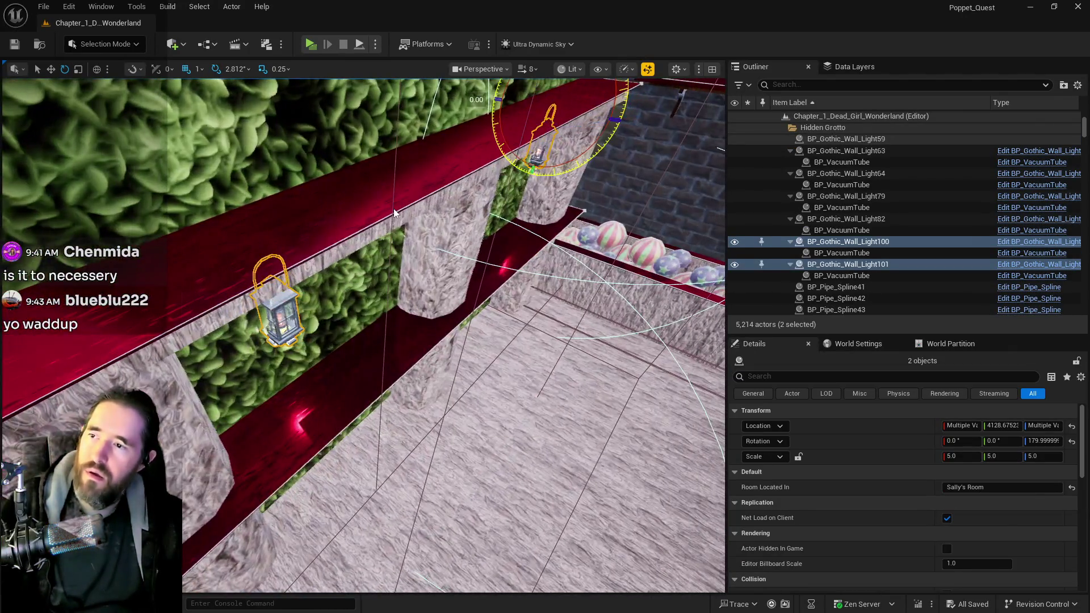
{"action": "left_click", "coordinate": [394, 212], "text": "ctrl"}
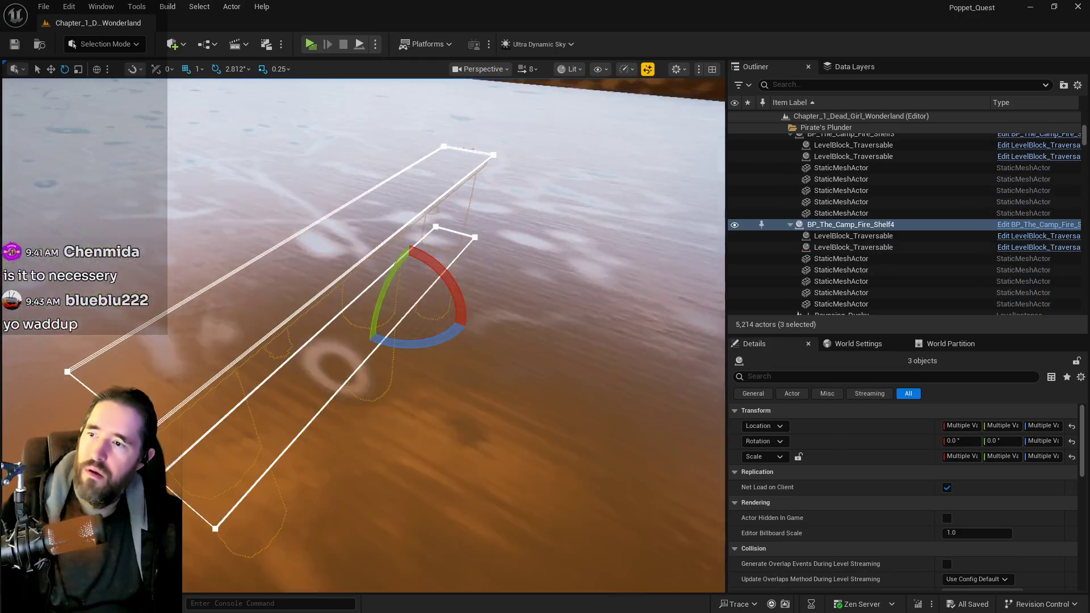
{"action": "key", "text": "r"}
{"action": "key", "text": "w"}
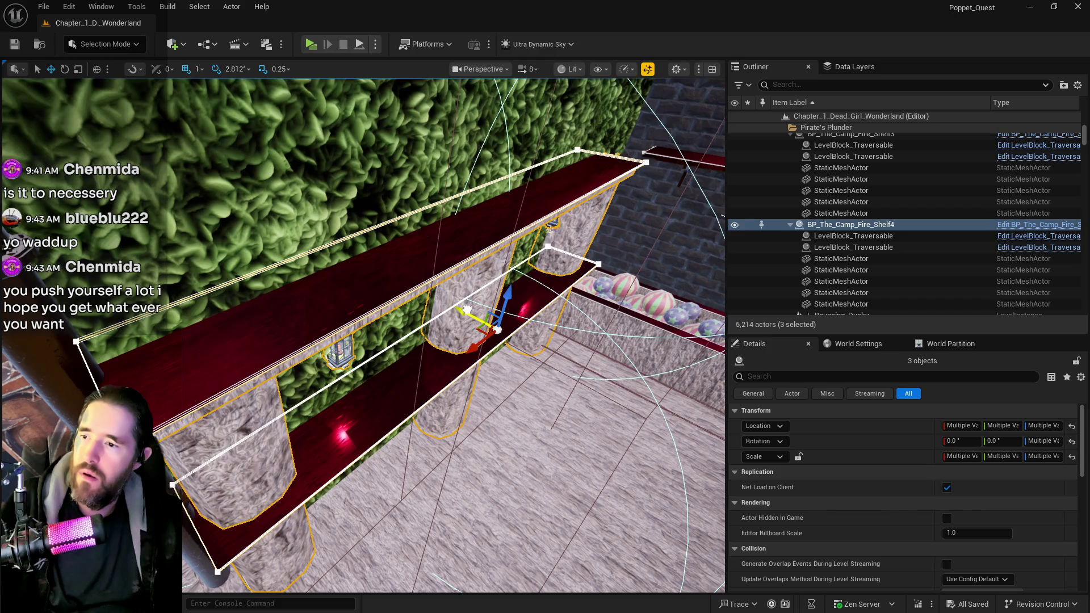
{"action": "left_click_drag", "start_coordinate": [475, 321], "coordinate": [483, 315]}
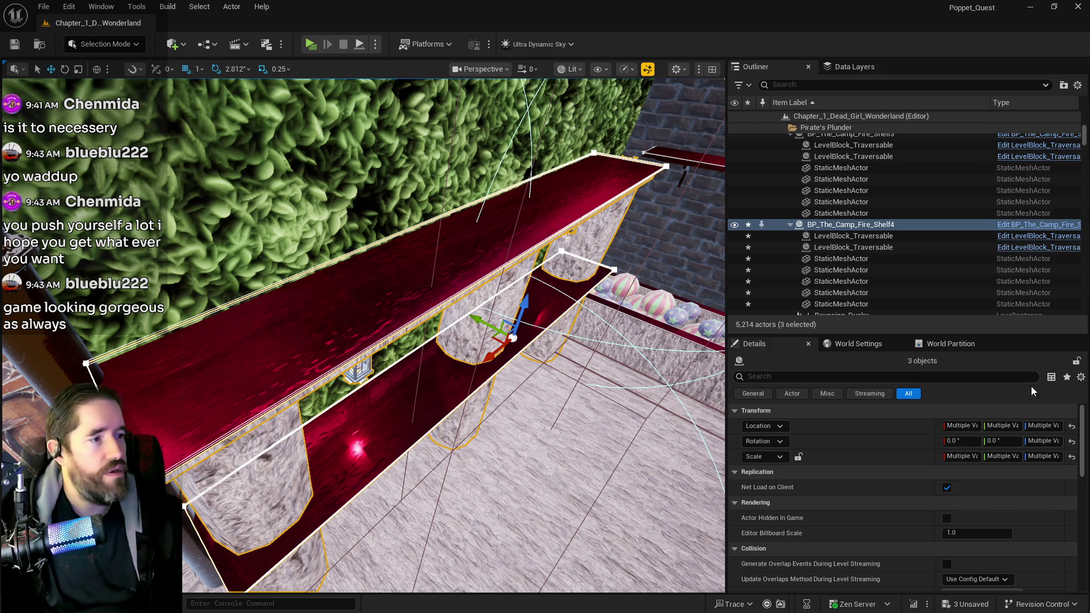
{"action": "left_click_drag", "start_coordinate": [670, 377], "coordinate": [653, 454]}
Slide the ball-pit crate to Y 3442.5 and move Level_Cabinet6 behind the desk to Y 745.5.
{"action": "left_click", "coordinate": [346, 278]}
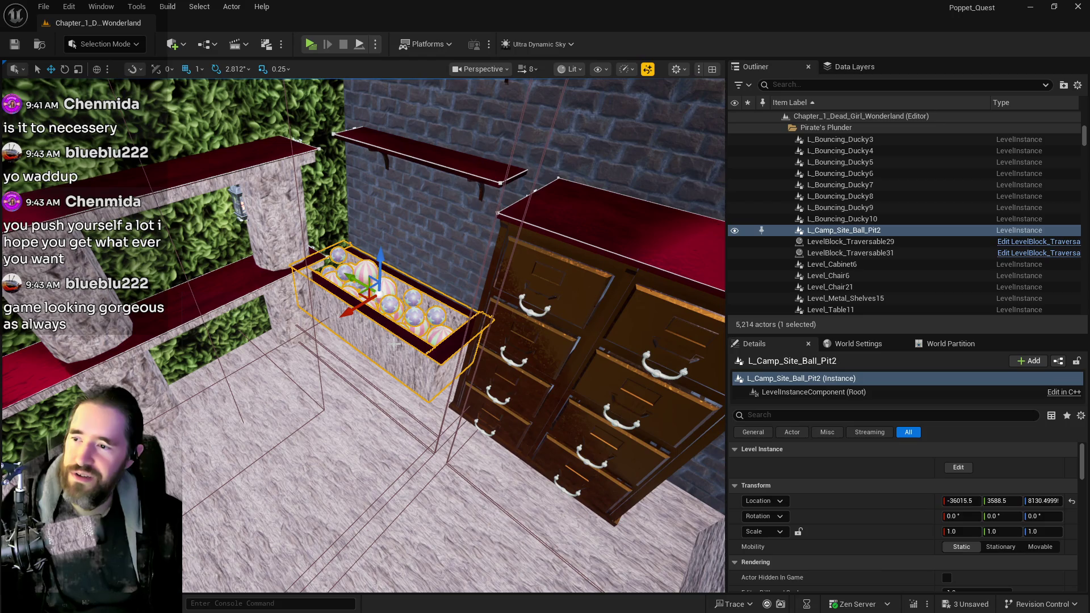
{"action": "left_click_drag", "start_coordinate": [349, 275], "coordinate": [365, 290]}
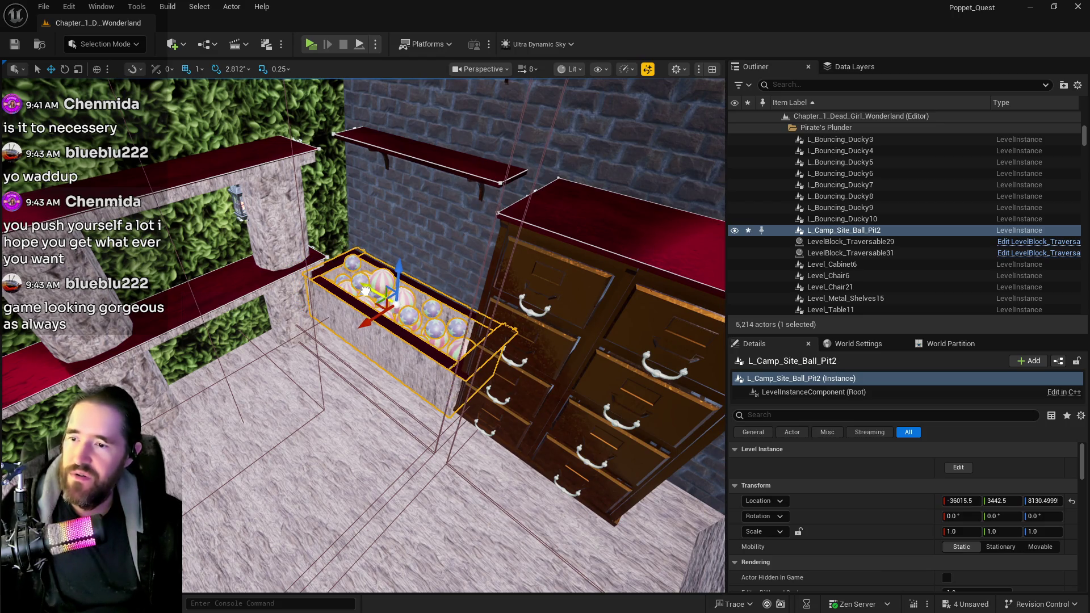
{"action": "left_click", "coordinate": [499, 369]}
{"action": "key", "text": "f"}
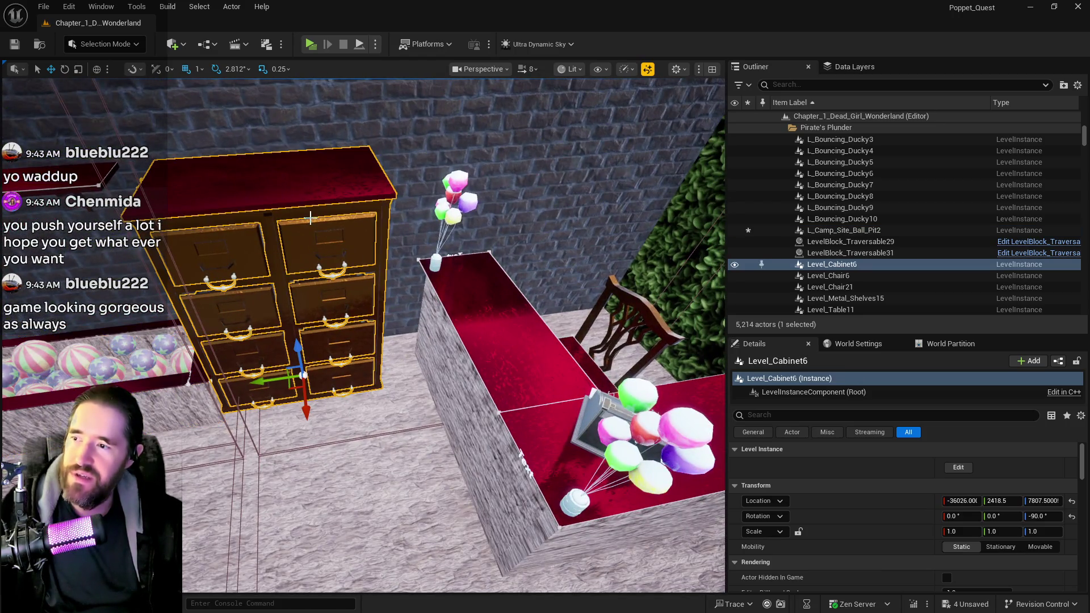
{"action": "mouse_move", "coordinate": [329, 234]}
{"action": "left_mouse_down"}
{"action": "mouse_move", "coordinate": [218, 319]}
{"action": "mouse_move", "coordinate": [464, 314]}
{"action": "left_mouse_up"}
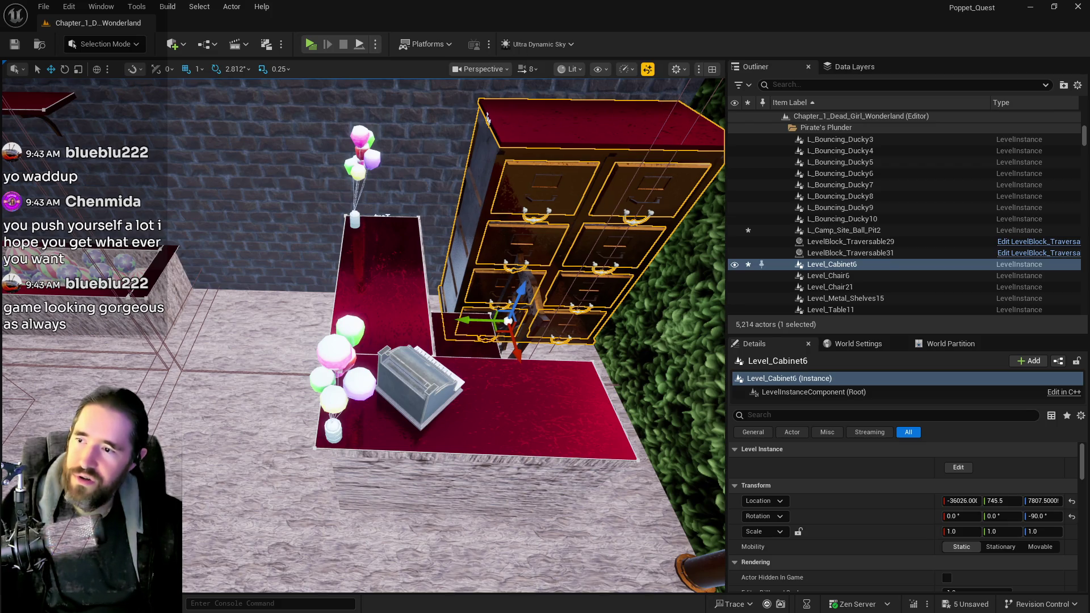
Select the red desk top, chair, carpet top, desk base and another desk piece.
{"action": "left_click", "coordinate": [454, 328]}
{"action": "left_click", "coordinate": [451, 335], "text": "ctrl"}
{"action": "left_click", "coordinate": [533, 401], "text": "ctrl"}
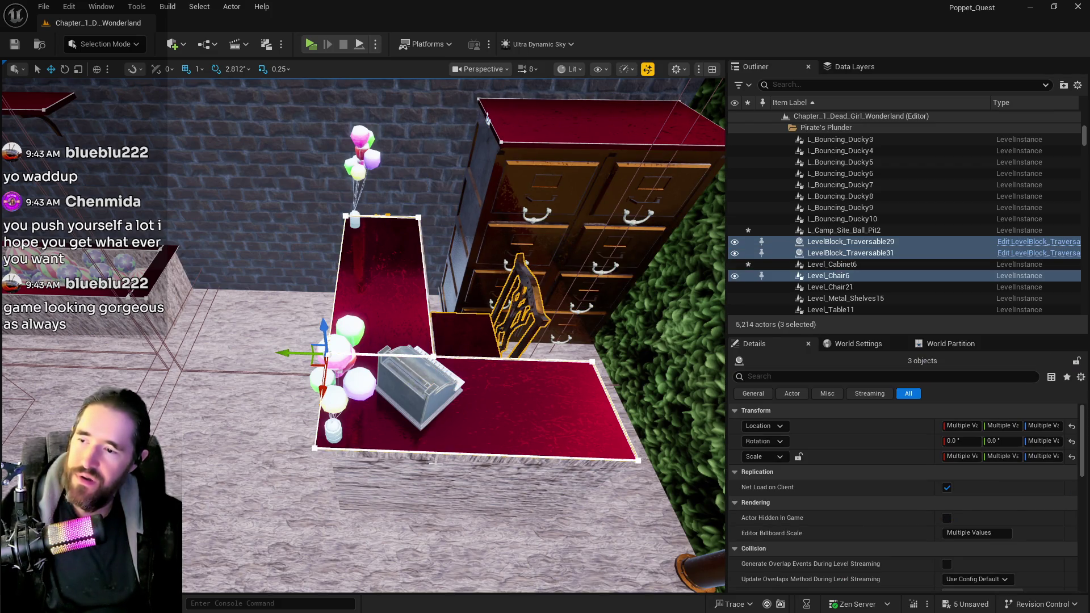
{"action": "left_click", "coordinate": [432, 463], "text": "ctrl"}
{"action": "left_click_drag", "start_coordinate": [422, 460], "coordinate": [488, 340]}
{"action": "left_click", "coordinate": [562, 359], "text": "ctrl"}
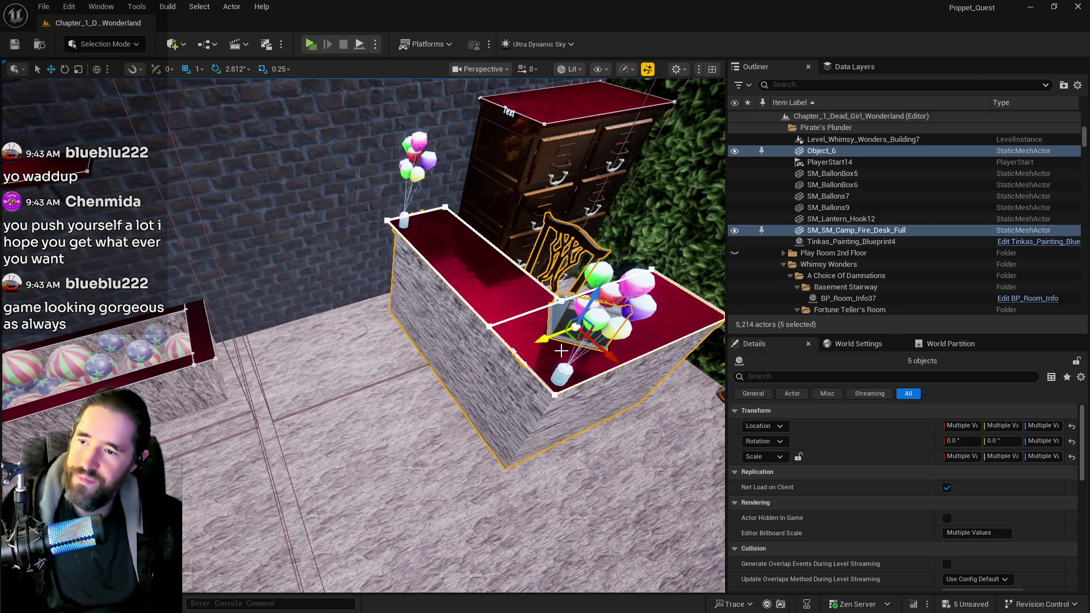
Add the balloon boxes and both balloon clusters to the desk selection.
{"action": "left_click", "coordinate": [597, 321], "text": "ctrl"}
{"action": "left_click", "coordinate": [599, 320], "text": "ctrl"}
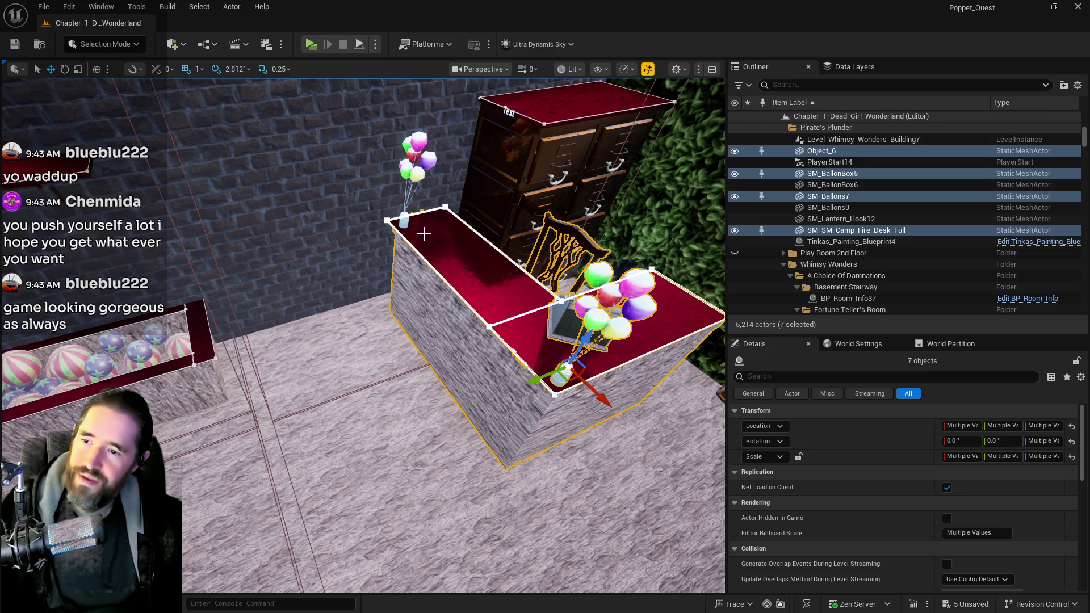
{"action": "left_click", "coordinate": [415, 160], "text": "ctrl"}
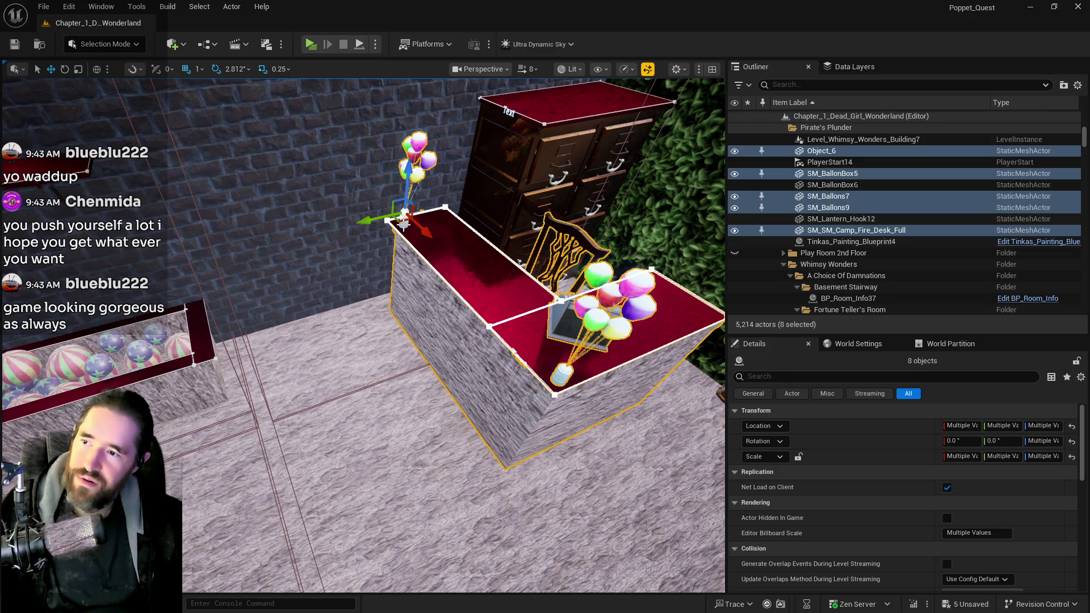
{"action": "left_click", "coordinate": [404, 224], "text": "ctrl"}
Shift the nine-object desk group left, then nudge it slightly back to the right.
{"action": "mouse_move", "coordinate": [380, 221]}
{"action": "left_mouse_down"}
{"action": "mouse_move", "coordinate": [261, 288]}
{"action": "mouse_move", "coordinate": [335, 288]}
{"action": "left_mouse_up"}
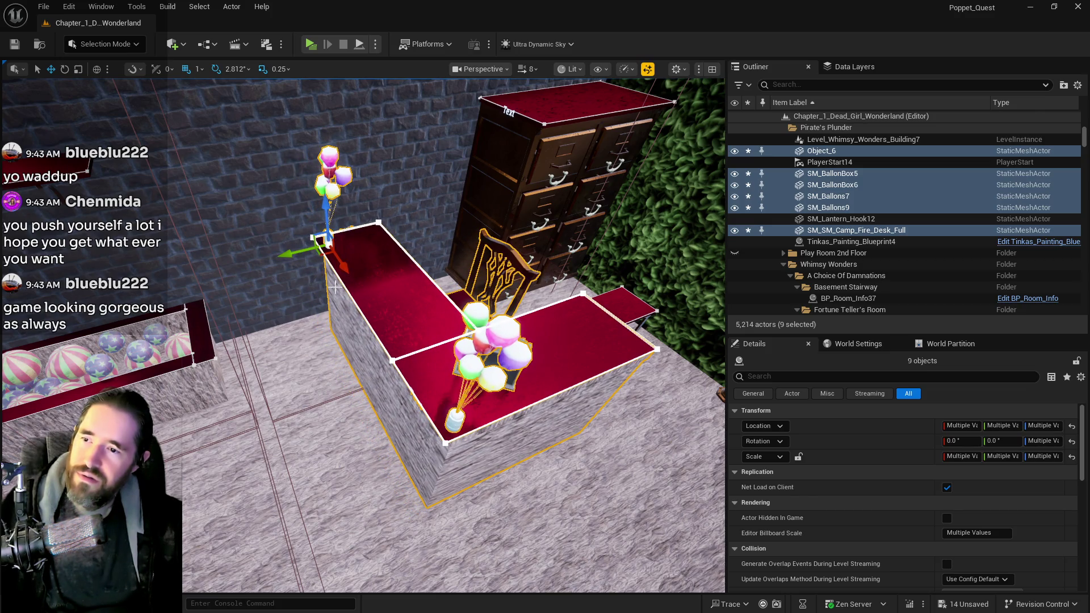
{"action": "scroll", "coordinate": [334, 509], "scroll_direction": "down", "scroll_amount": 5}
{"action": "scroll", "coordinate": [155, 165], "scroll_direction": "down", "scroll_amount": 3}
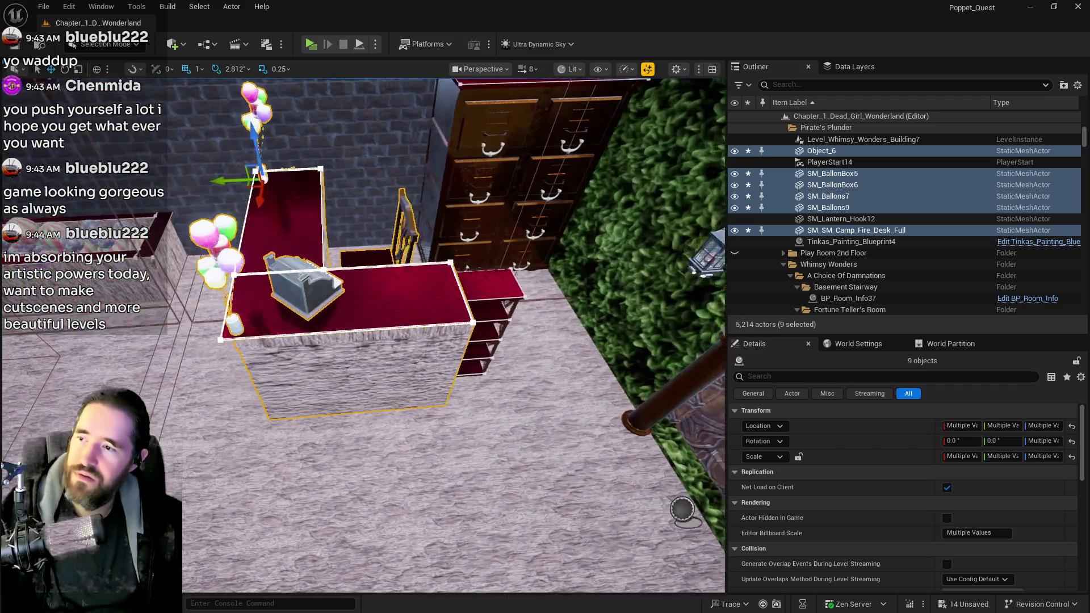
{"action": "scroll", "coordinate": [155, 165], "scroll_direction": "up", "scroll_amount": 3}
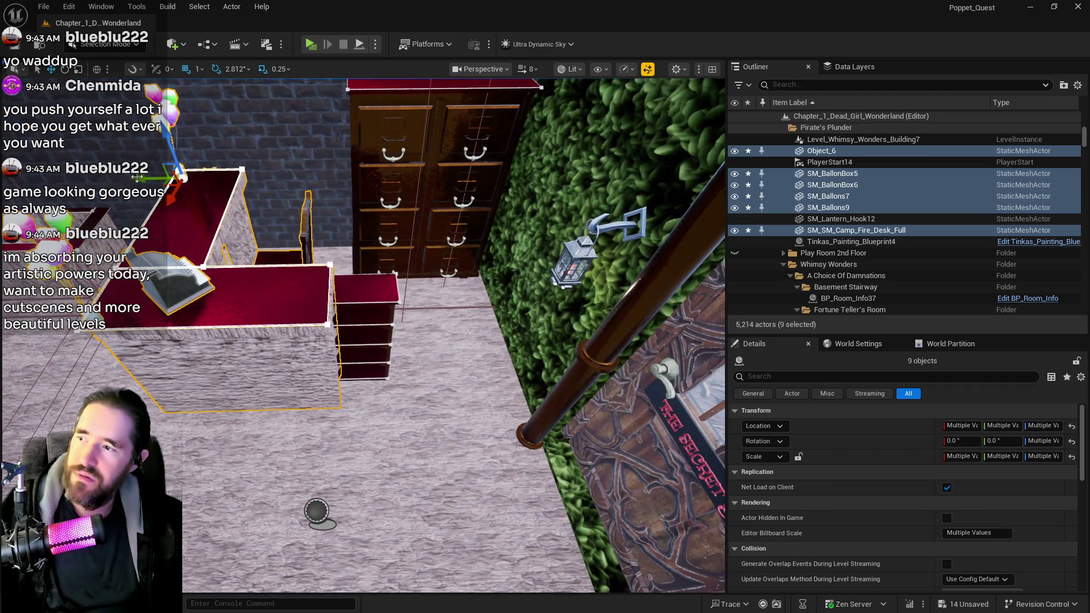
{"action": "left_click_drag", "start_coordinate": [137, 177], "coordinate": [144, 180]}
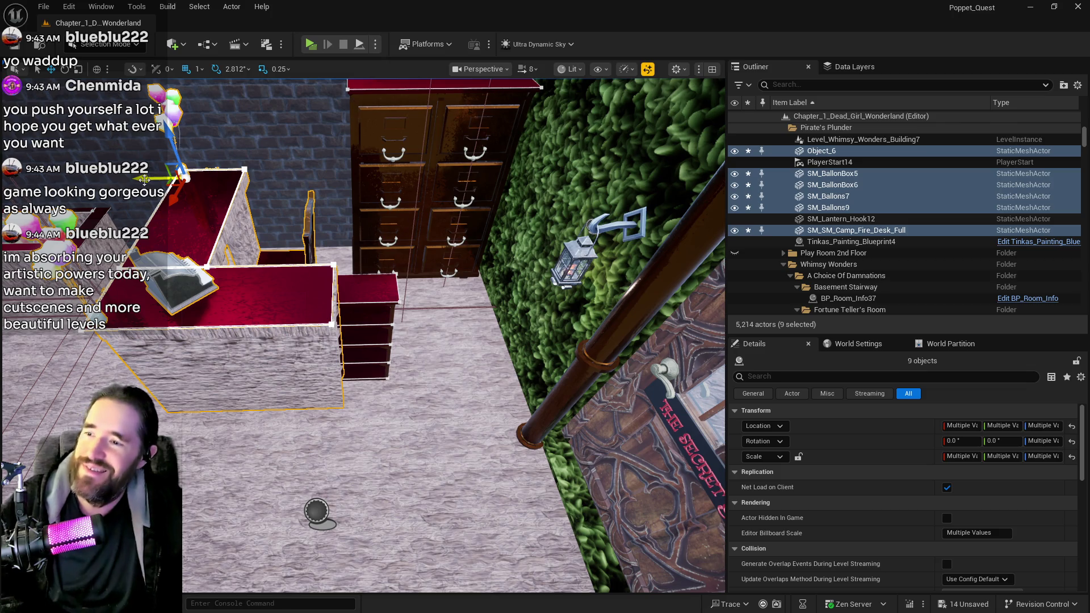
Tuck Level_Metal_Shelves15 into the desk opening at Y 1637.5 and slide the ball-pit crate to Y 3065.5.
{"action": "left_click", "coordinate": [379, 308]}
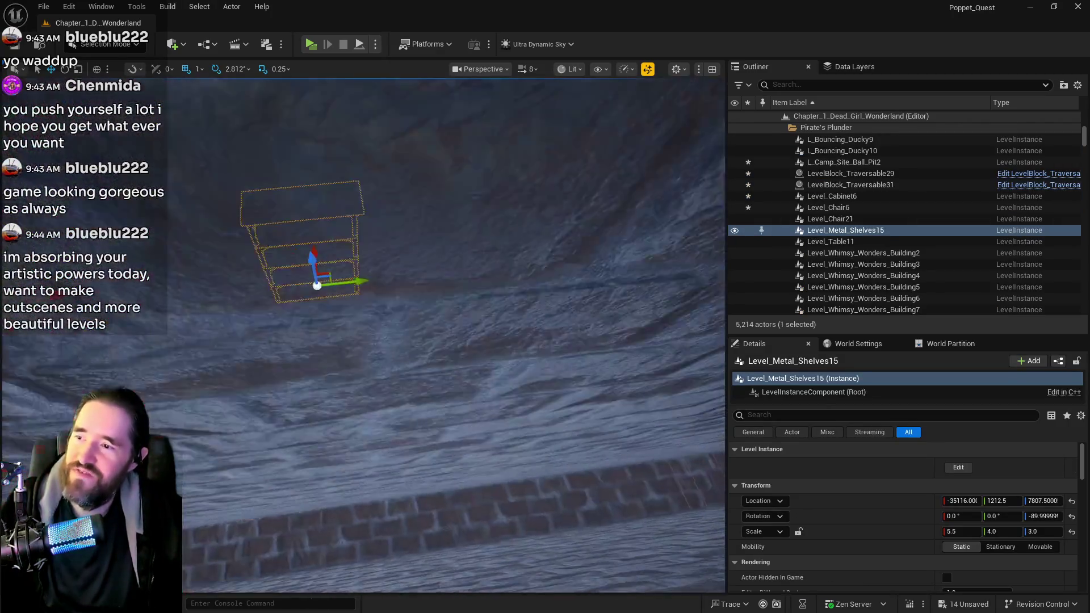
{"action": "mouse_move", "coordinate": [352, 287]}
{"action": "left_mouse_down"}
{"action": "mouse_move", "coordinate": [460, 293]}
{"action": "mouse_move", "coordinate": [454, 253]}
{"action": "left_mouse_up"}
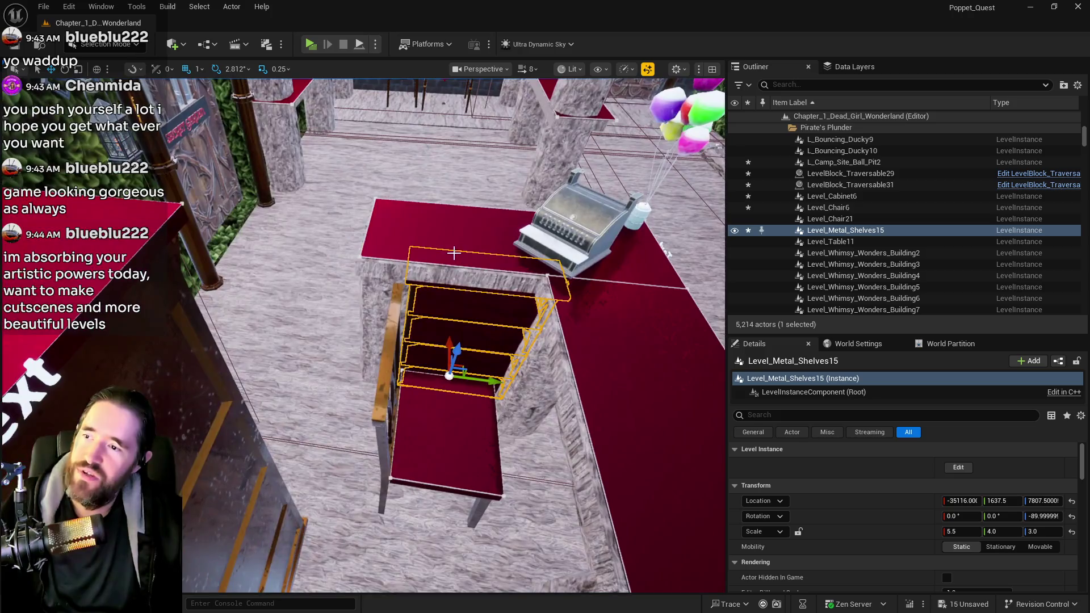
{"action": "left_click", "coordinate": [624, 272]}
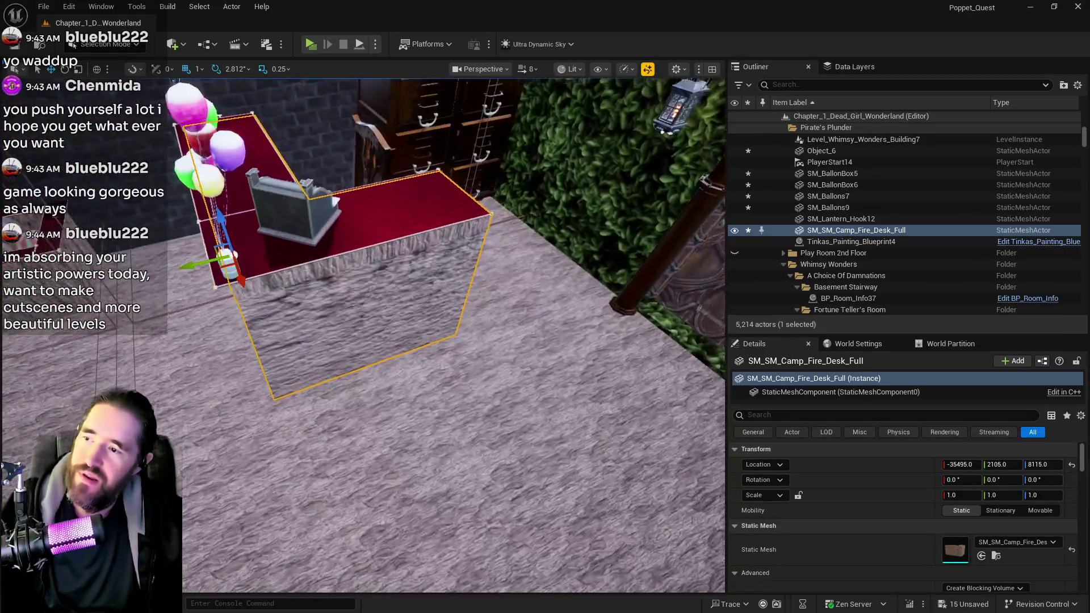
{"action": "left_click_drag", "start_coordinate": [447, 274], "coordinate": [448, 274]}
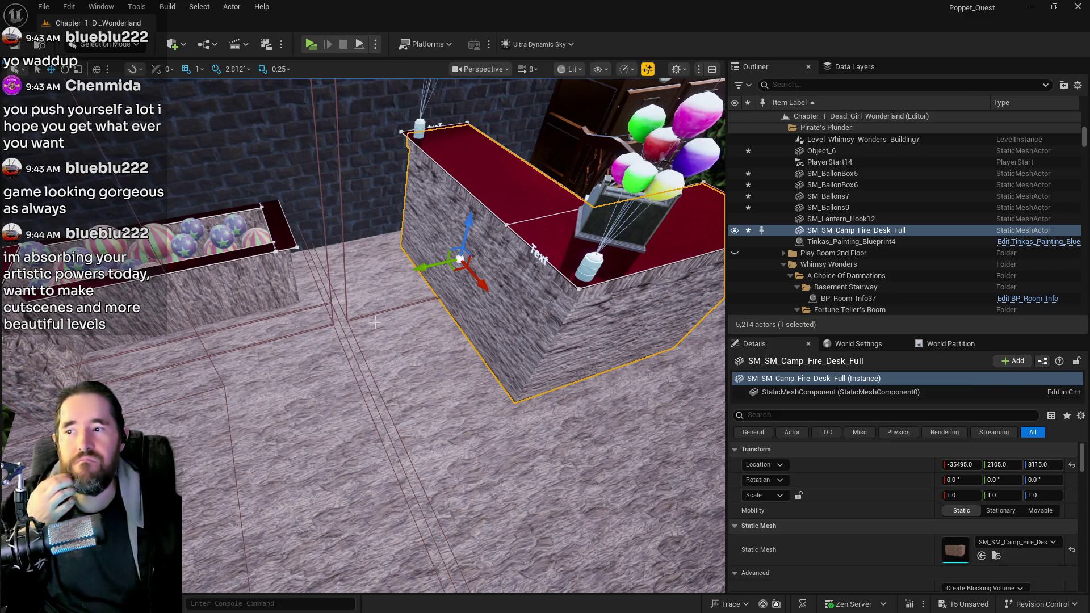
{"action": "left_click", "coordinate": [211, 236]}
{"action": "left_click_drag", "start_coordinate": [211, 235], "coordinate": [271, 237]}
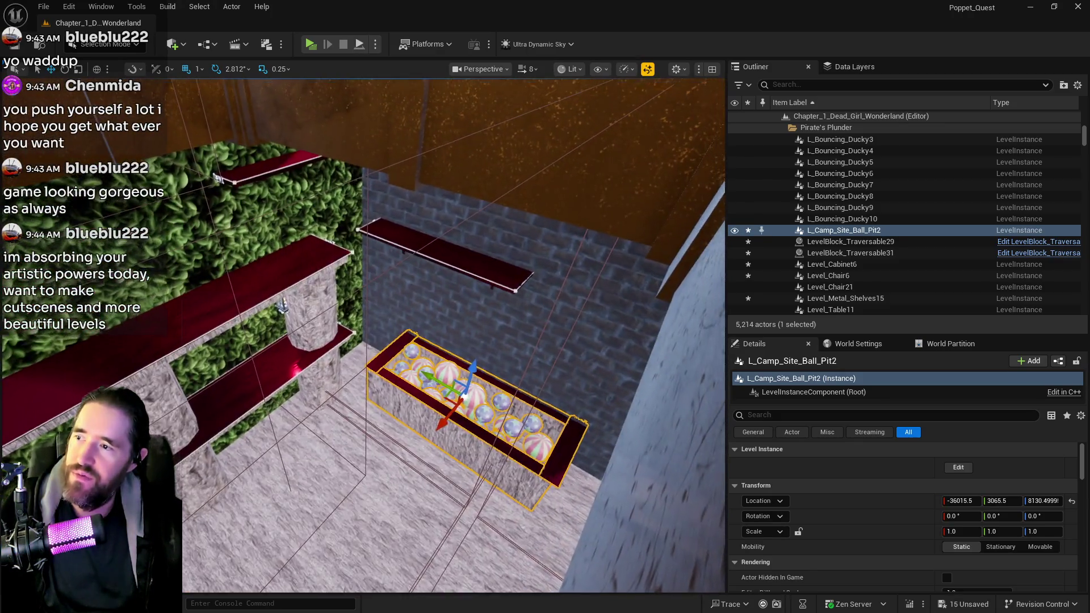
Move BP_Shelf31 along Y toward the hedge wall and save the level.
{"action": "left_click_drag", "start_coordinate": [444, 180], "coordinate": [445, 179]}
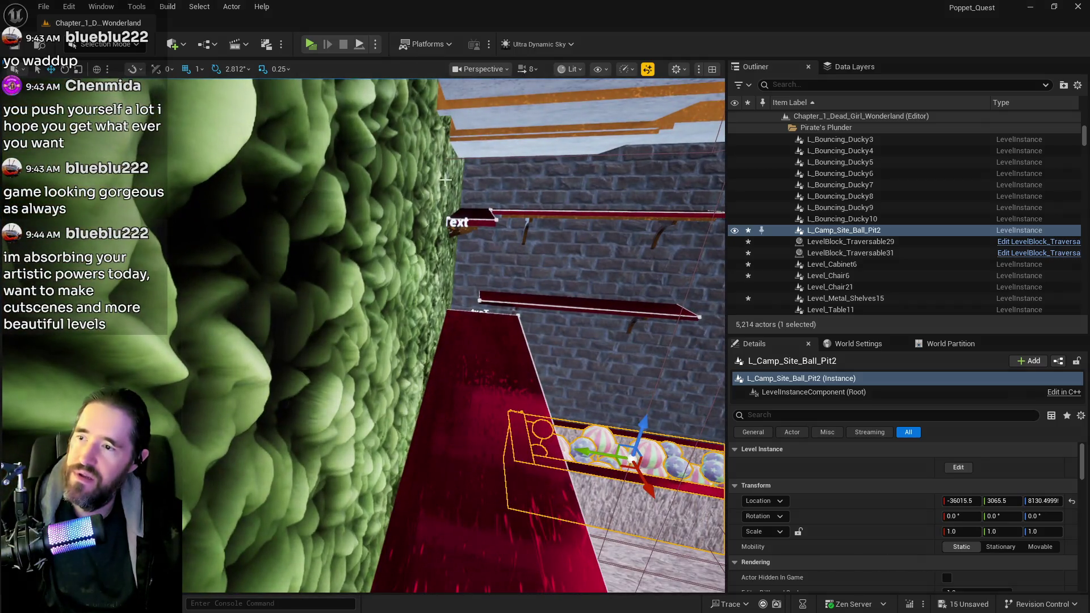
{"action": "left_click", "coordinate": [454, 222]}
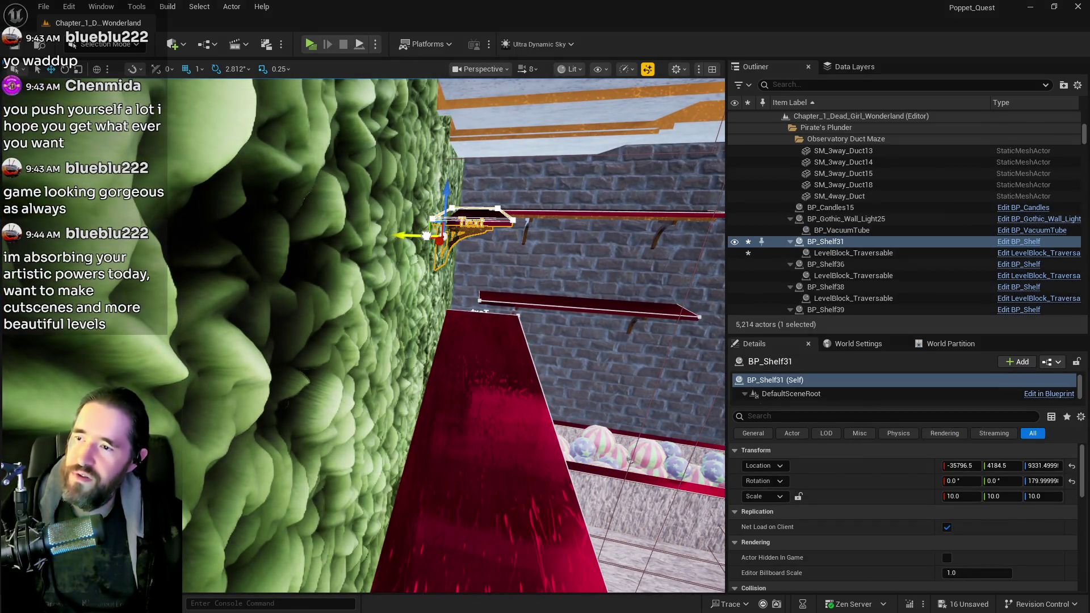
{"action": "left_click_drag", "start_coordinate": [410, 234], "coordinate": [466, 247]}
{"action": "key", "text": "ctrl+s"}
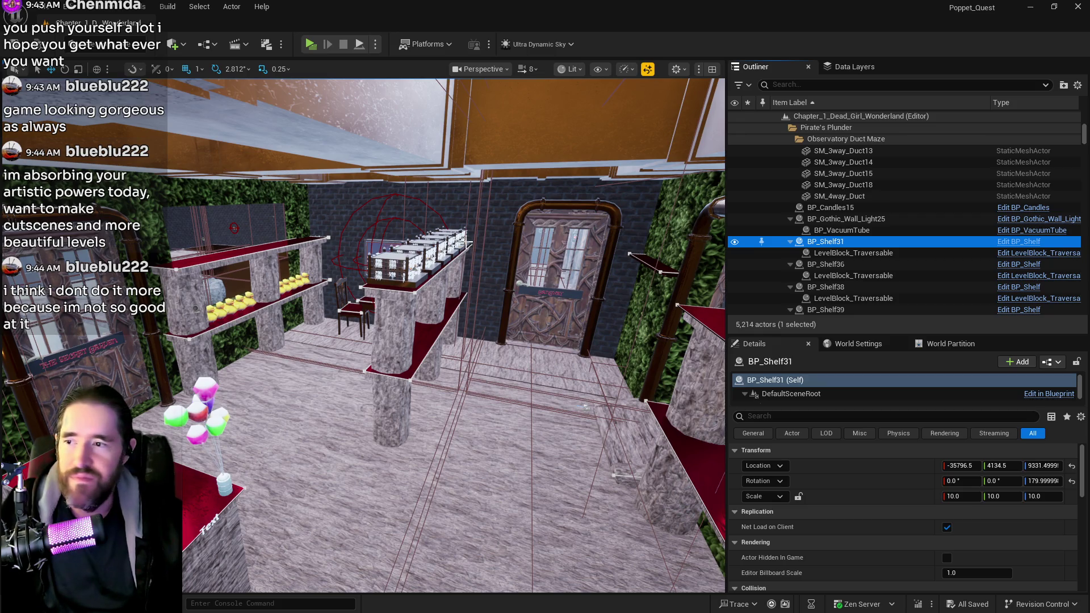
Slide BP_Shelf36 along Y to 4149.5 so it lines up with the wall.
{"action": "left_click_drag", "start_coordinate": [477, 273], "coordinate": [494, 265]}
{"action": "left_click", "coordinate": [474, 322]}
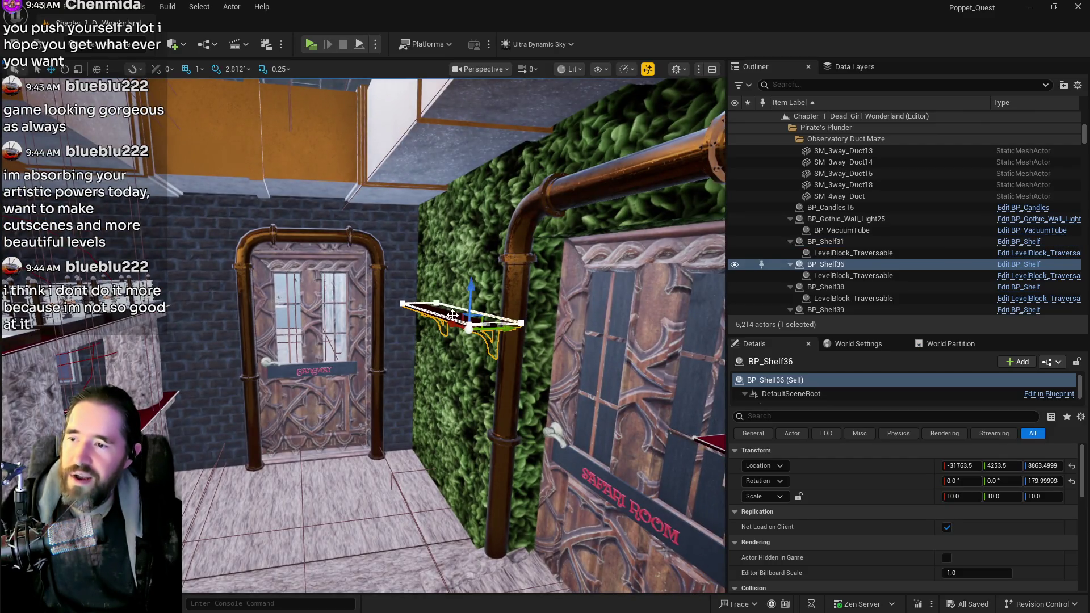
{"action": "left_click_drag", "start_coordinate": [474, 323], "coordinate": [458, 310]}
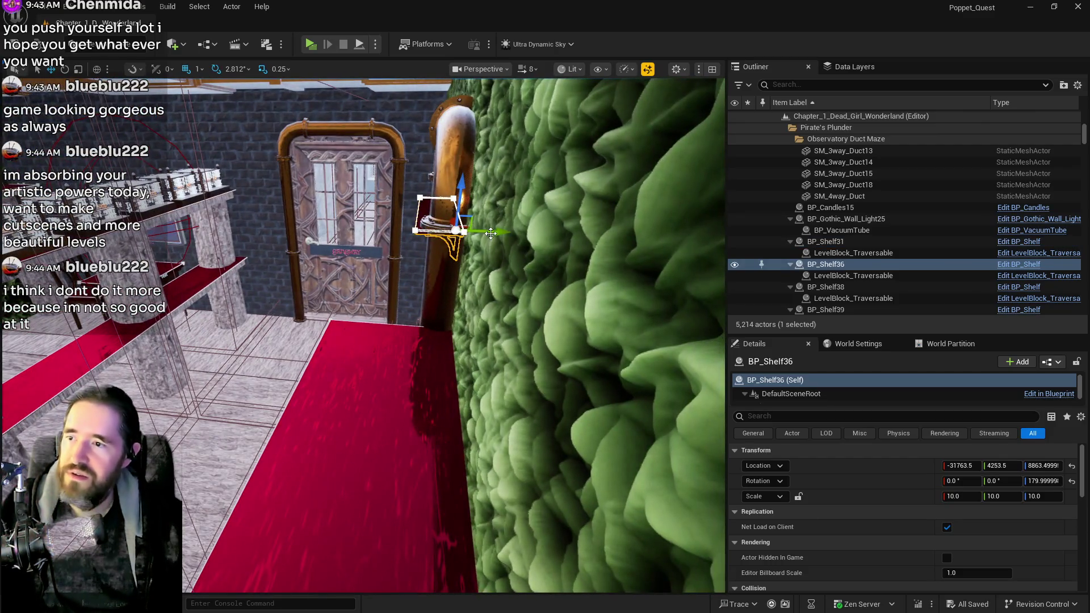
{"action": "mouse_move", "coordinate": [491, 232]}
{"action": "left_mouse_down"}
{"action": "mouse_move", "coordinate": [480, 233]}
{"action": "mouse_move", "coordinate": [480, 266]}
{"action": "left_mouse_up"}
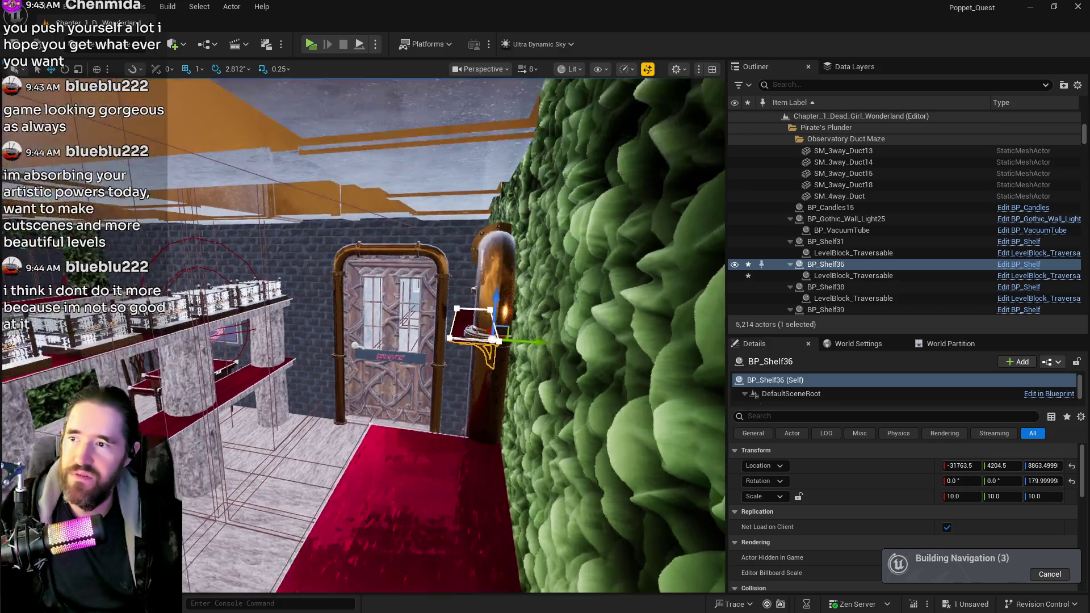
{"action": "scroll", "coordinate": [454, 335], "scroll_direction": "up", "scroll_amount": 10}
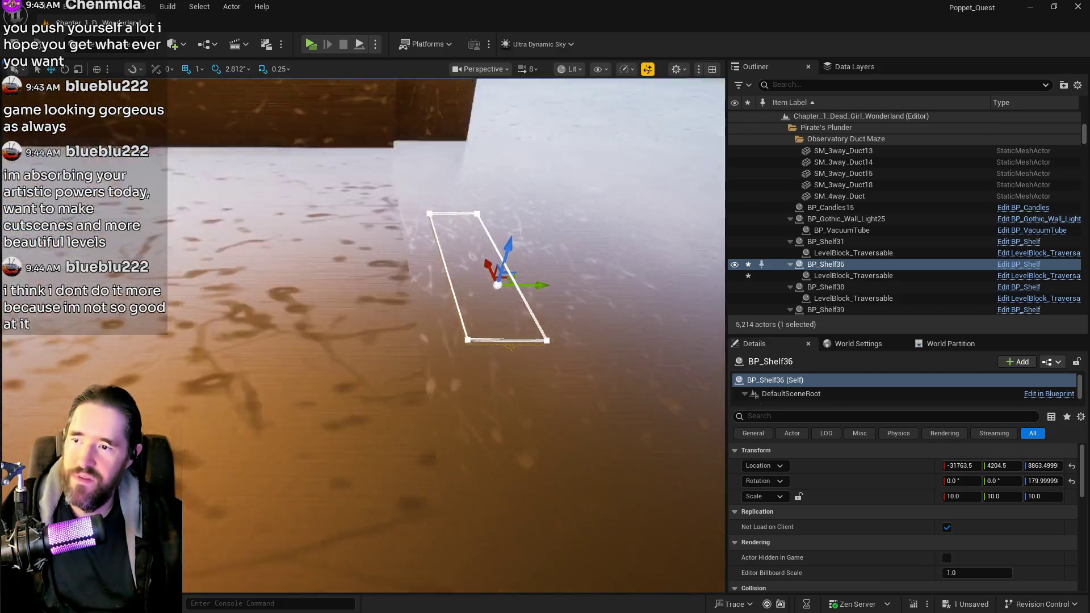
{"action": "scroll", "coordinate": [472, 262], "scroll_direction": "down", "scroll_amount": 5}
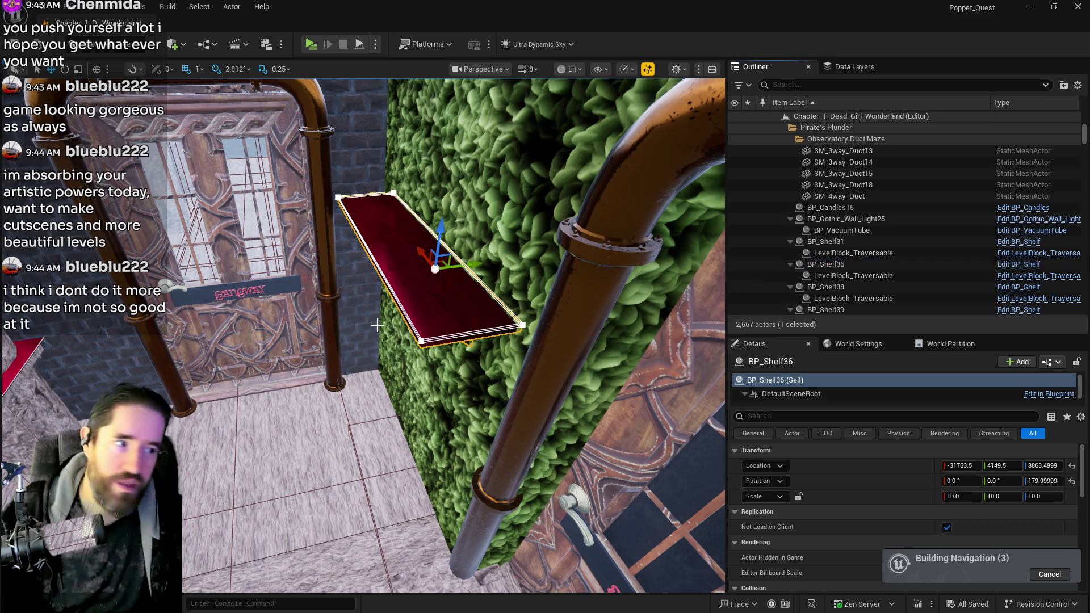
{"action": "mouse_move", "coordinate": [377, 325]}
{"action": "left_mouse_down"}
{"action": "mouse_move", "coordinate": [357, 315]}
{"action": "mouse_move", "coordinate": [350, 326]}
{"action": "mouse_move", "coordinate": [500, 330]}
{"action": "mouse_move", "coordinate": [349, 330]}
{"action": "mouse_move", "coordinate": [351, 305]}
{"action": "left_mouse_up"}
Shift BP_The_Camp_Fire_Shelf3 along Y to 472.21 and save the level.
{"action": "left_click", "coordinate": [350, 331]}
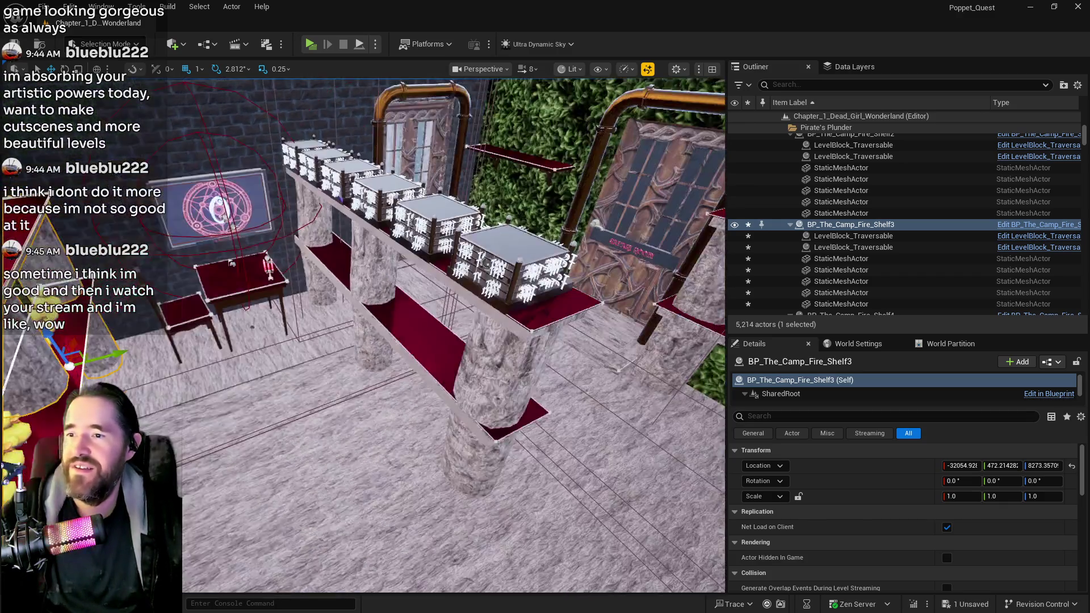
{"action": "left_click_drag", "start_coordinate": [443, 340], "coordinate": [481, 348]}
{"action": "key", "text": "ctrl+s"}
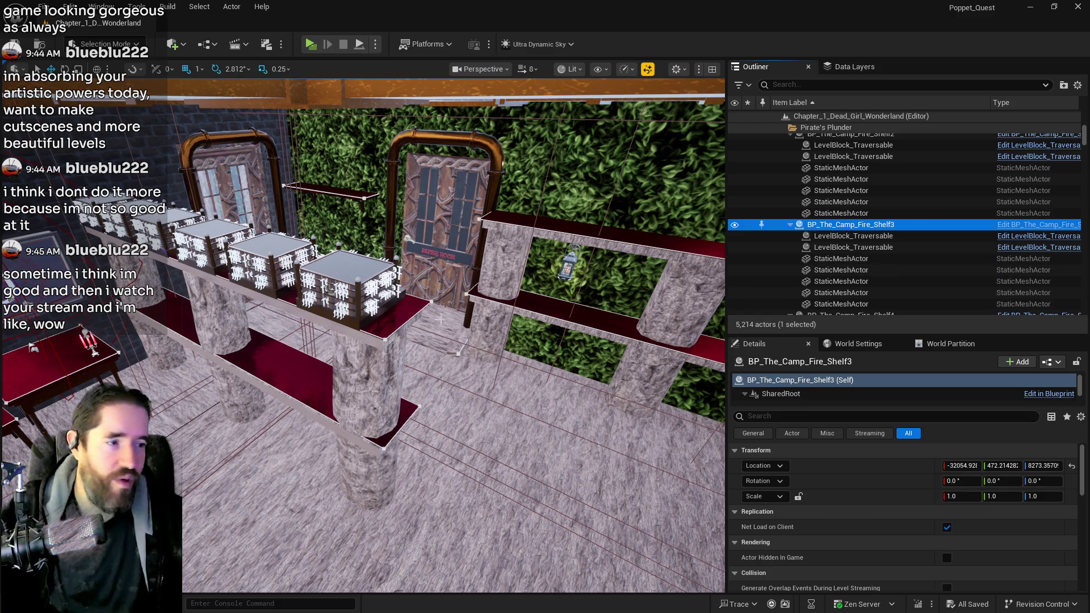
Select the first Whimsy Wonders building model on the opposite side of the room.
{"action": "left_click_drag", "start_coordinate": [423, 321], "coordinate": [340, 322]}
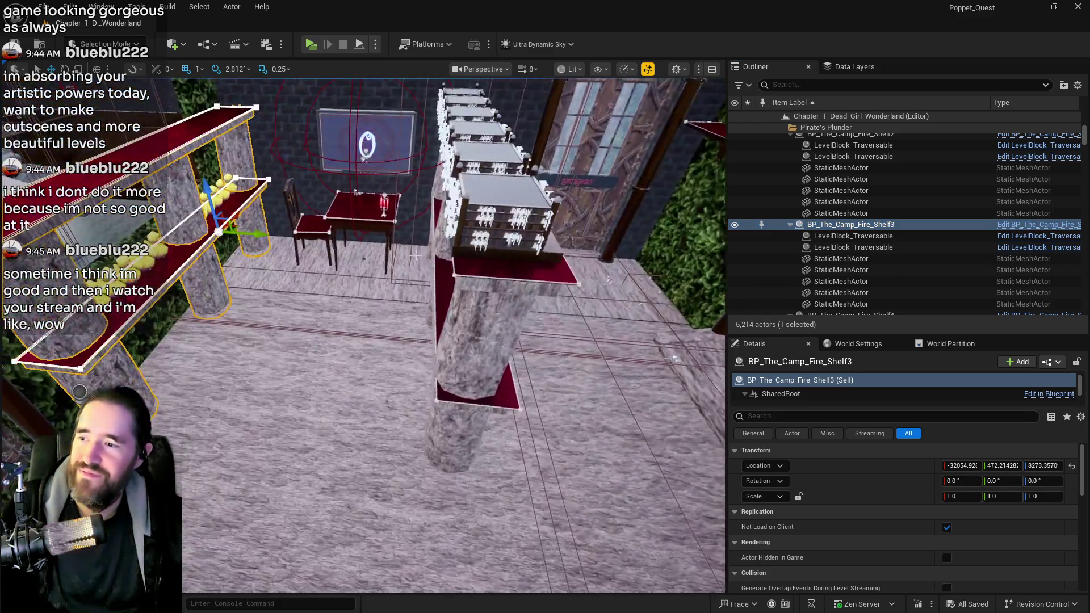
{"action": "left_click", "coordinate": [488, 216]}
{"action": "left_click_drag", "start_coordinate": [488, 215], "coordinate": [465, 218]}
Add the other five Whimsy Wonders buildings, including Building5 and Building4, to the selection.
{"action": "left_click", "coordinate": [381, 142], "text": "ctrl"}
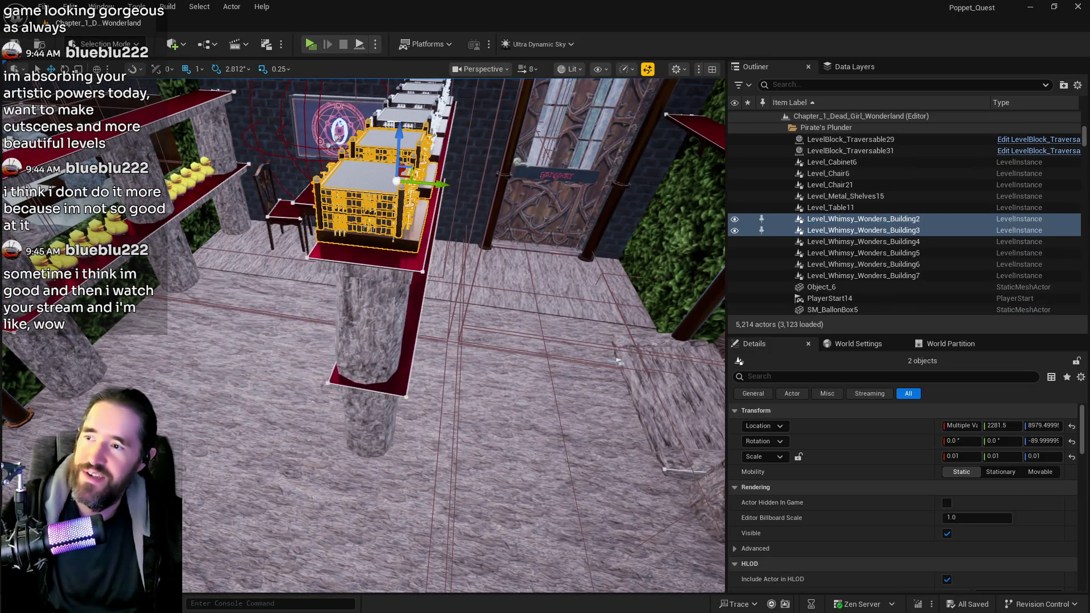
{"action": "left_click", "coordinate": [409, 111], "text": "ctrl"}
{"action": "left_click", "coordinate": [423, 94], "text": "ctrl"}
{"action": "mouse_move", "coordinate": [454, 335]}
{"action": "left_mouse_down"}
{"action": "mouse_move", "coordinate": [437, 352]}
{"action": "mouse_move", "coordinate": [431, 329]}
{"action": "mouse_move", "coordinate": [432, 341]}
{"action": "left_mouse_up"}
{"action": "left_click_drag", "start_coordinate": [249, 158], "coordinate": [248, 157]}
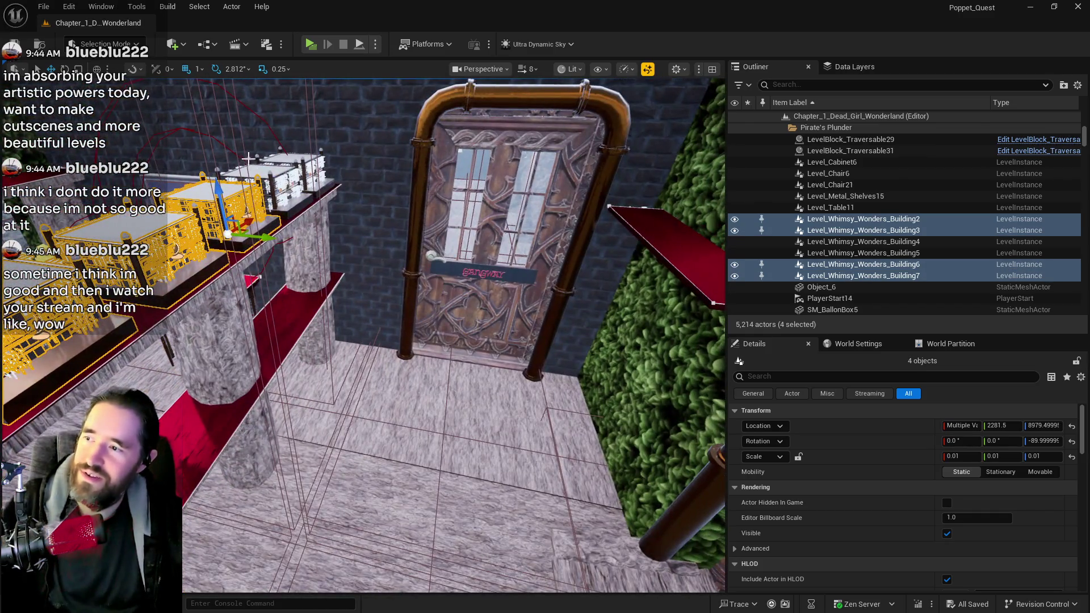
{"action": "left_click", "coordinate": [258, 172], "text": "ctrl"}
{"action": "left_click", "coordinate": [335, 181], "text": "ctrl"}
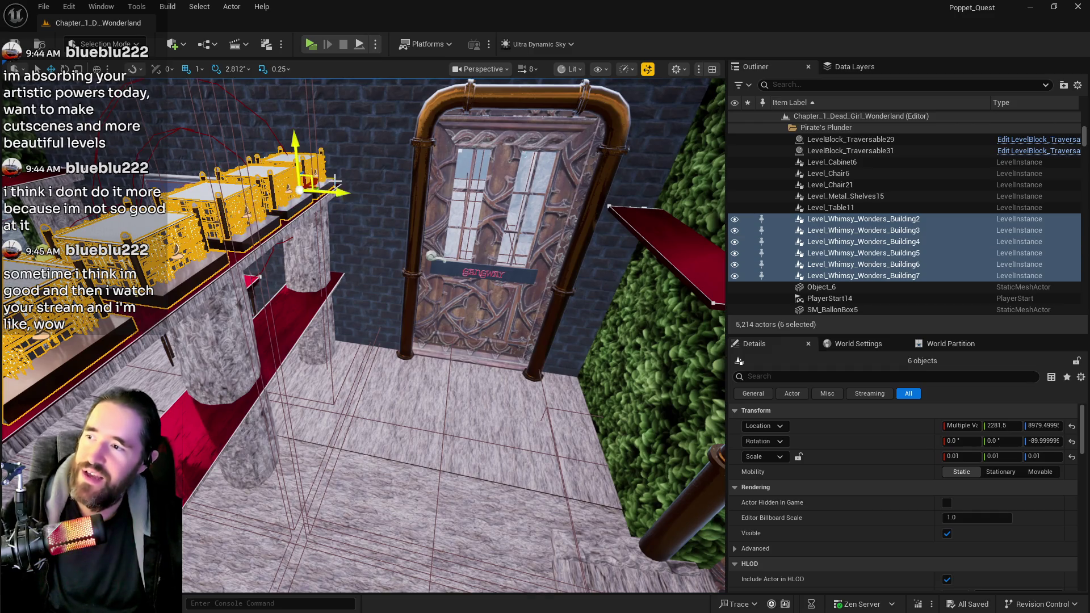
Slide the six buildings together to X 2311.5 and fly the camera around to inspect.
{"action": "left_click_drag", "start_coordinate": [335, 193], "coordinate": [337, 194]}
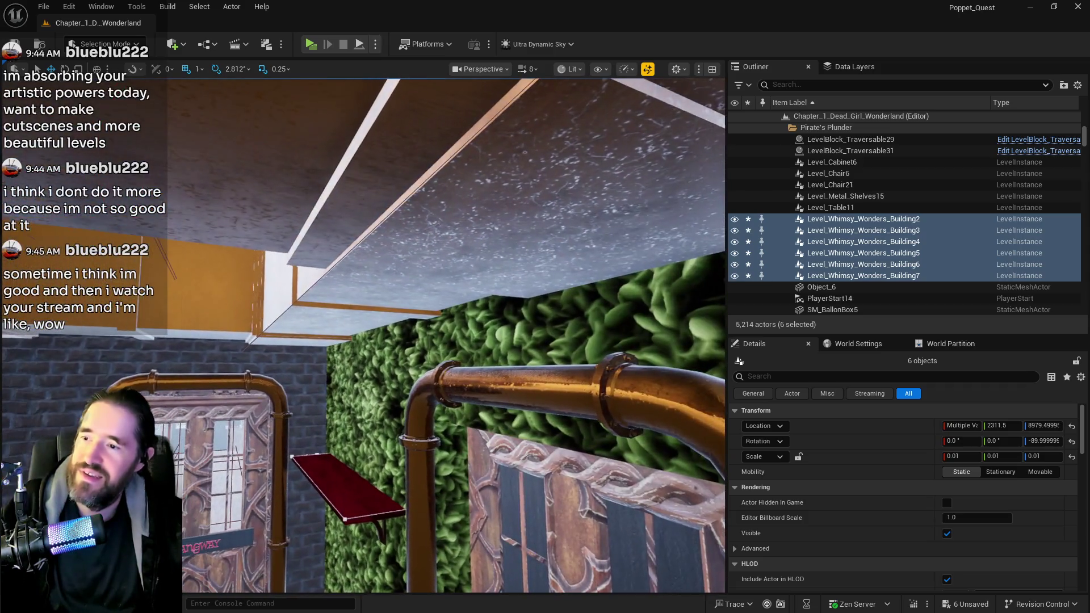
{"action": "key", "text": "w"}
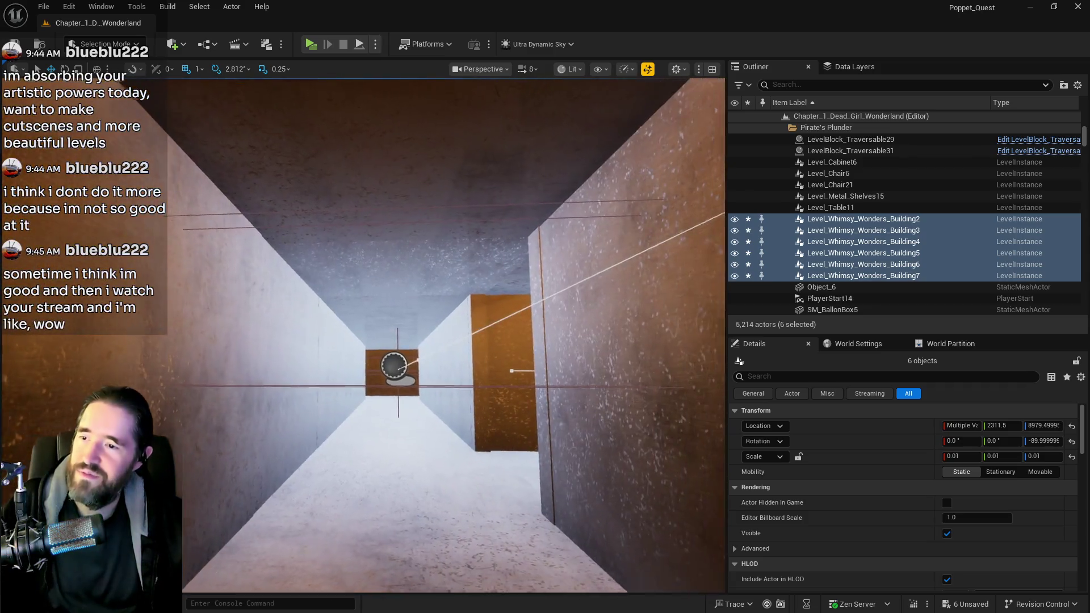
{"action": "key", "text": "a"}
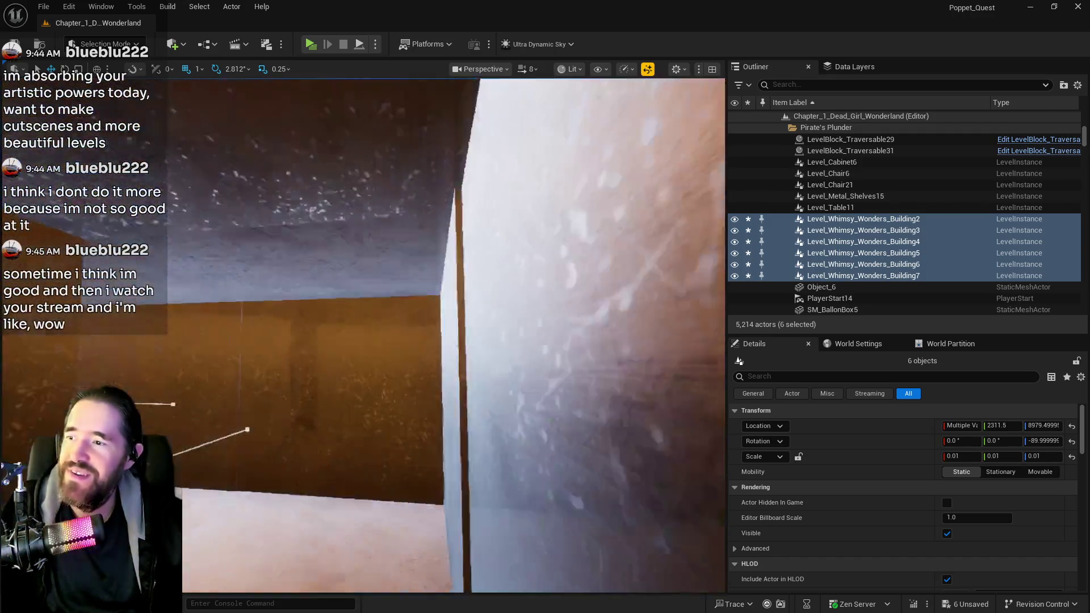
{"action": "key", "text": "q"}
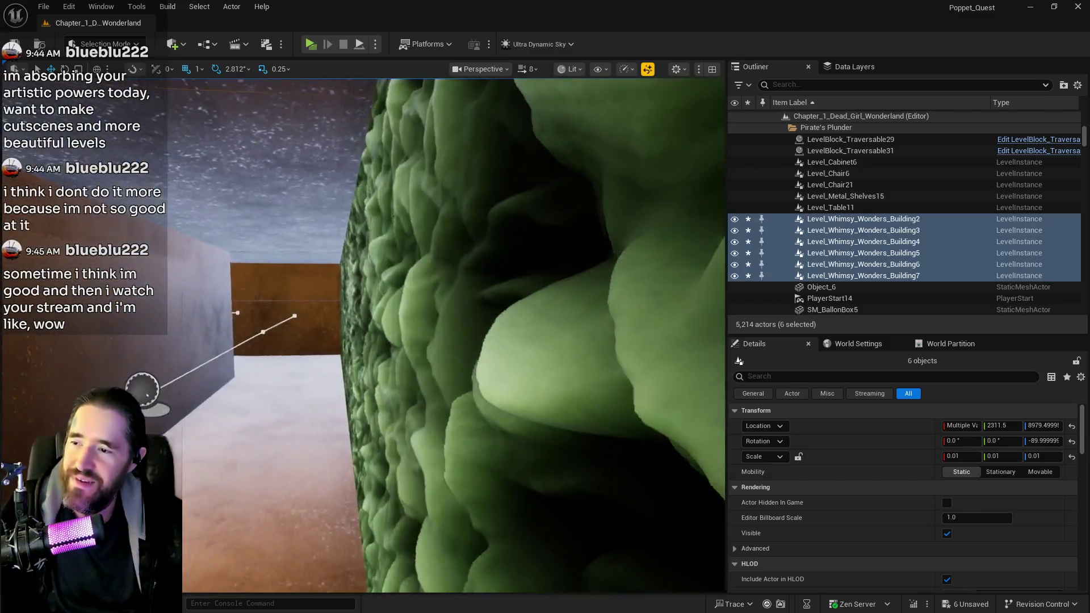
Fly down over the brown box walls and frame the BP_Duct_Spline9 duct.
{"action": "key", "text": "s"}
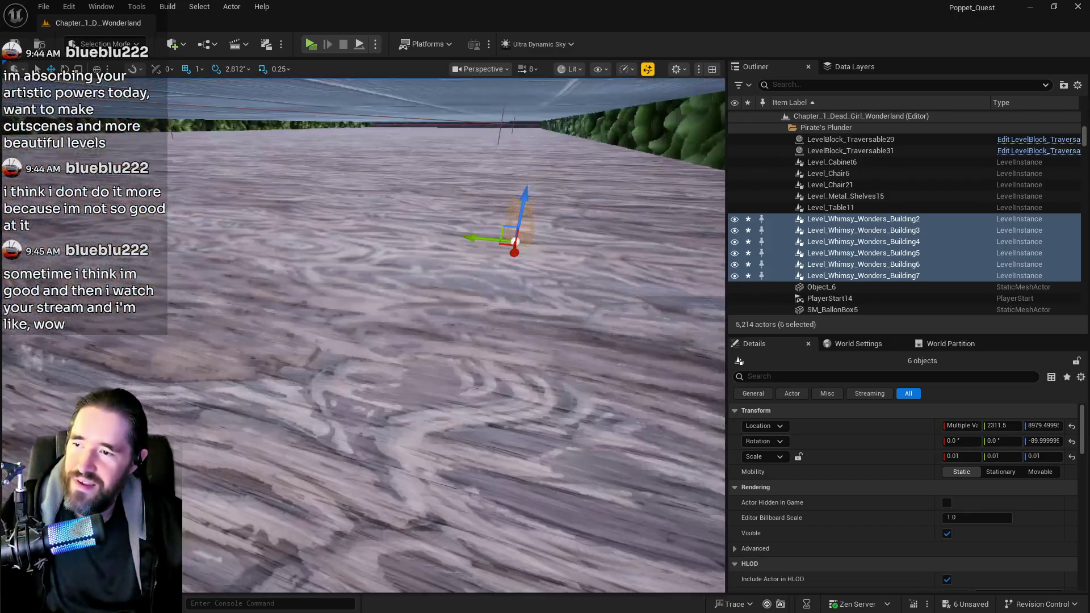
{"action": "key", "text": "e"}
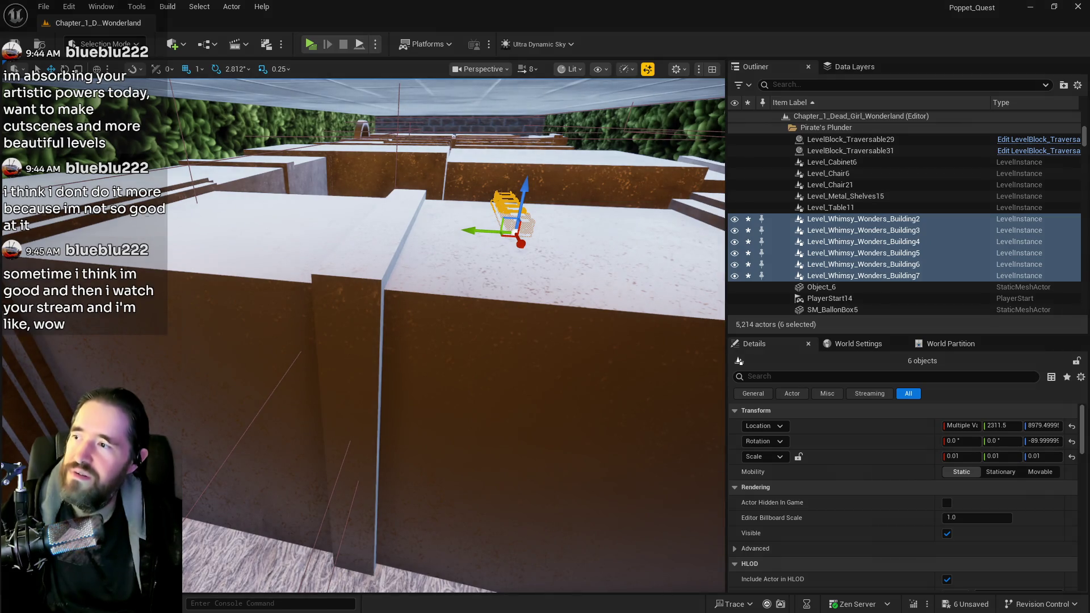
{"action": "left_click", "coordinate": [273, 369]}
{"action": "key", "text": "a"}
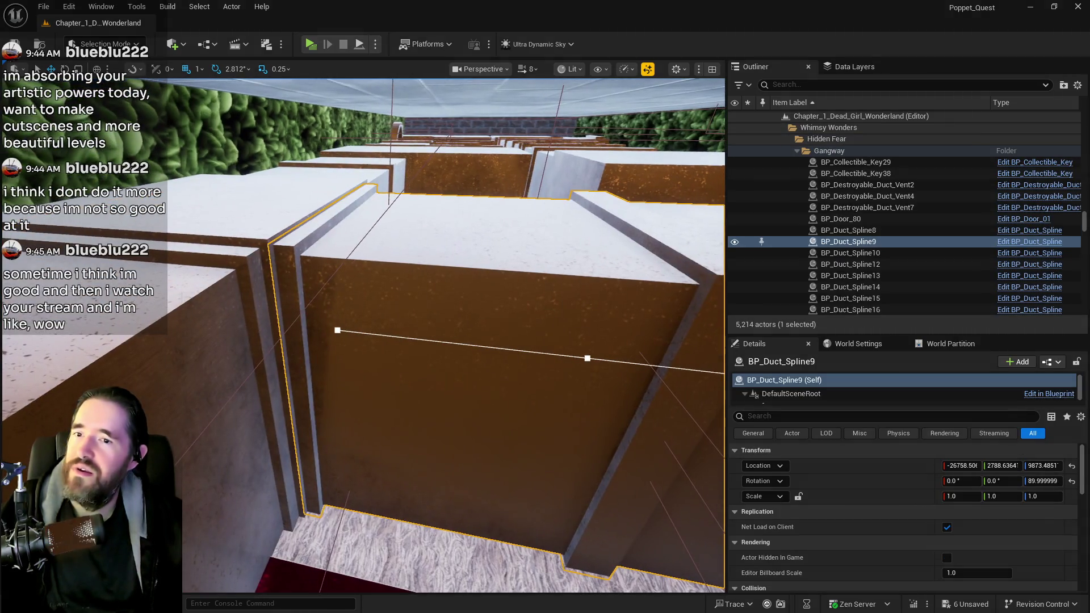
{"action": "key", "text": "w"}
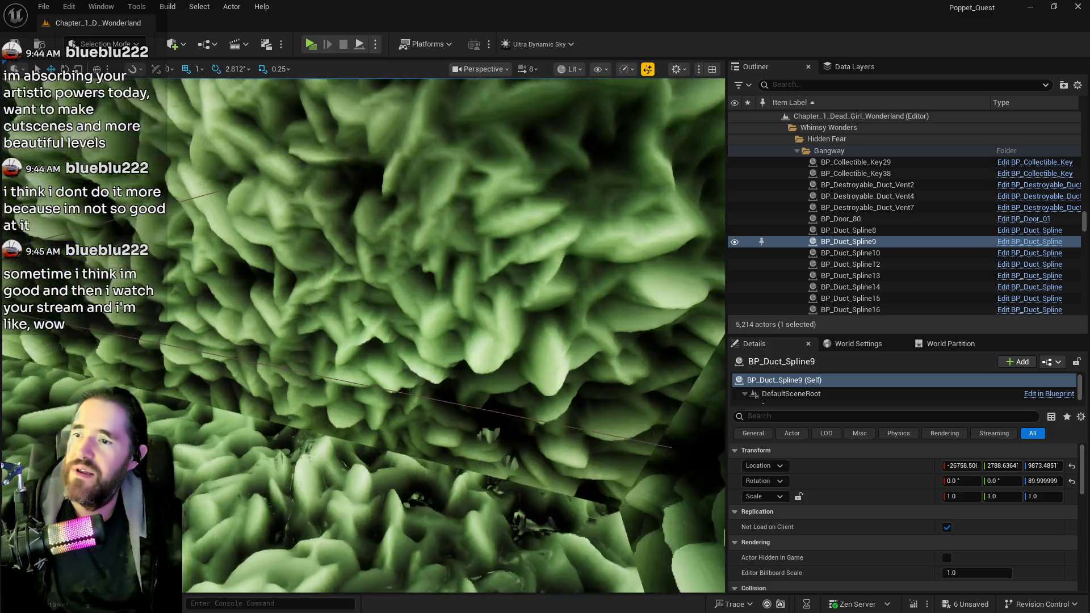
{"action": "key", "text": "f"}
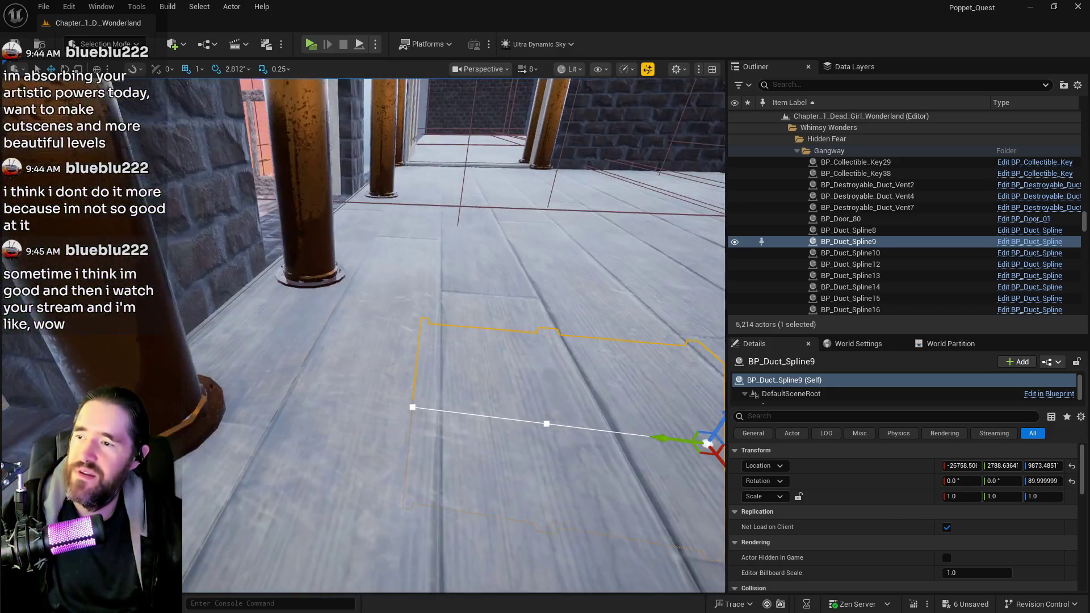
{"action": "key", "text": "d"}
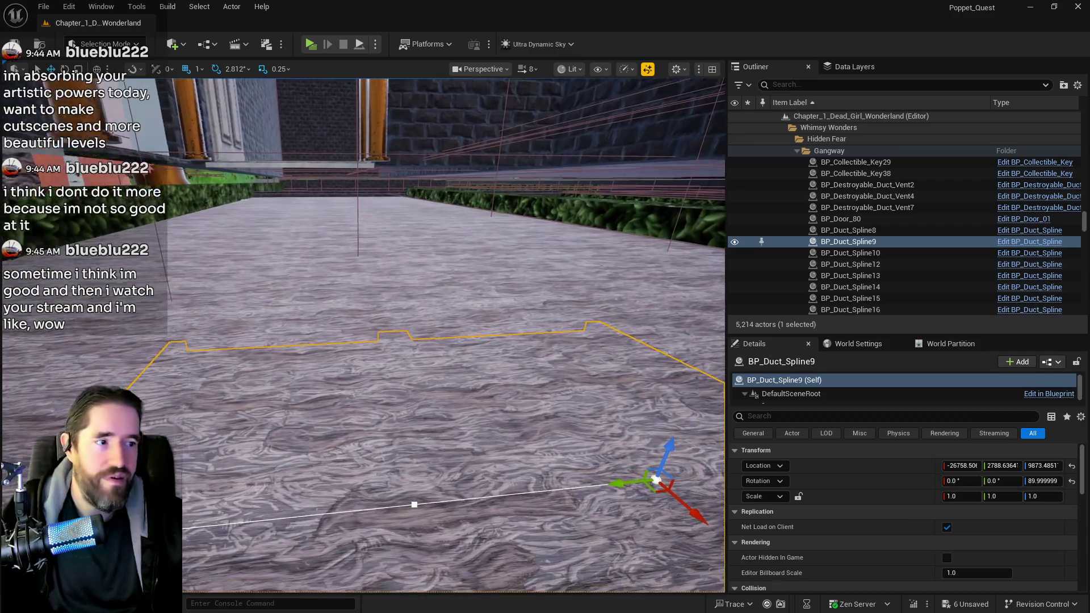
{"action": "key", "text": "e"}
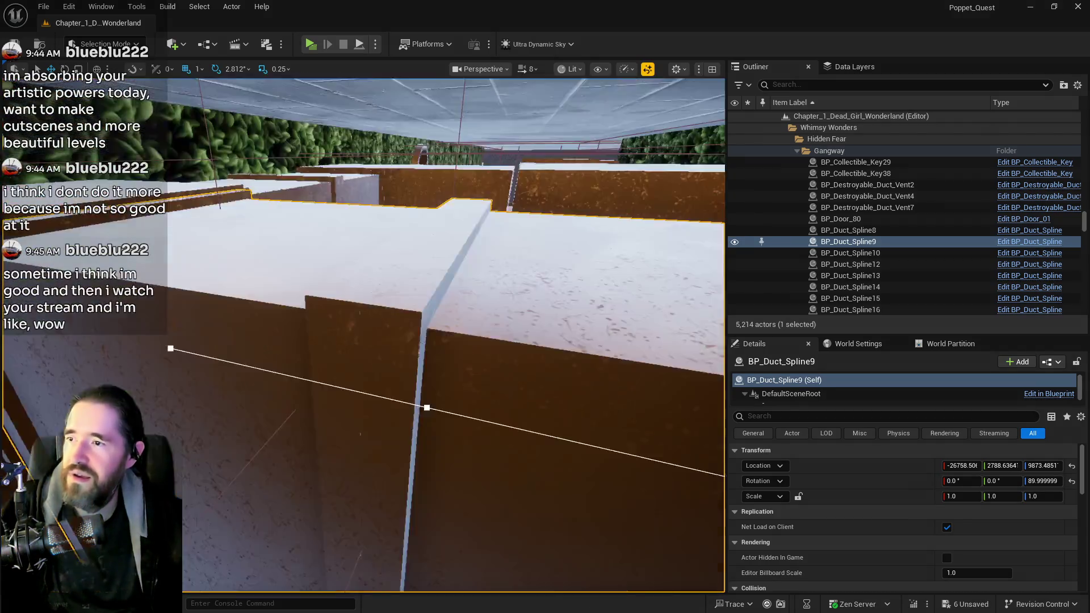
{"action": "key", "text": "f"}
Hide SM_Gangway_Ceiling and SM_Whimsy_Wonders_Floor_5, then select BP_Duct_Spline10 above the red pool.
{"action": "left_click", "coordinate": [400, 166]}
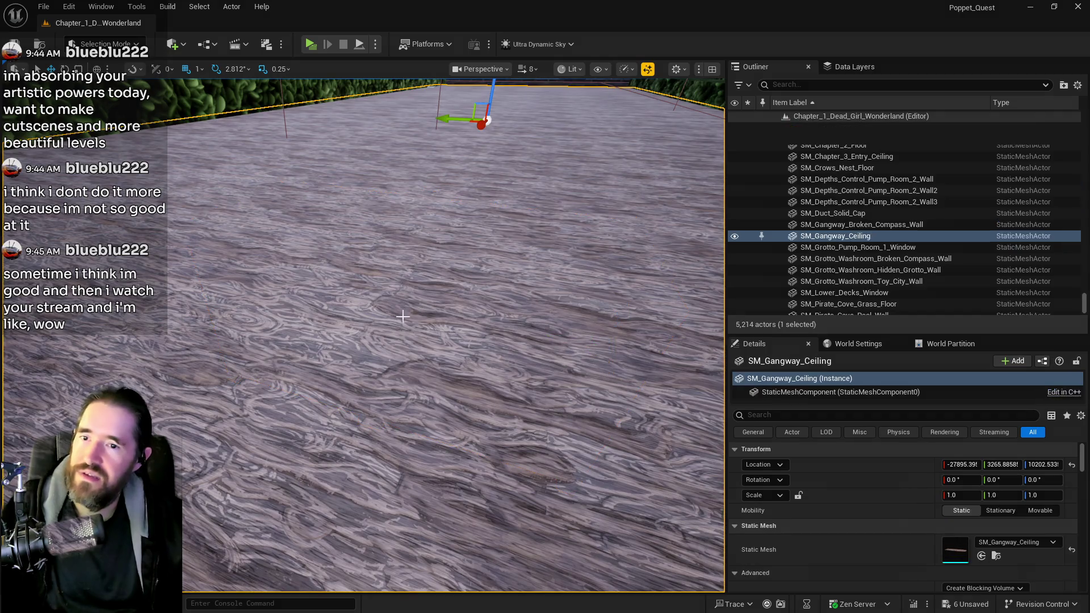
{"action": "left_click", "coordinate": [734, 215]}
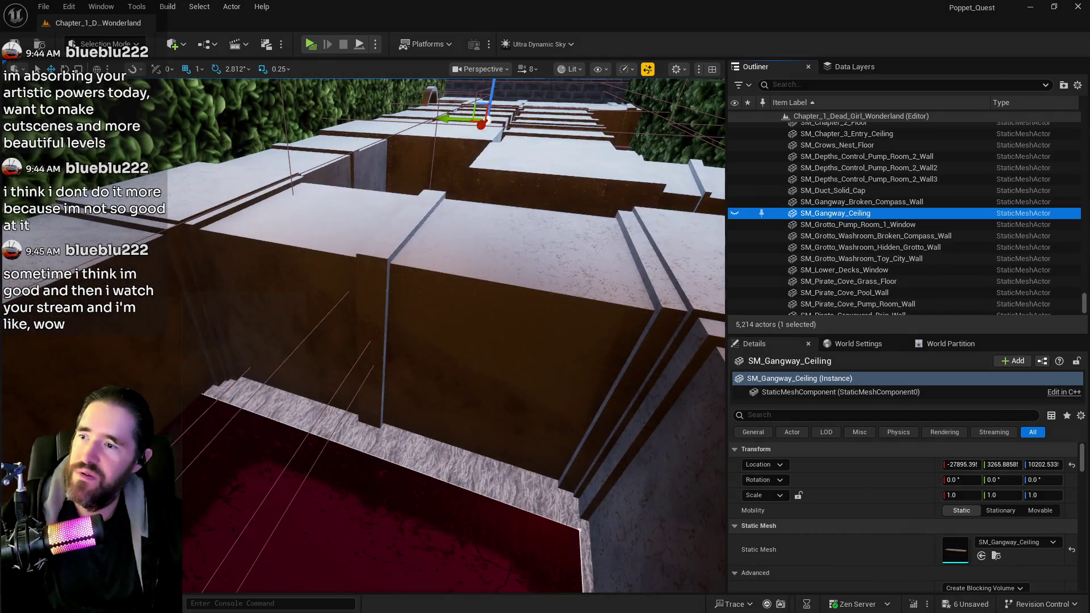
{"action": "key", "text": "f"}
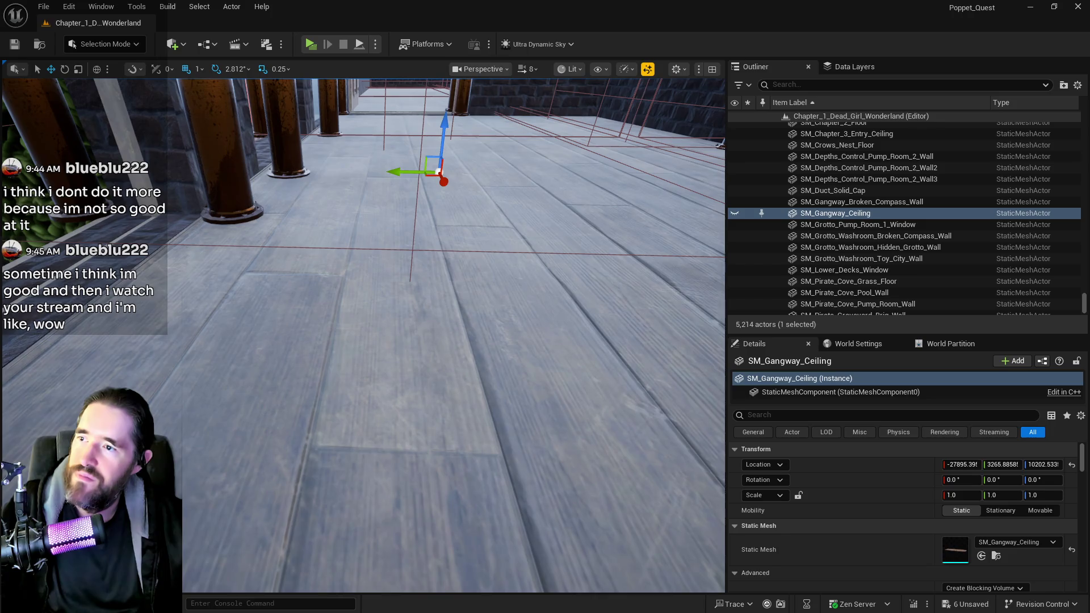
{"action": "left_click", "coordinate": [433, 344]}
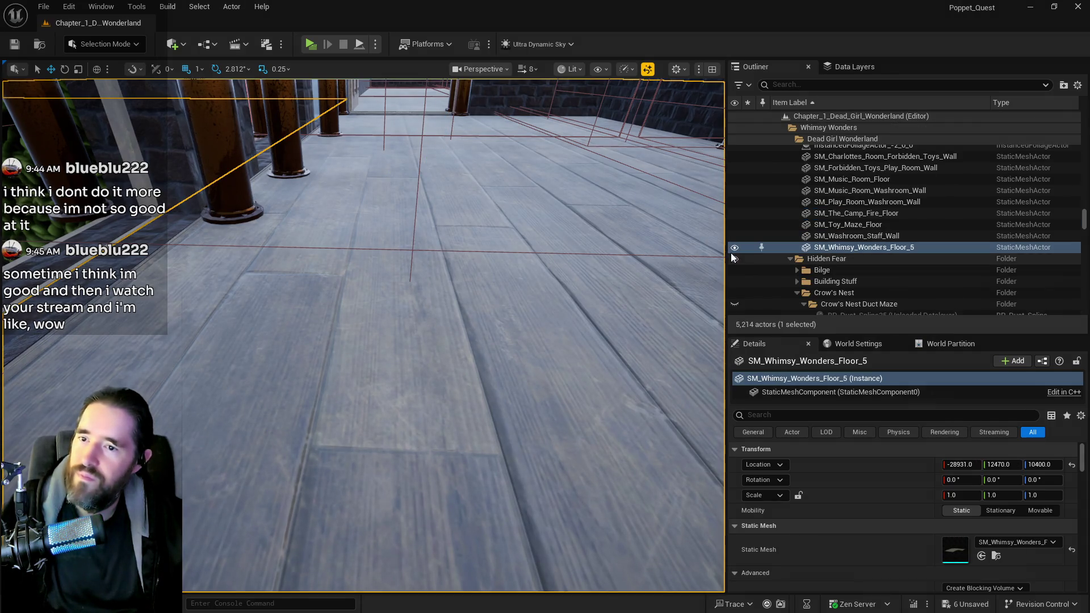
{"action": "left_click", "coordinate": [735, 249]}
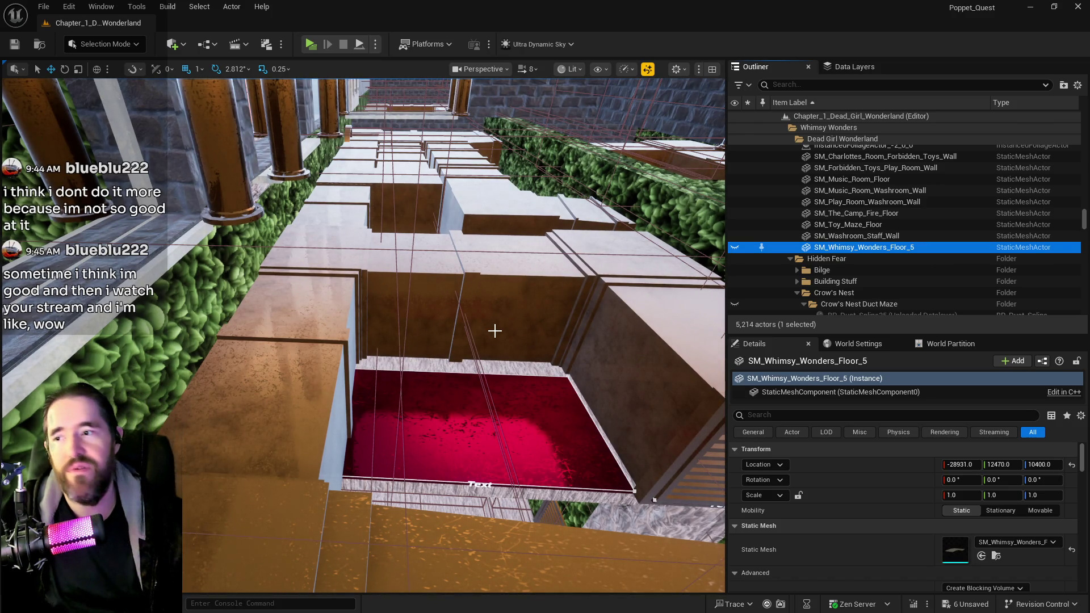
{"action": "mouse_move", "coordinate": [328, 344]}
{"action": "left_mouse_down"}
{"action": "mouse_move", "coordinate": [295, 347]}
{"action": "mouse_move", "coordinate": [285, 313]}
{"action": "left_mouse_up"}
{"action": "left_click", "coordinate": [284, 314]}
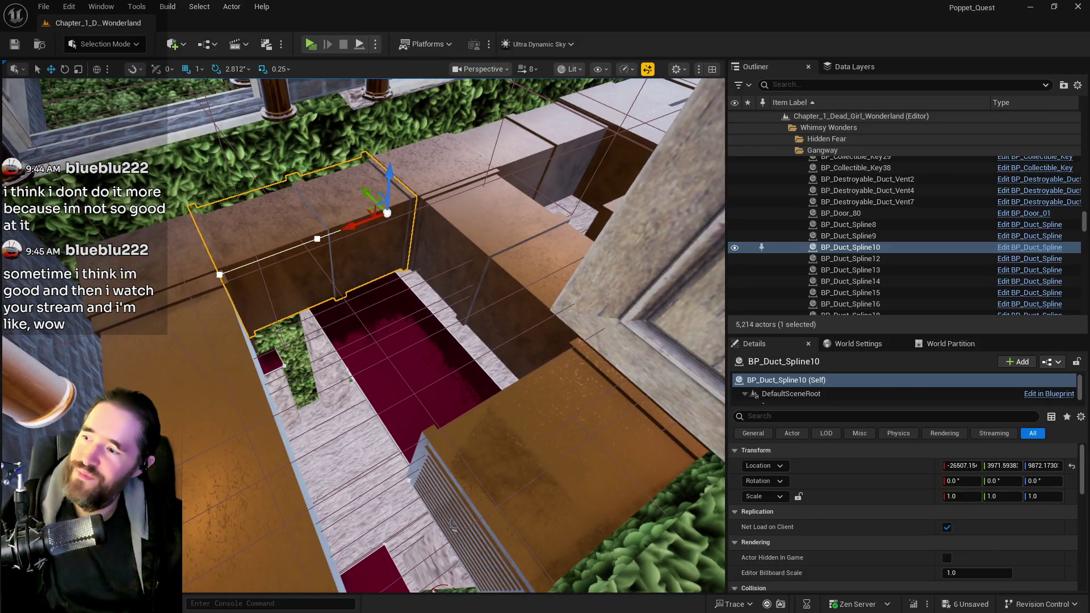
Frame BP_Duct_Spline7 and drag its end spline point left along X.
{"action": "left_click", "coordinate": [175, 319]}
{"action": "left_click", "coordinate": [181, 332]}
{"action": "key", "text": "f"}
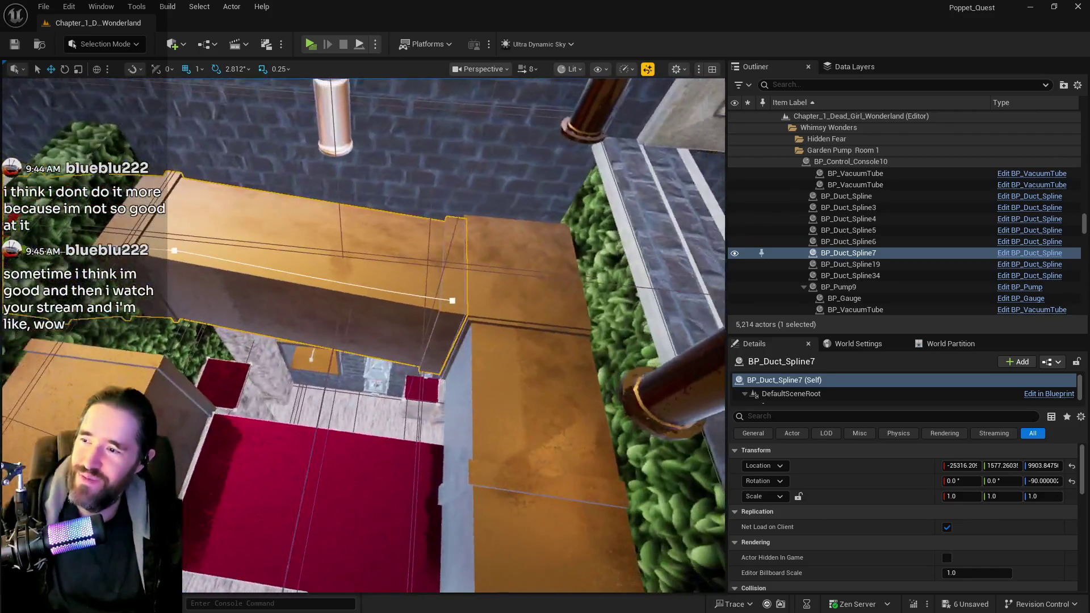
{"action": "left_click", "coordinate": [446, 300]}
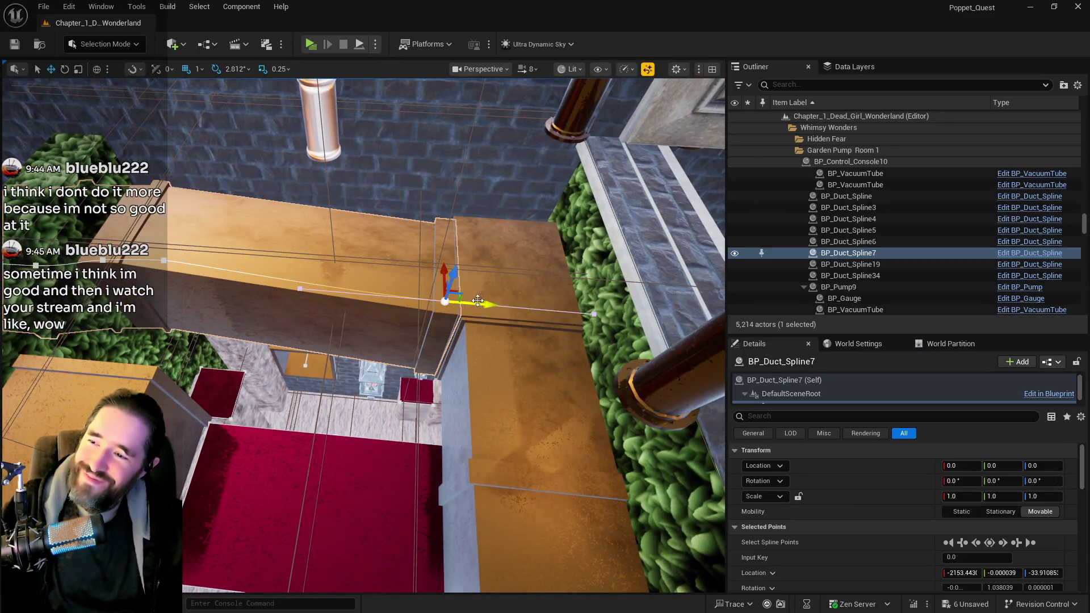
{"action": "left_click_drag", "start_coordinate": [482, 301], "coordinate": [432, 301]}
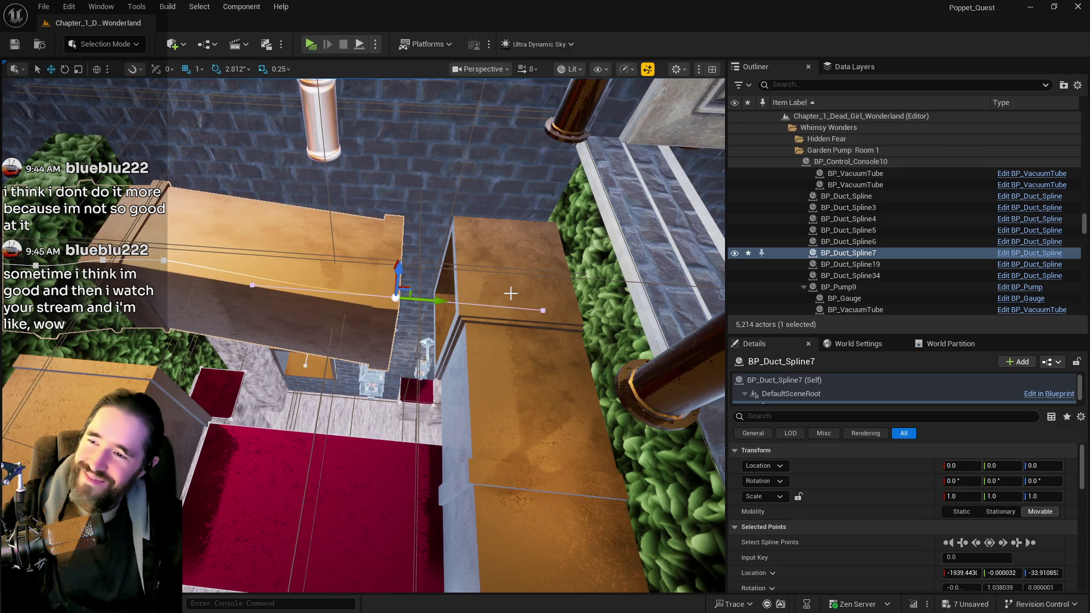
Select SM_2way_Duct10 and five neighbouring gangway duct pieces together.
{"action": "left_click", "coordinate": [511, 293]}
{"action": "scroll", "coordinate": [393, 279], "scroll_direction": "up", "scroll_amount": 5}
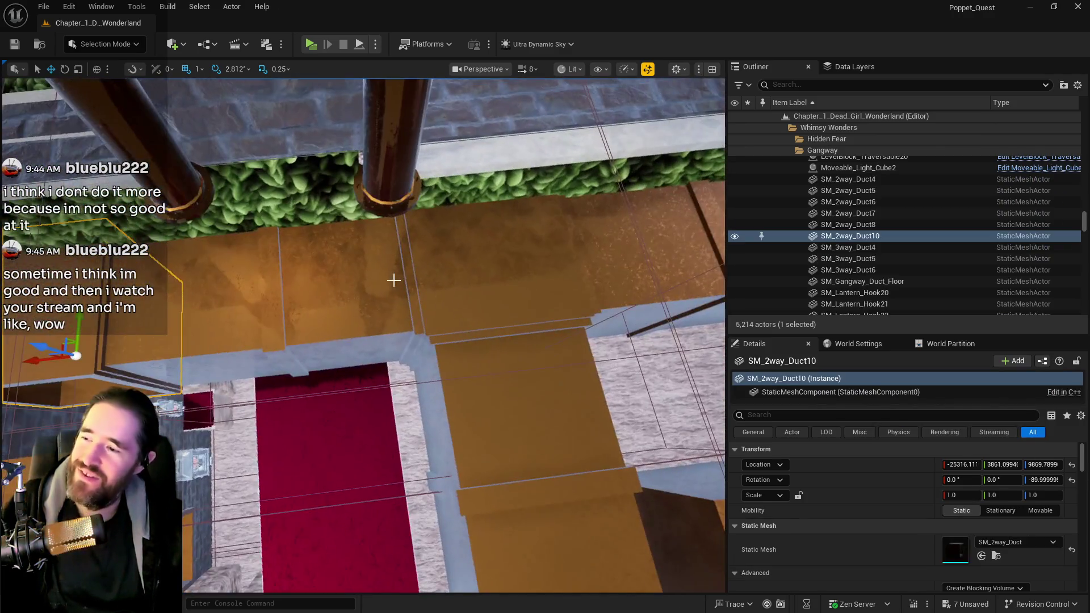
{"action": "left_click", "coordinate": [402, 288], "text": "ctrl"}
{"action": "left_click", "coordinate": [486, 262], "text": "ctrl"}
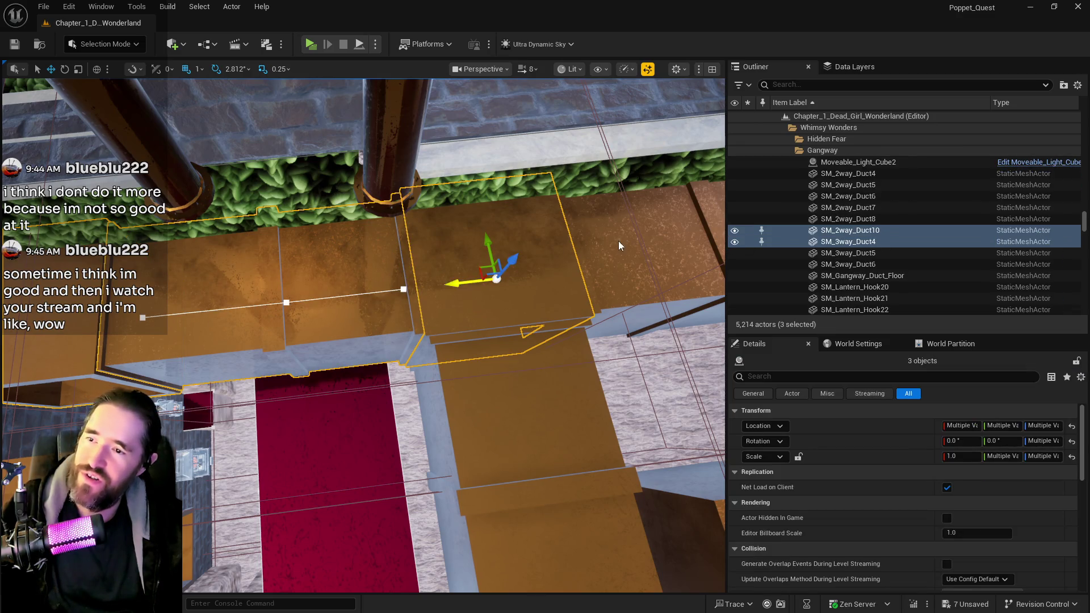
{"action": "left_click", "coordinate": [619, 245], "text": "ctrl"}
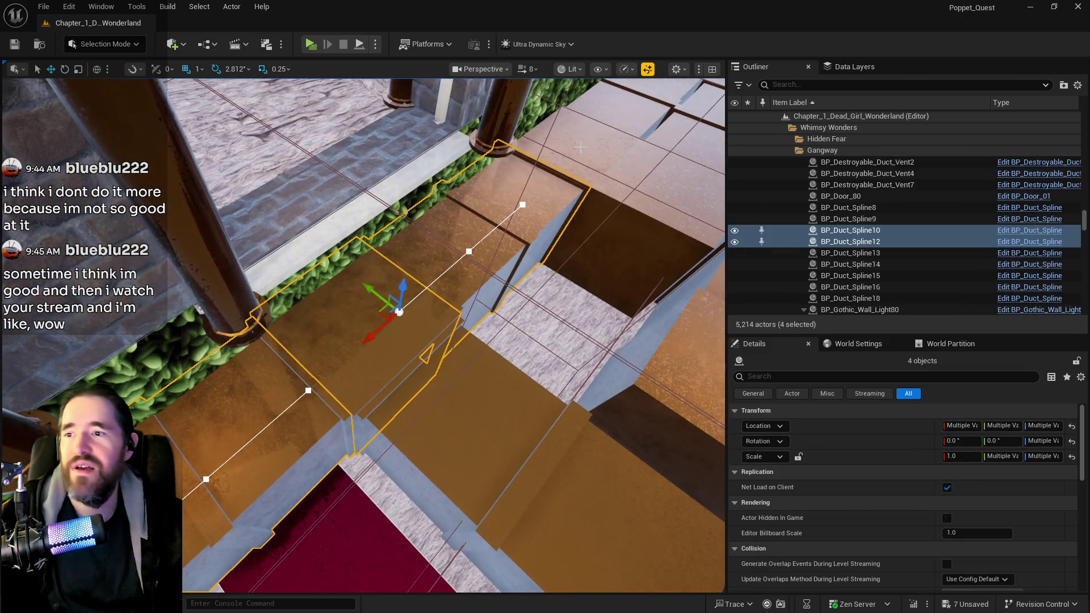
{"action": "left_click", "coordinate": [578, 143], "text": "ctrl"}
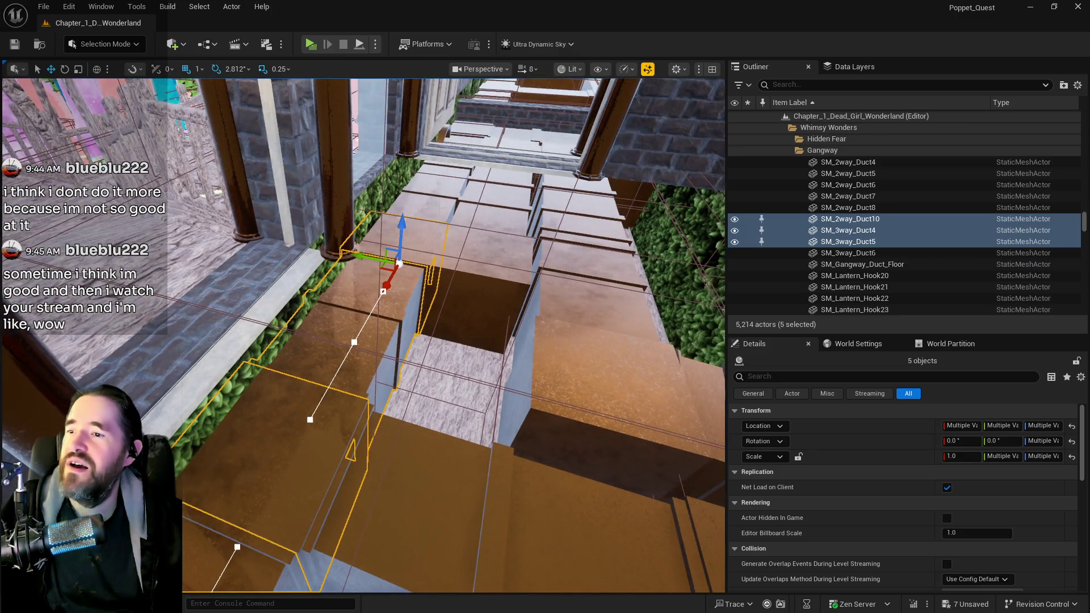
{"action": "left_click", "coordinate": [437, 215], "text": "ctrl"}
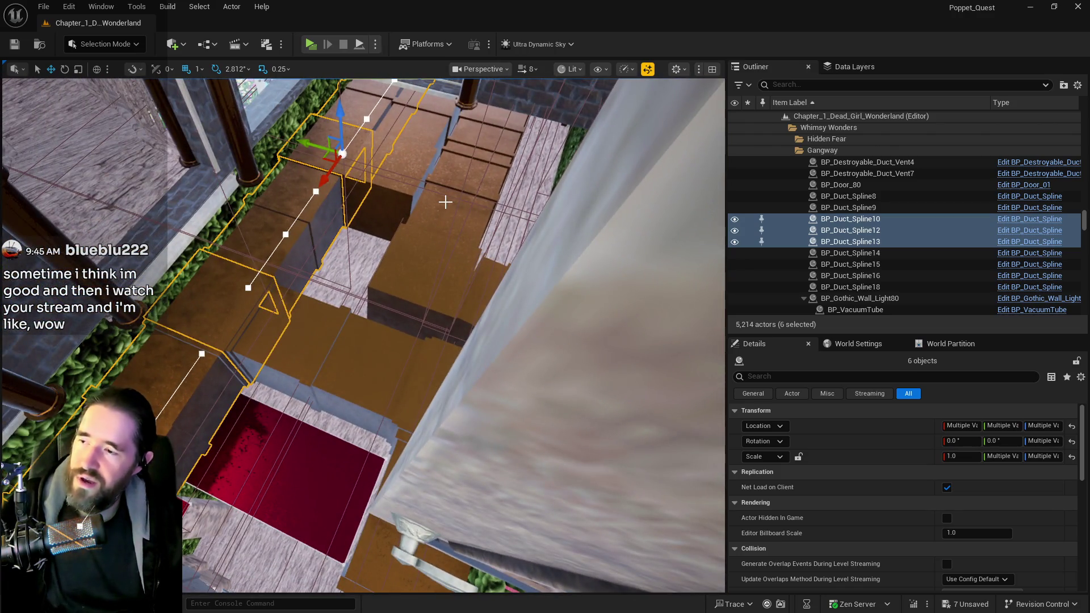
Undo past the duct selections to revert the BP_Duct_Spline7 end-point move.
{"action": "key", "text": "ctrl+z"}
{"action": "key", "text": "ctrl+z"}
{"action": "key", "text": "ctrl+z"}
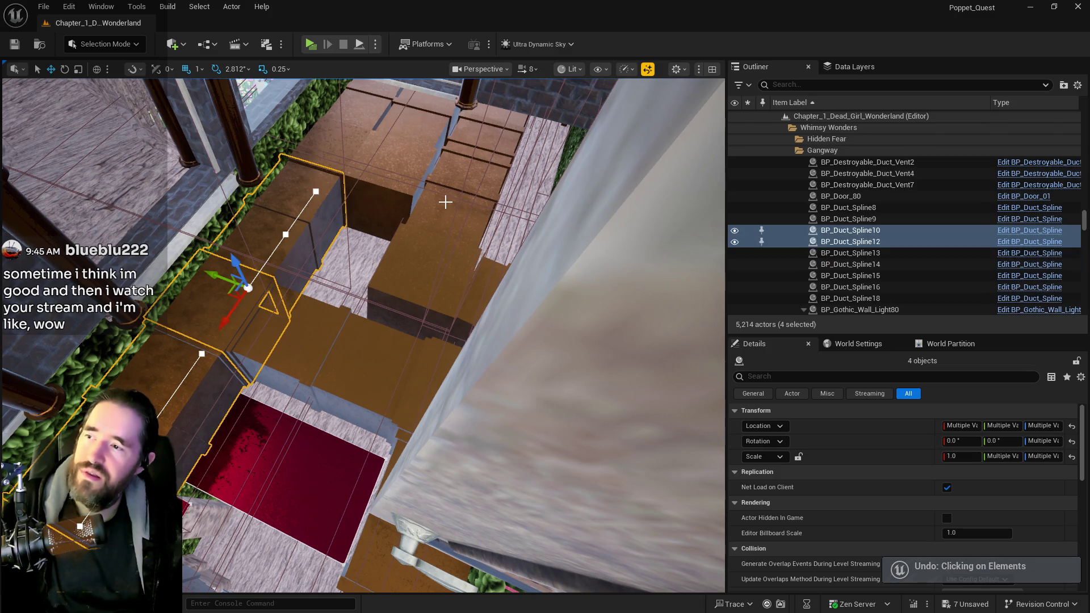
{"action": "key", "text": "ctrl+z"}
{"action": "key", "text": "ctrl+z"}
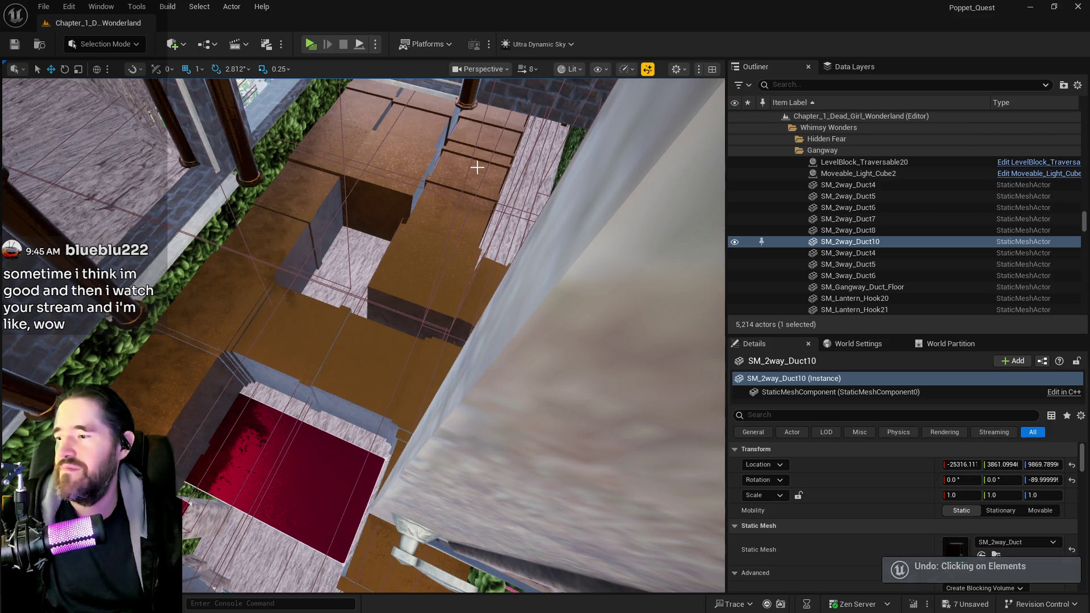
{"action": "key", "text": "f"}
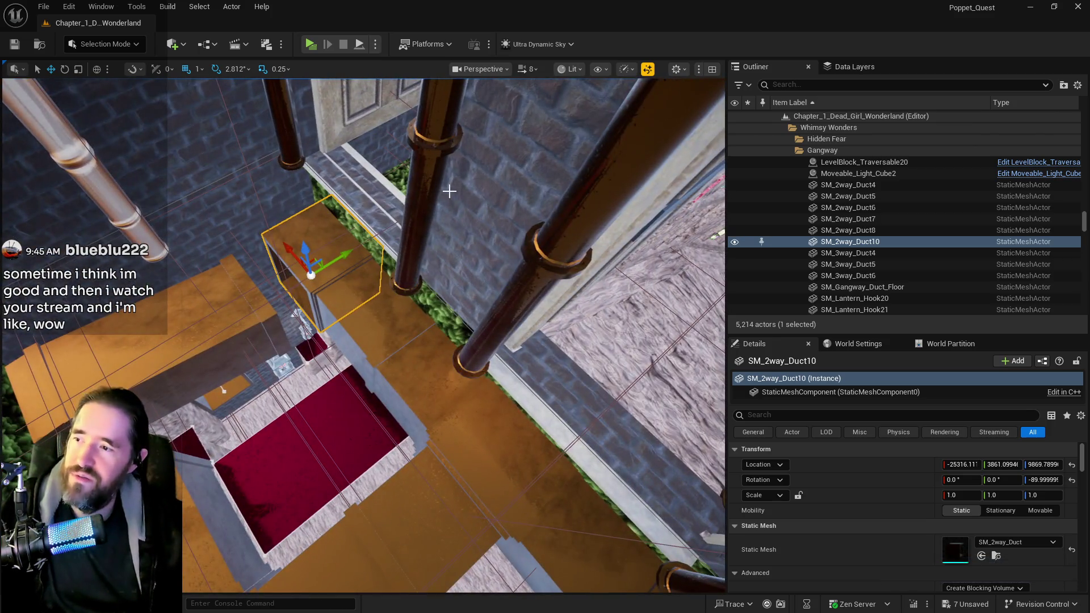
{"action": "key", "text": "ctrl+z"}
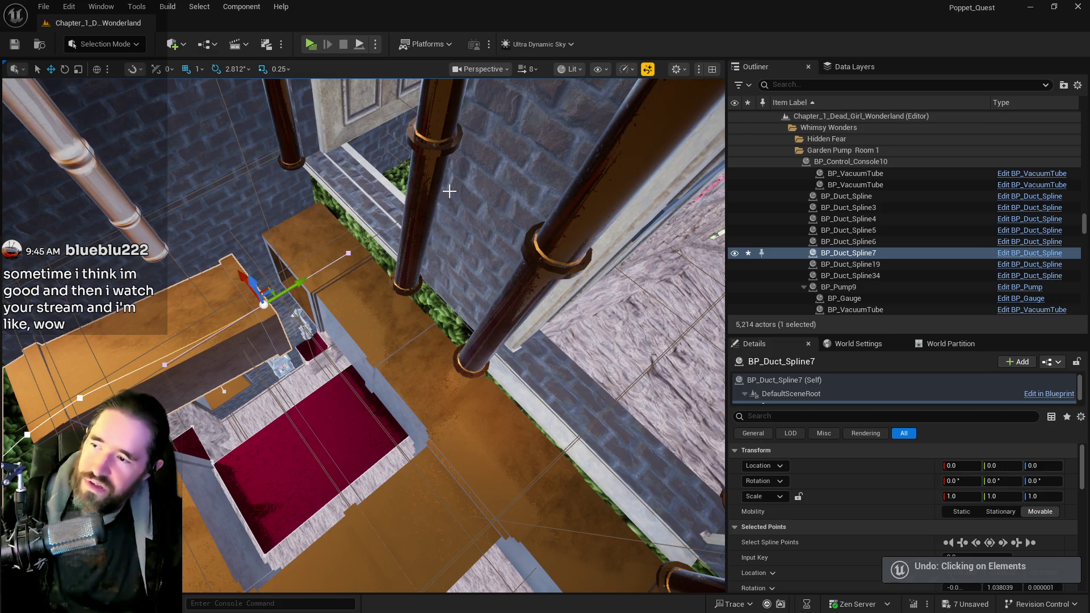
{"action": "key", "text": "ctrl+z"}
{"action": "key", "text": "f"}
Reselect the gangway duct pieces above the carpet, including the upper duct.
{"action": "left_click_drag", "start_coordinate": [318, 341], "coordinate": [355, 336]}
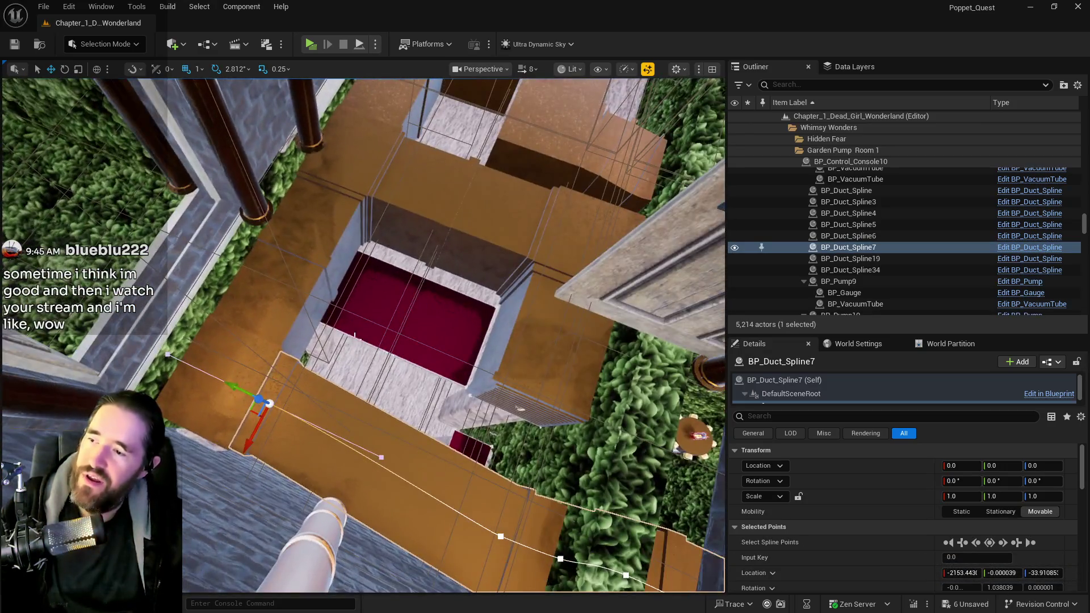
{"action": "left_click", "coordinate": [213, 407]}
{"action": "left_click", "coordinate": [278, 278], "text": "ctrl"}
{"action": "left_click", "coordinate": [365, 174], "text": "ctrl"}
{"action": "left_click_drag", "start_coordinate": [366, 173], "coordinate": [315, 231]}
{"action": "left_click", "coordinate": [348, 193], "text": "ctrl"}
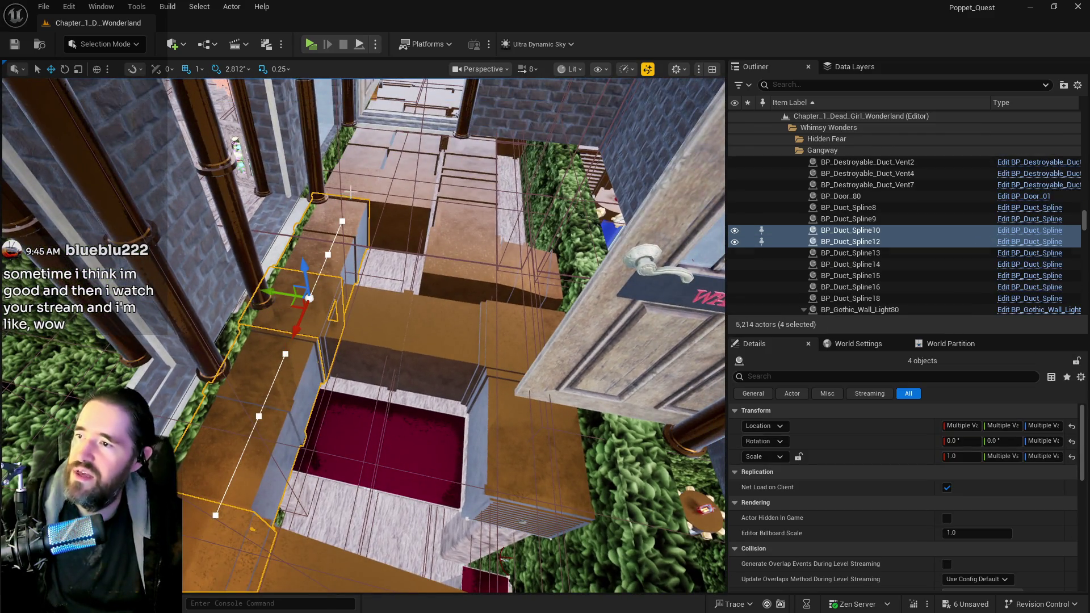
Ctrl-select the upper duct pieces and BP_Destroyable_Duct_Vent2, then view the gangway from above.
{"action": "left_click", "coordinate": [362, 178], "text": "ctrl"}
{"action": "left_click", "coordinate": [365, 146], "text": "ctrl"}
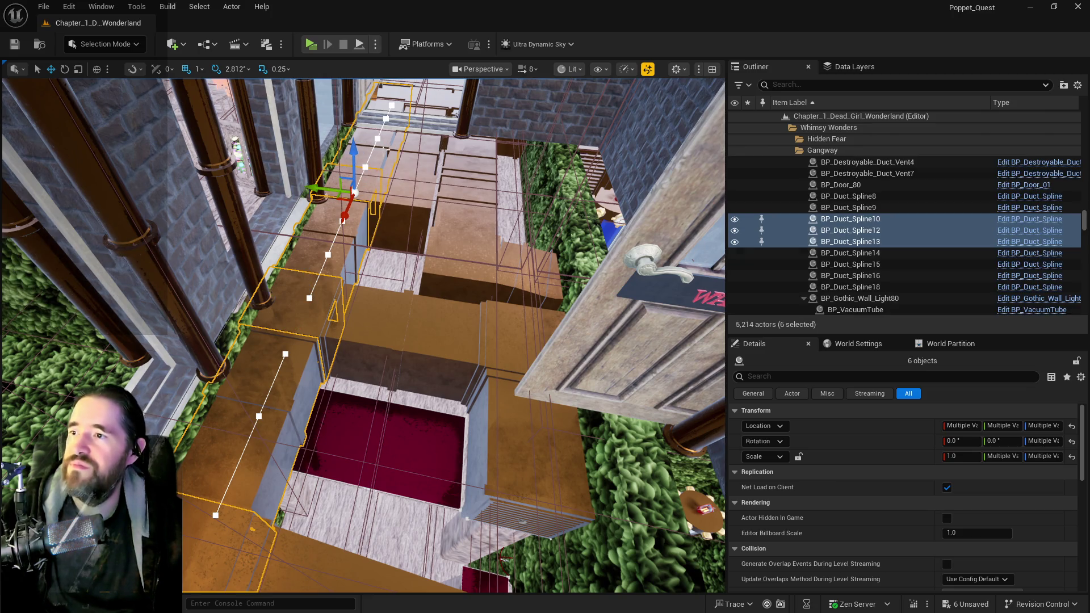
{"action": "left_click", "coordinate": [403, 191], "text": "ctrl"}
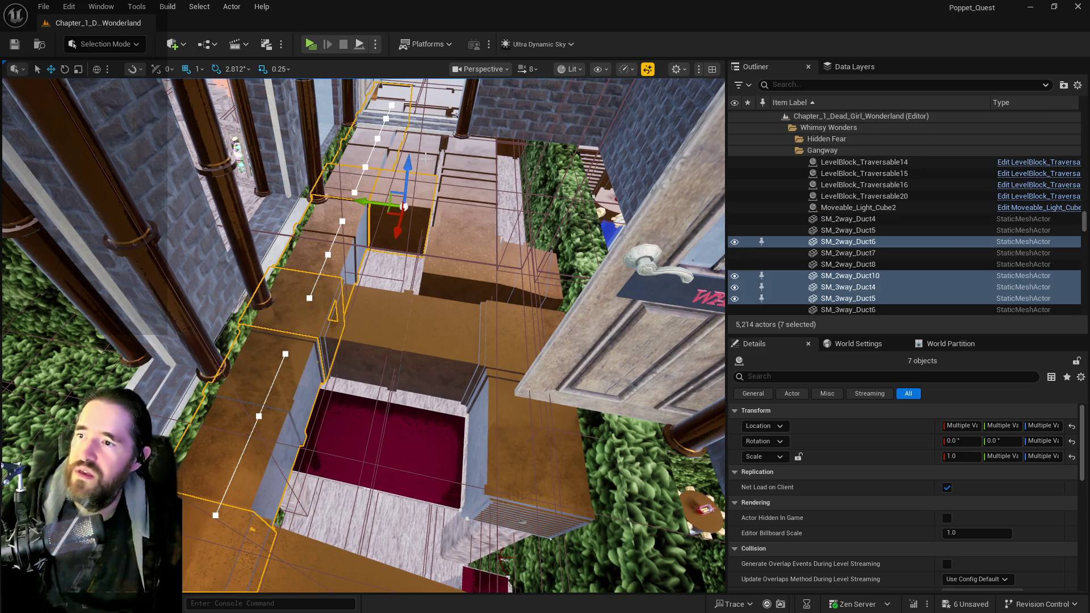
{"action": "left_click", "coordinate": [436, 315], "text": "ctrl"}
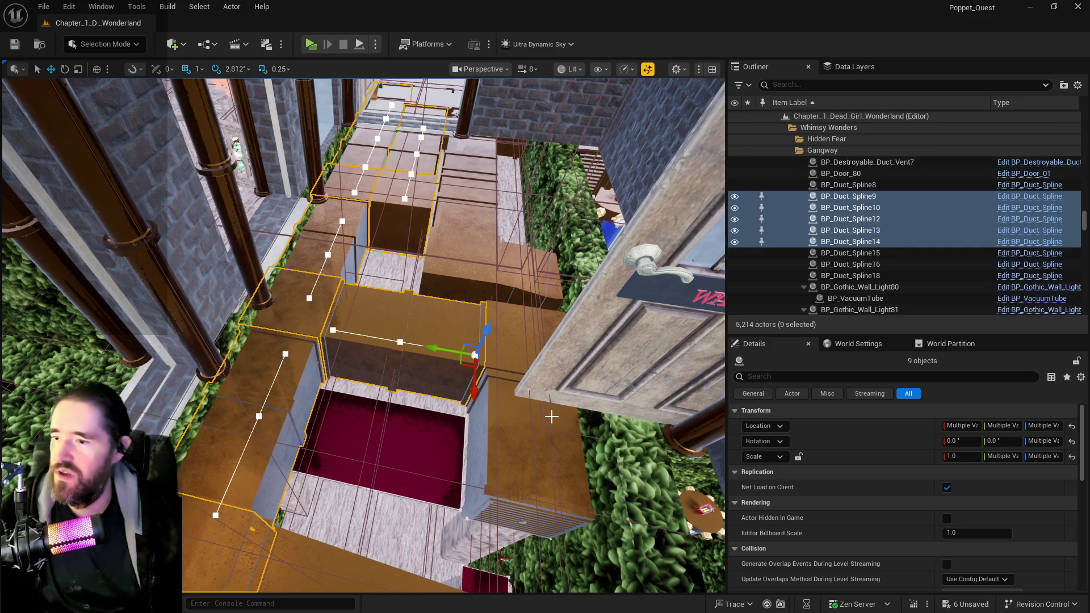
{"action": "left_click", "coordinate": [505, 434], "text": "ctrl"}
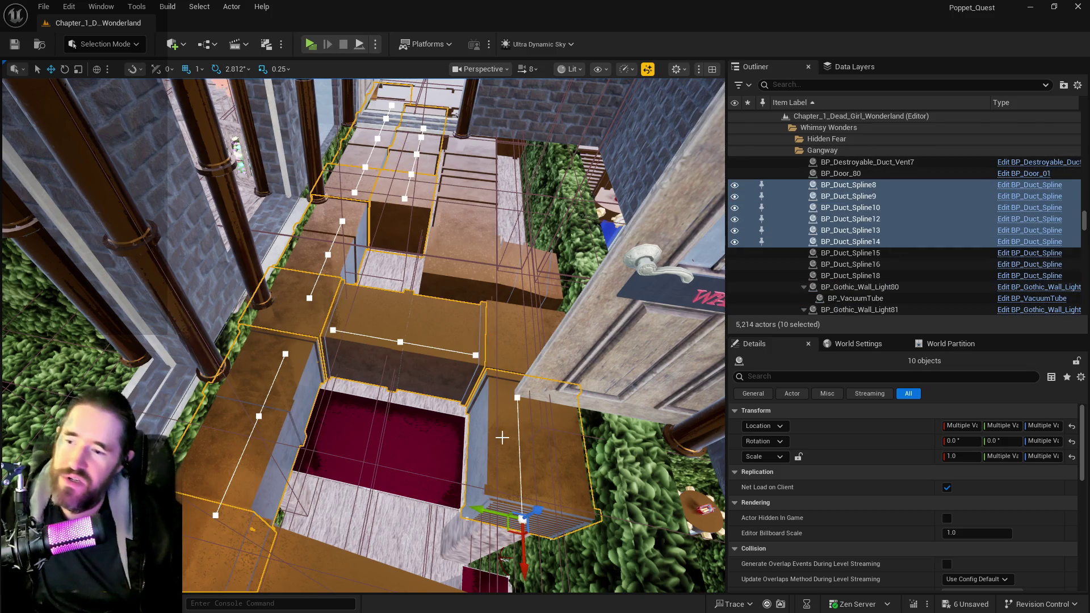
{"action": "left_click", "coordinate": [487, 518], "text": "ctrl"}
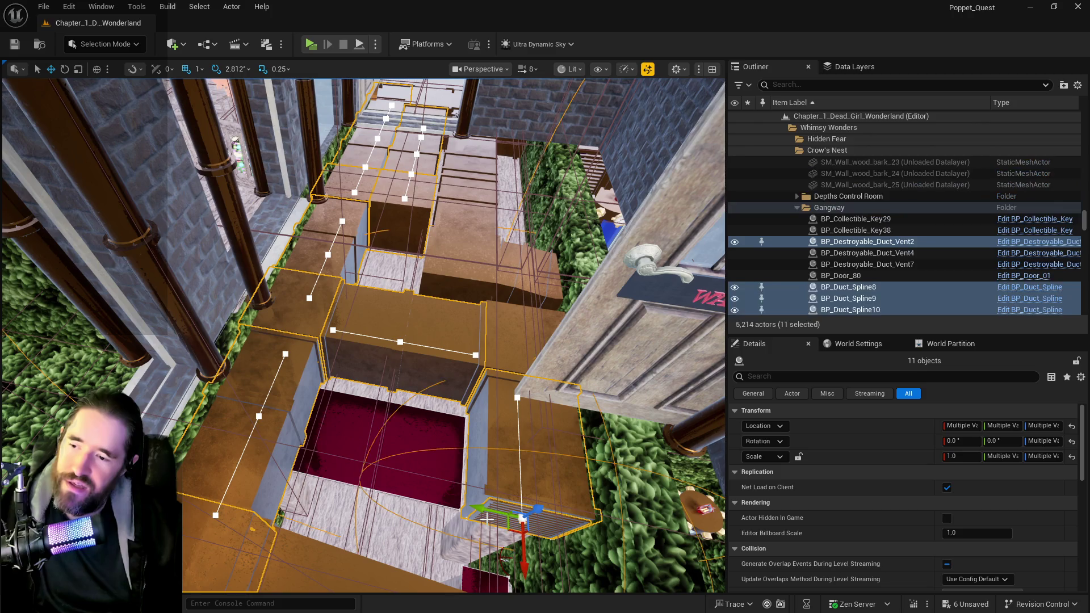
{"action": "left_click", "coordinate": [507, 349], "text": "ctrl"}
{"action": "mouse_move", "coordinate": [427, 489]}
{"action": "left_mouse_down"}
{"action": "mouse_move", "coordinate": [386, 454]}
{"action": "mouse_move", "coordinate": [309, 449]}
{"action": "mouse_move", "coordinate": [318, 431]}
{"action": "mouse_move", "coordinate": [332, 440]}
{"action": "left_mouse_up"}
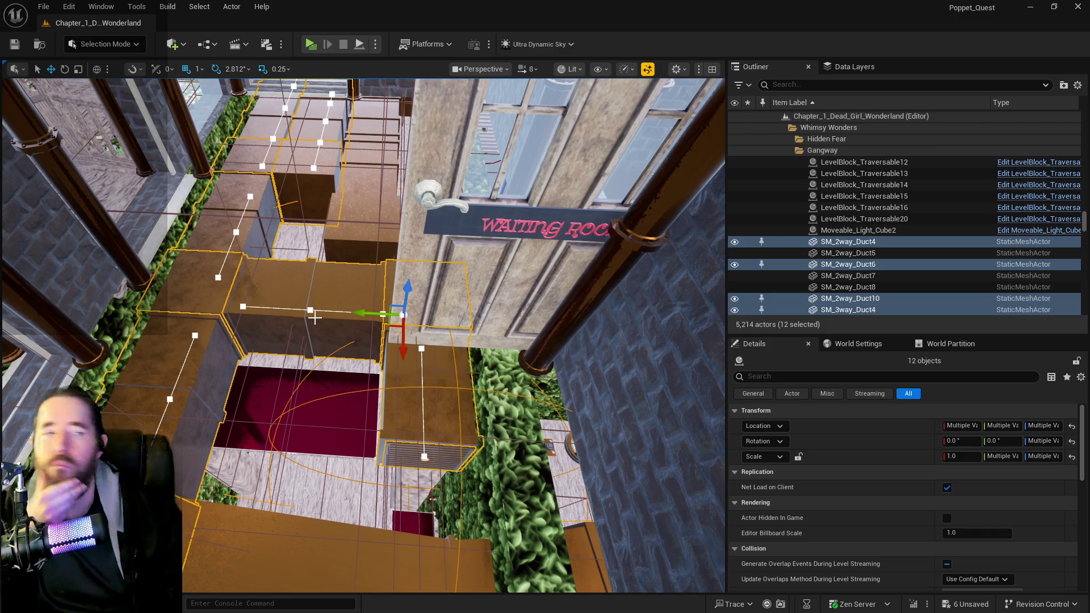
{"action": "mouse_move", "coordinate": [315, 318]}
{"action": "left_mouse_down"}
{"action": "mouse_move", "coordinate": [317, 267]}
{"action": "mouse_move", "coordinate": [320, 329]}
{"action": "mouse_move", "coordinate": [320, 313]}
{"action": "left_mouse_up"}
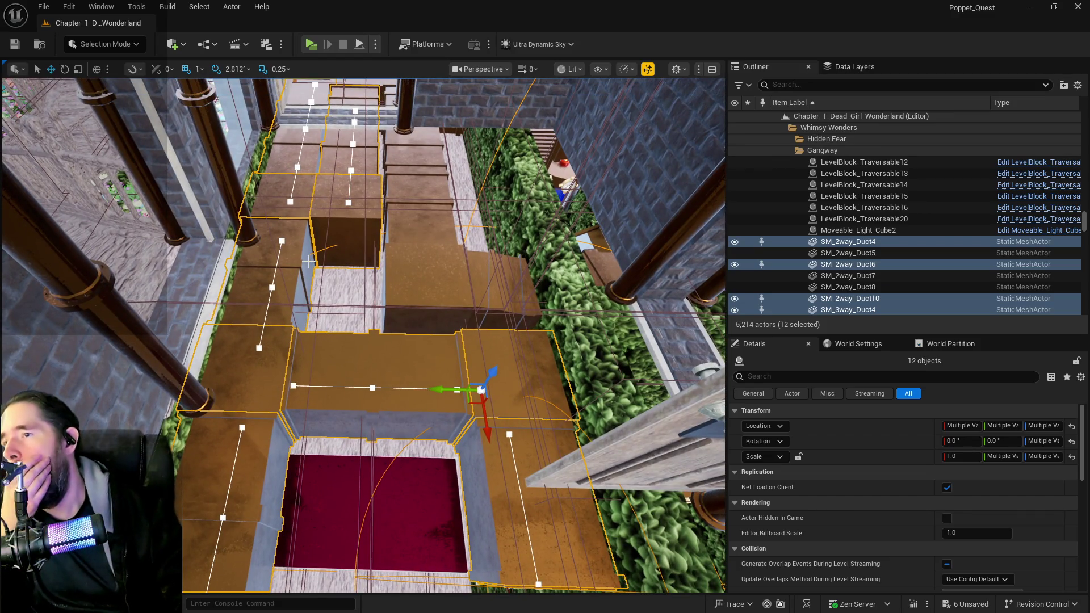
{"action": "left_click_drag", "start_coordinate": [315, 252], "coordinate": [315, 216]}
{"action": "mouse_move", "coordinate": [316, 253]}
{"action": "left_mouse_down"}
{"action": "mouse_move", "coordinate": [316, 181]}
{"action": "mouse_move", "coordinate": [315, 221]}
{"action": "mouse_move", "coordinate": [315, 210]}
{"action": "left_mouse_up"}
{"action": "mouse_move", "coordinate": [287, 351]}
{"action": "left_mouse_down"}
{"action": "mouse_move", "coordinate": [287, 318]}
{"action": "mouse_move", "coordinate": [287, 352]}
{"action": "left_mouse_up"}
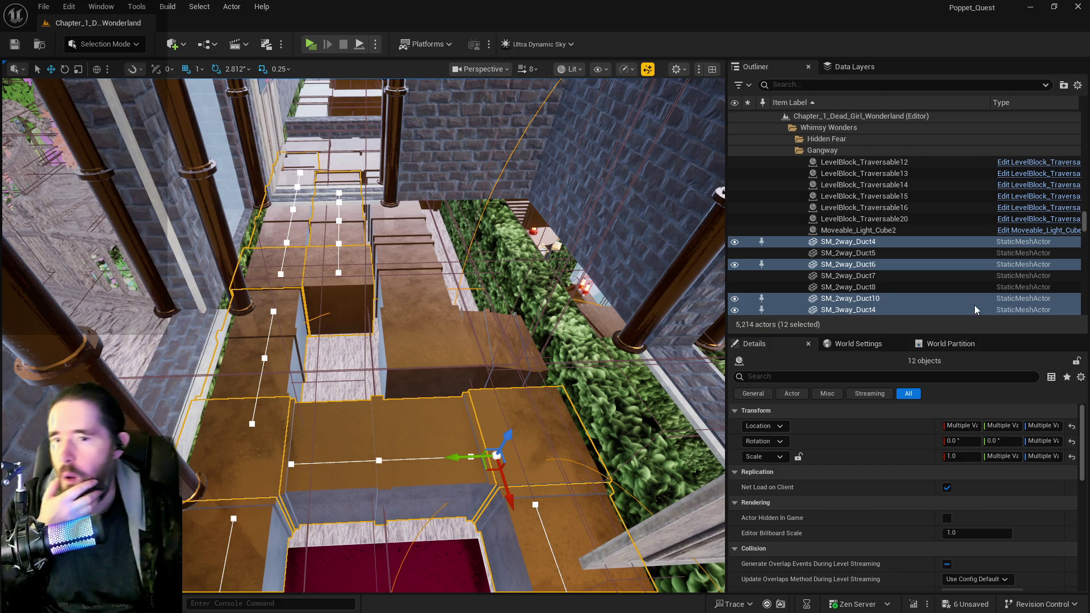
Select SM_2way_Duct4 through SM_3way_Duct6 in the Outliner, then add BP_Duct_Spline9 and nearby ducts.
{"action": "left_click", "coordinate": [846, 242]}
{"action": "scroll", "coordinate": [846, 277], "scroll_direction": "down", "scroll_amount": 4}
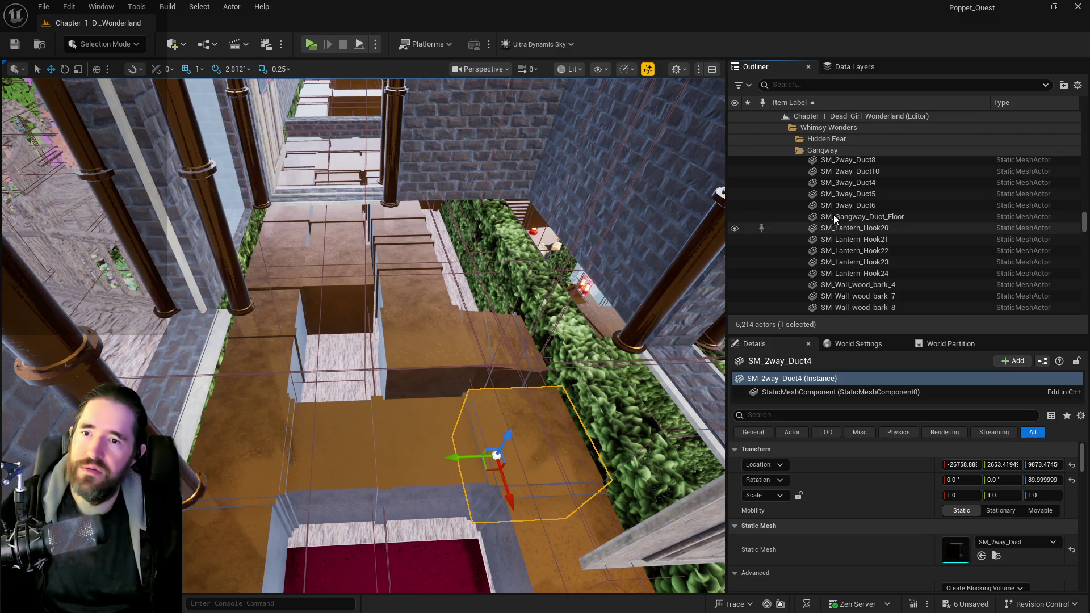
{"action": "left_click", "coordinate": [836, 206], "text": "shift"}
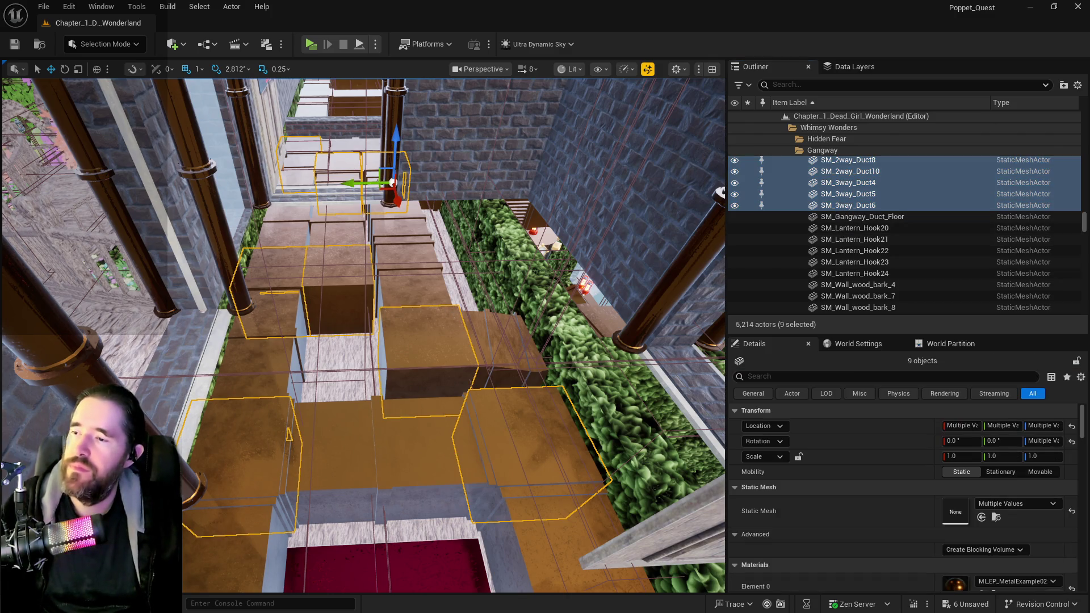
{"action": "scroll", "coordinate": [590, 299], "scroll_direction": "up", "scroll_amount": 5}
{"action": "left_click", "coordinate": [370, 318], "text": "ctrl"}
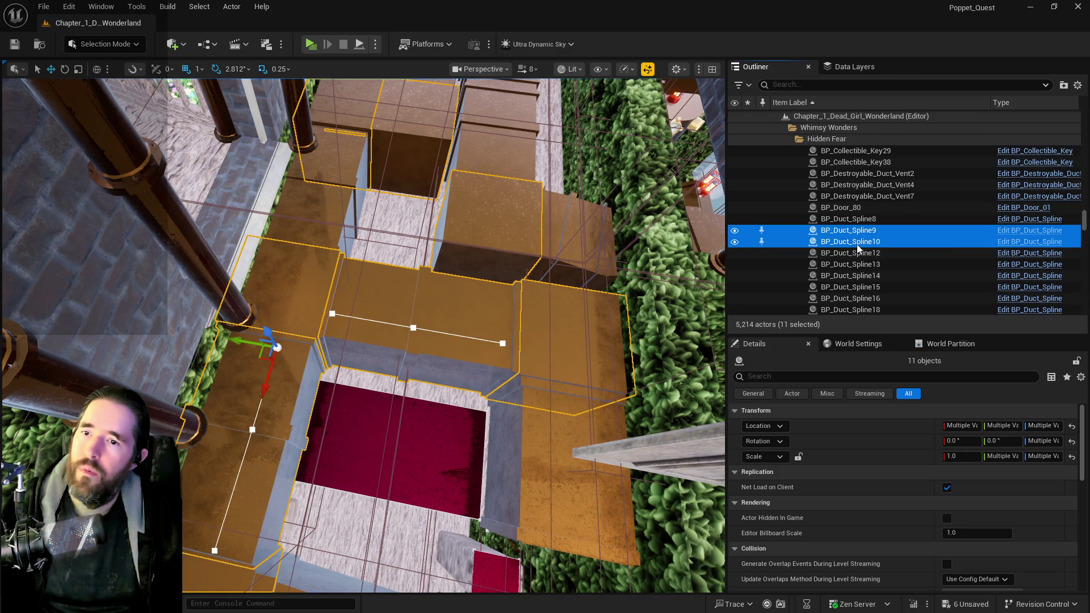
{"action": "left_click", "coordinate": [264, 401], "text": "ctrl"}
{"action": "left_click", "coordinate": [543, 486], "text": "ctrl"}
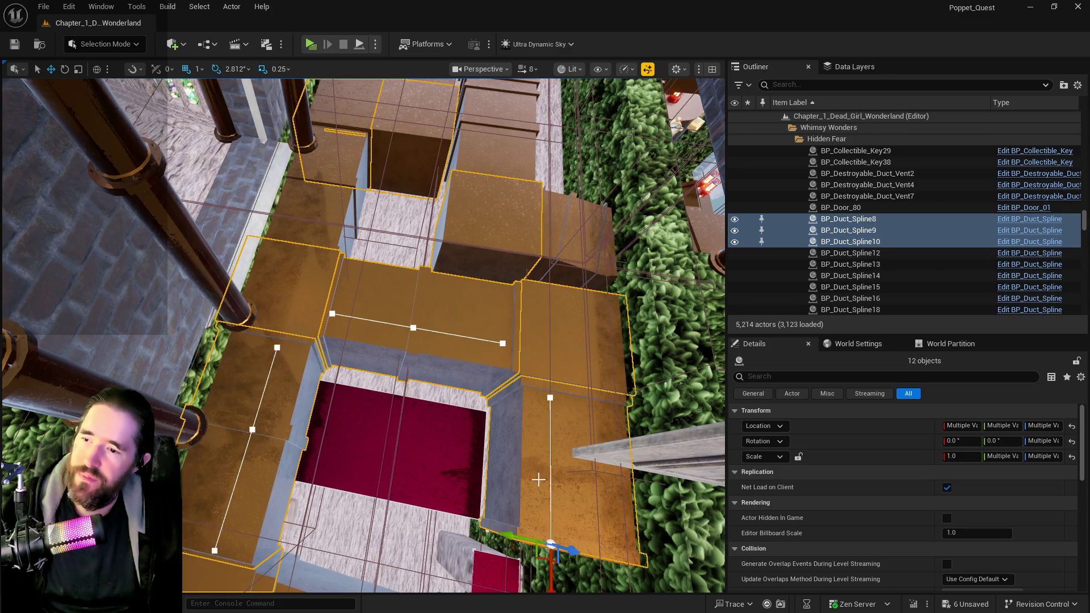
{"action": "left_click", "coordinate": [558, 222], "text": "ctrl"}
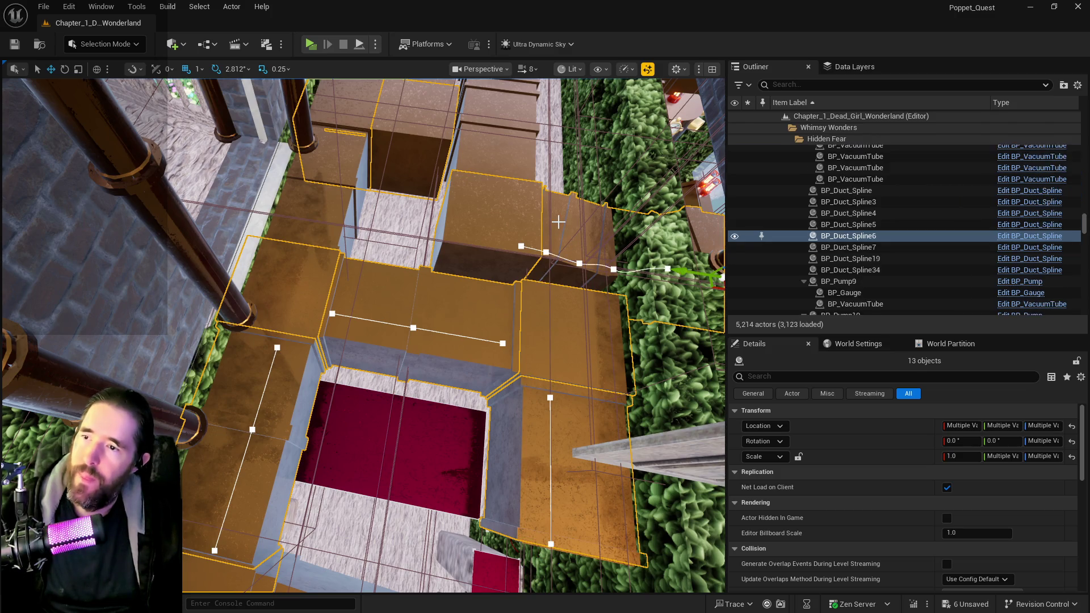
{"action": "left_click", "coordinate": [332, 218], "text": "ctrl"}
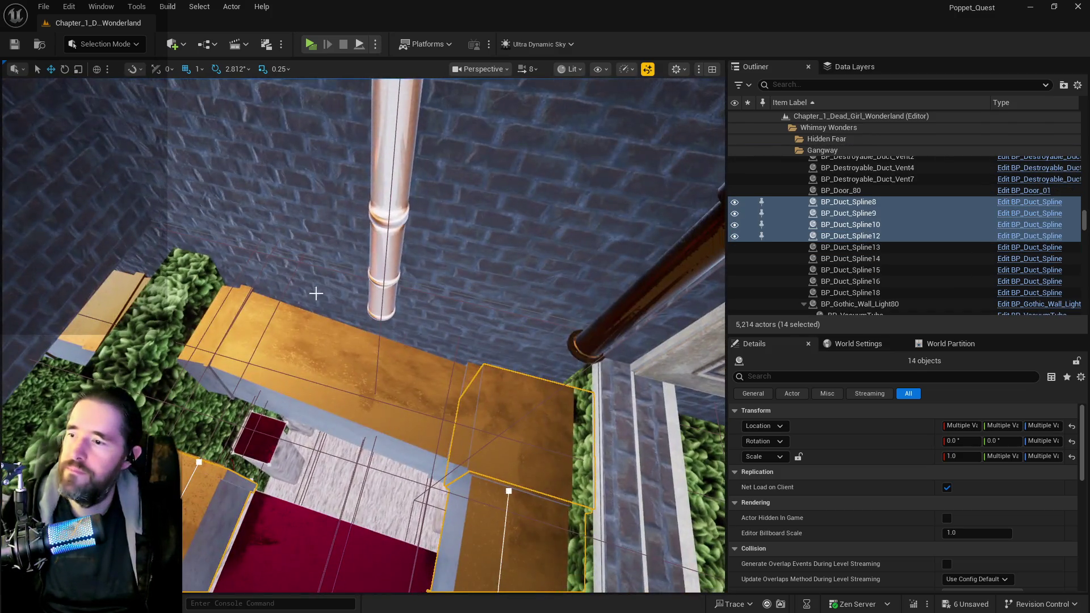
{"action": "left_click", "coordinate": [326, 358], "text": "ctrl"}
Fly down the corridor, adding BP_Duct_Spline13, 14, 16, 18, 17 and 2 to the selection.
{"action": "key", "text": "w"}
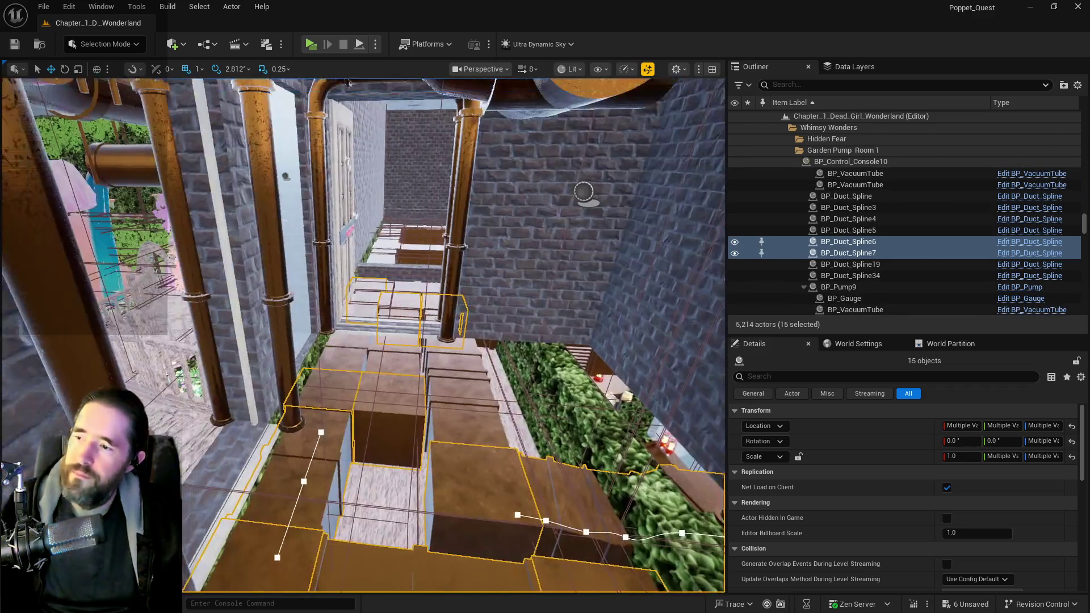
{"action": "key", "text": "w"}
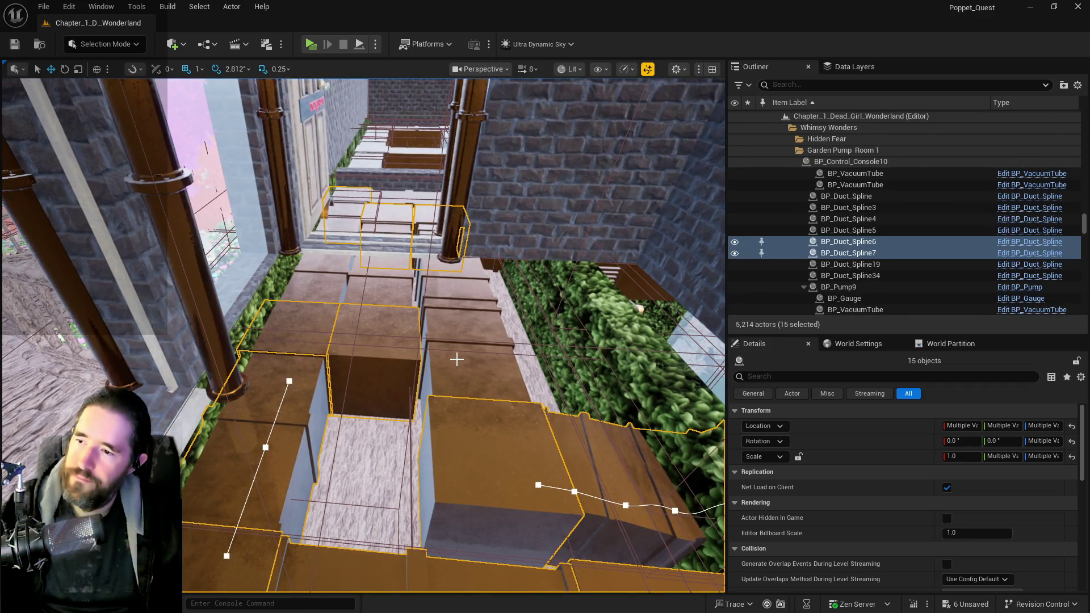
{"action": "left_click", "coordinate": [457, 359], "text": "ctrl"}
{"action": "key", "text": "w"}
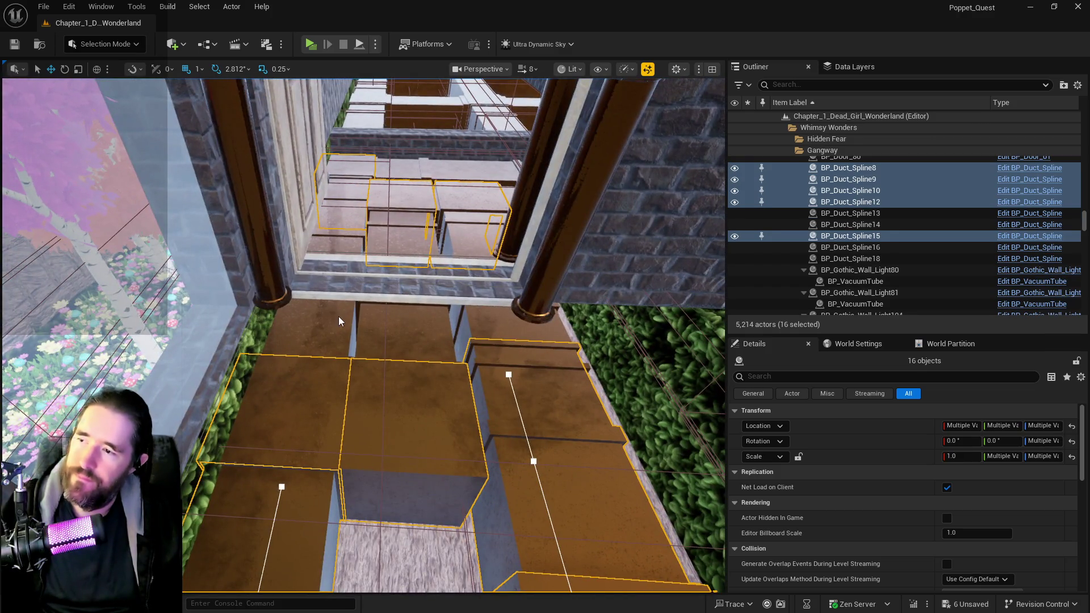
{"action": "left_click", "coordinate": [339, 316], "text": "ctrl"}
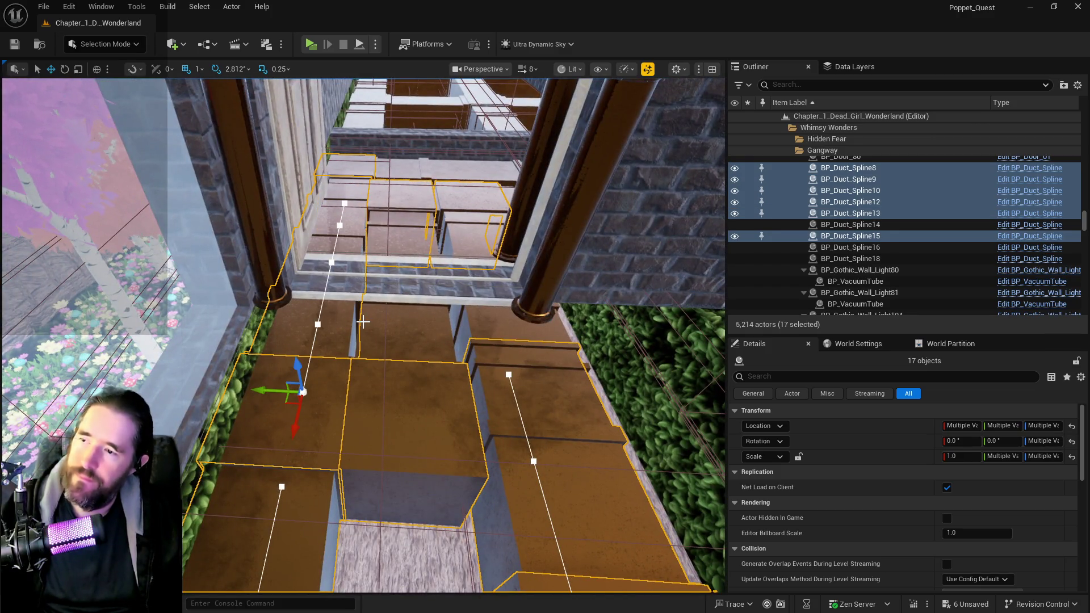
{"action": "left_click", "coordinate": [402, 328], "text": "ctrl"}
{"action": "key", "text": "w"}
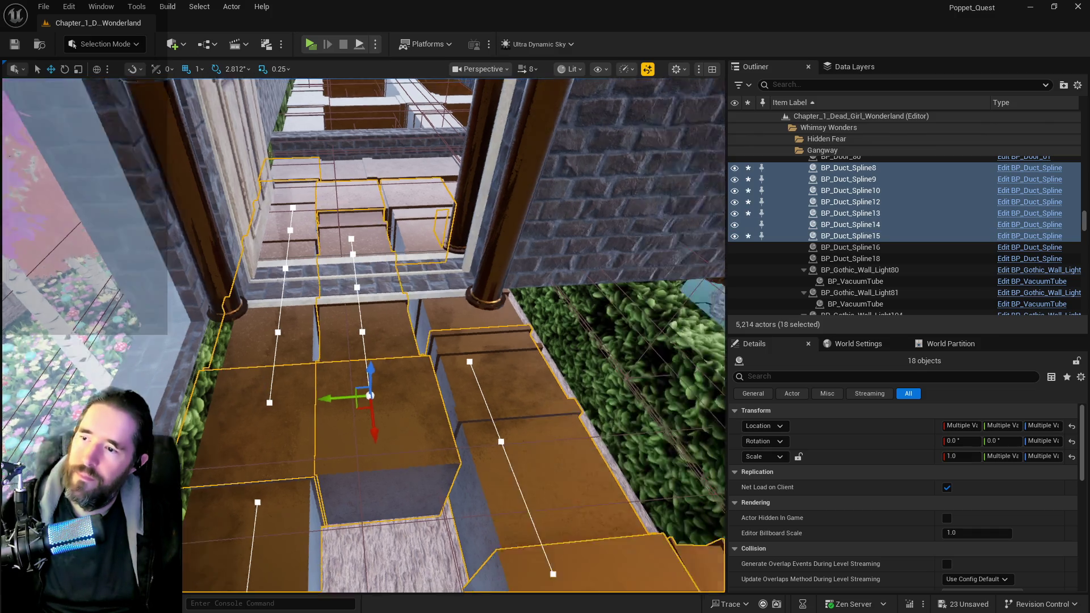
{"action": "left_click", "coordinate": [380, 318], "text": "ctrl"}
{"action": "key", "text": "w"}
{"action": "key", "text": "w"}
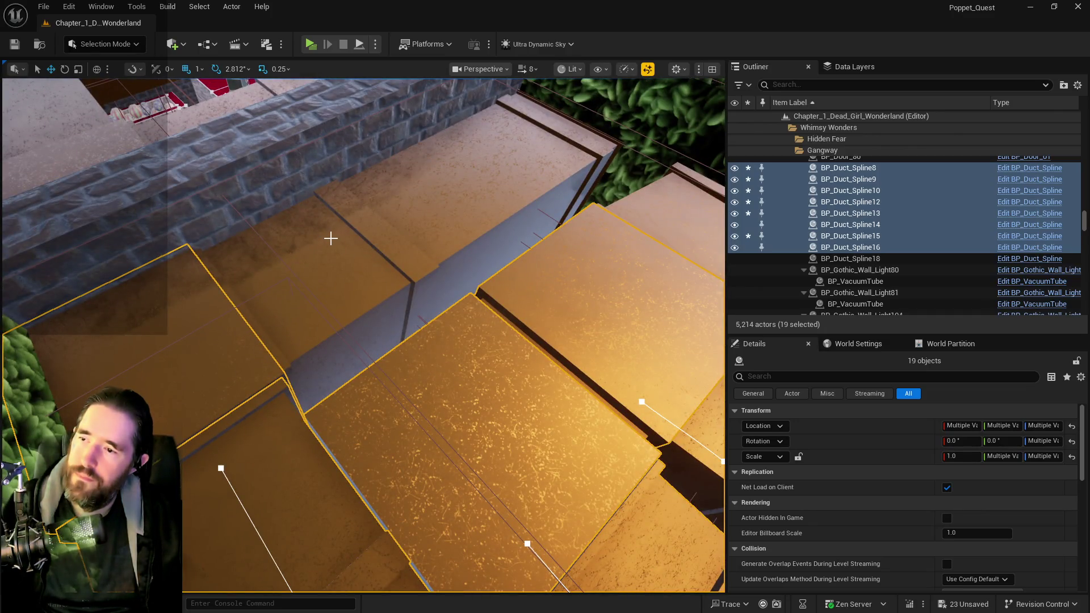
{"action": "left_click", "coordinate": [331, 237], "text": "ctrl"}
{"action": "key", "text": "w"}
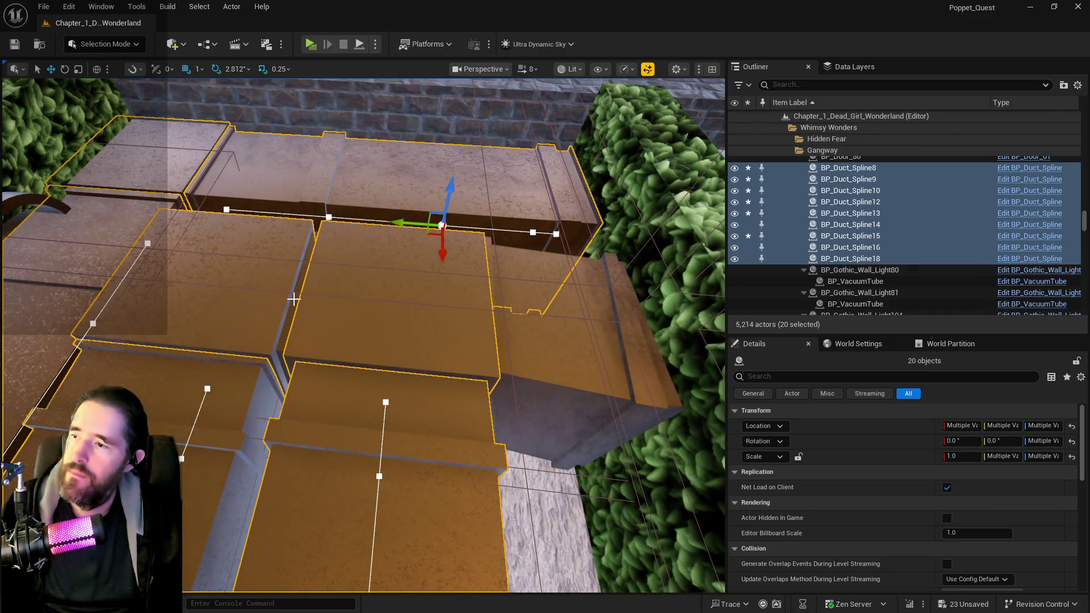
{"action": "left_click", "coordinate": [293, 295], "text": "ctrl"}
{"action": "left_click", "coordinate": [526, 347], "text": "ctrl"}
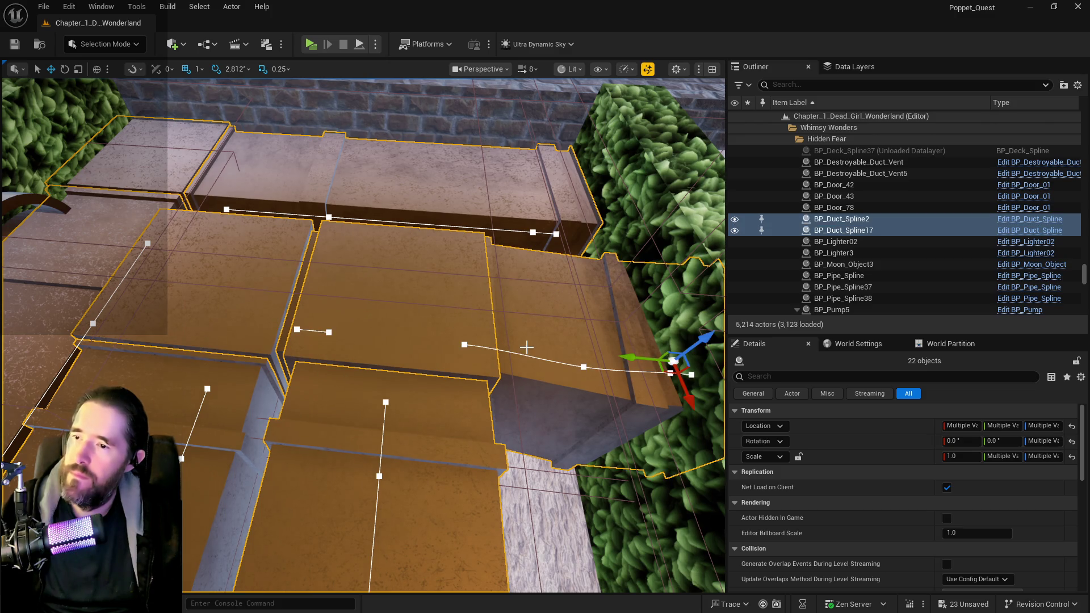
{"action": "key", "text": "w"}
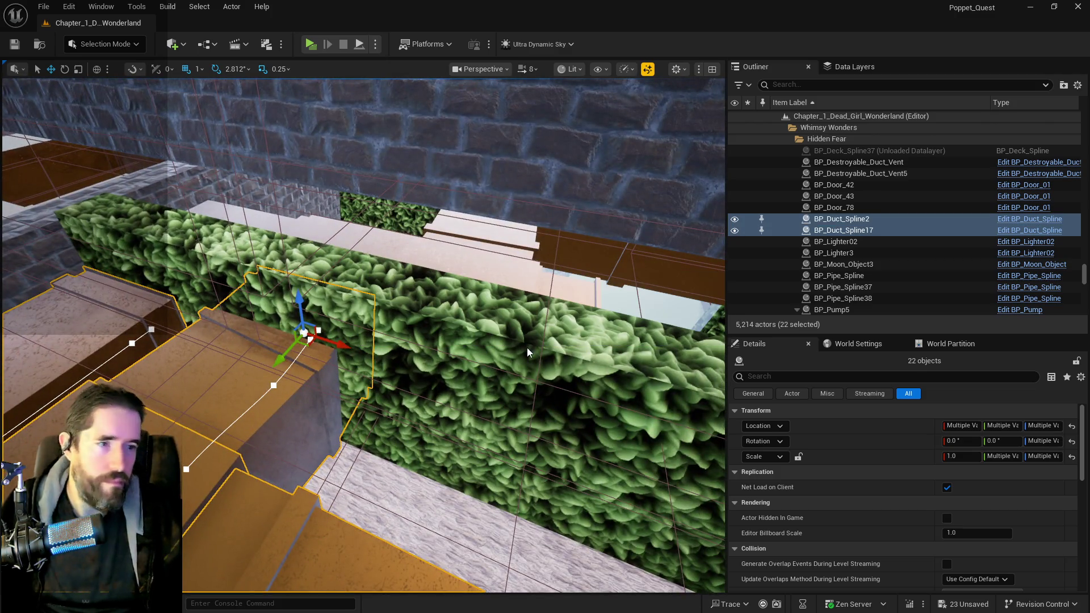
Save the level and frame the 22 selected duct pieces.
{"action": "key", "text": "ctrl+s"}
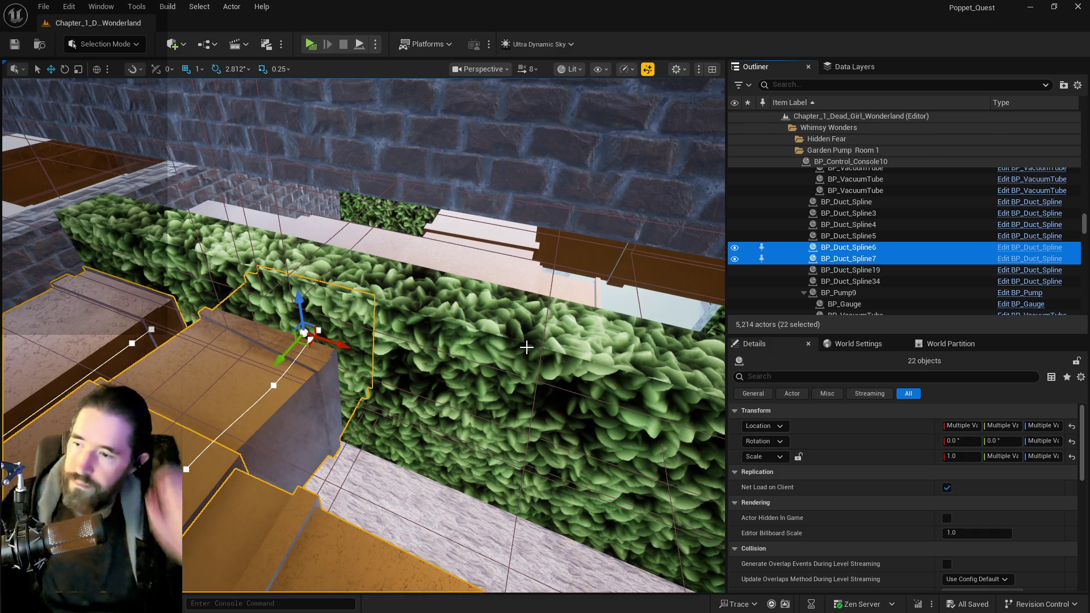
{"action": "key", "text": "f"}
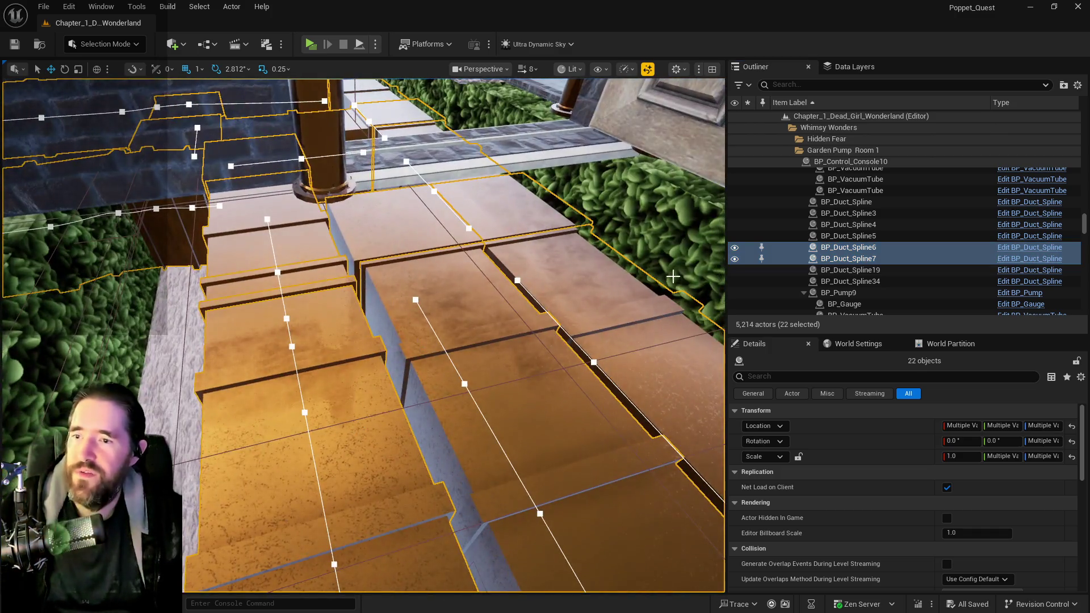
{"action": "right_click", "coordinate": [825, 283]}
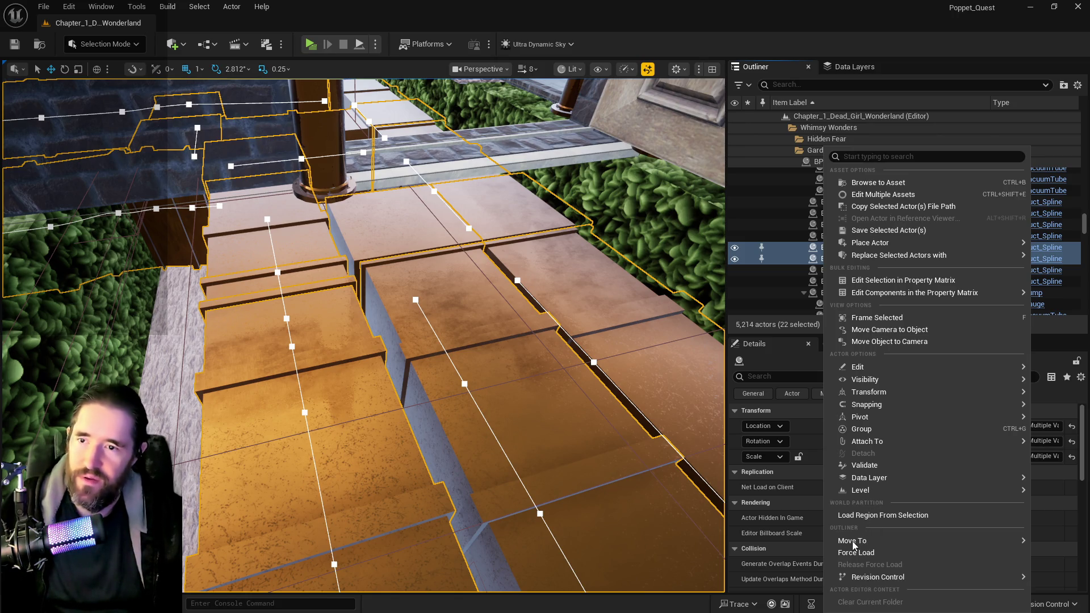
Move the selected ducts into a new Outliner folder named Gangway Duct Maze.
{"action": "mouse_move", "coordinate": [863, 541]}
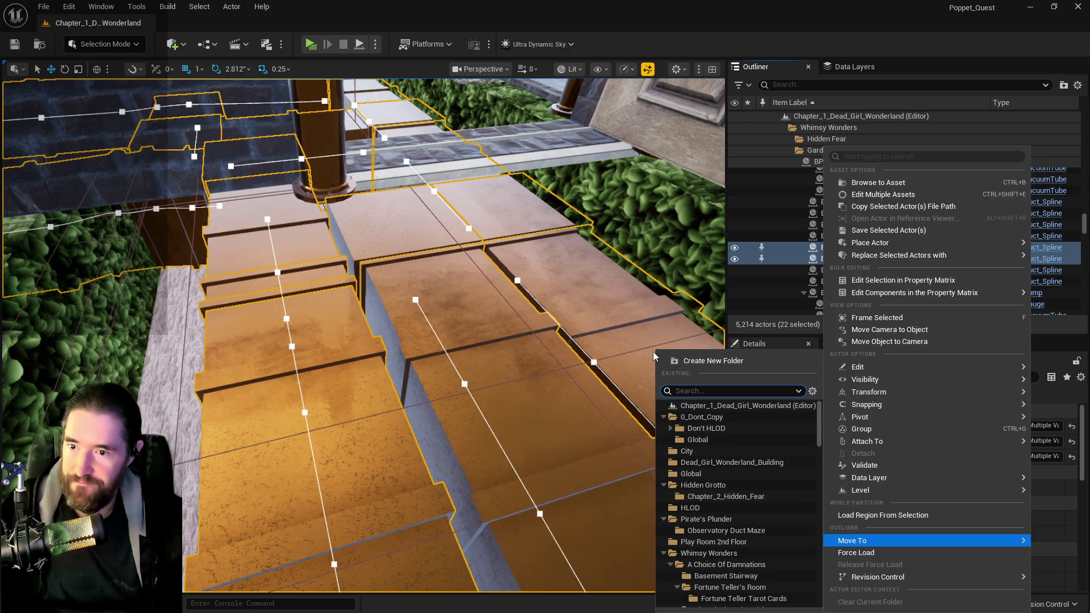
{"action": "left_click", "coordinate": [685, 361]}
{"action": "type", "text": "Gangway D"}
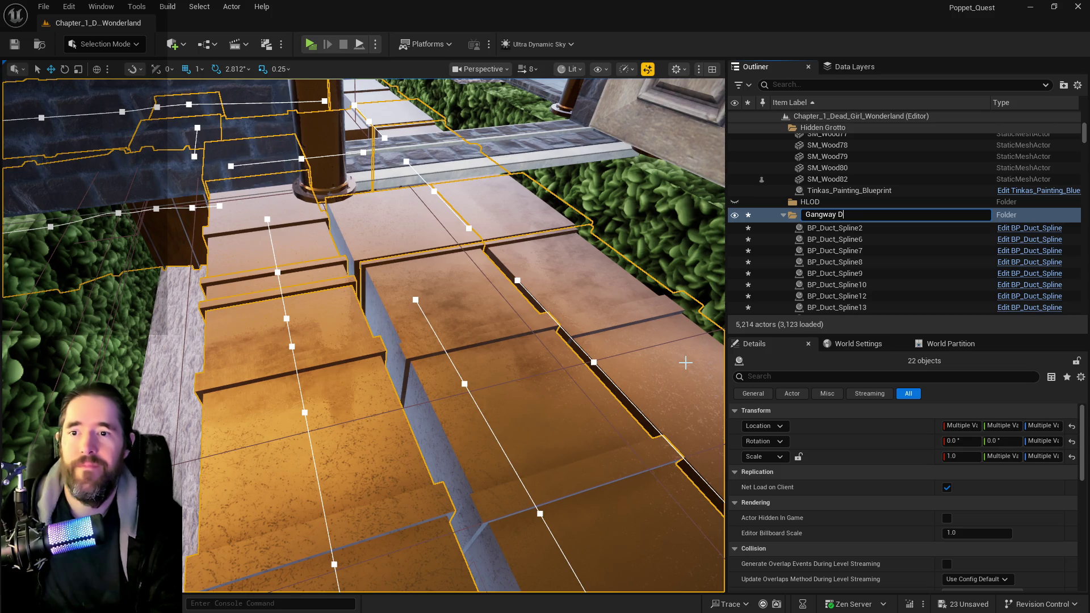
{"action": "type", "text": "e"}
{"action": "key", "text": "Return"}
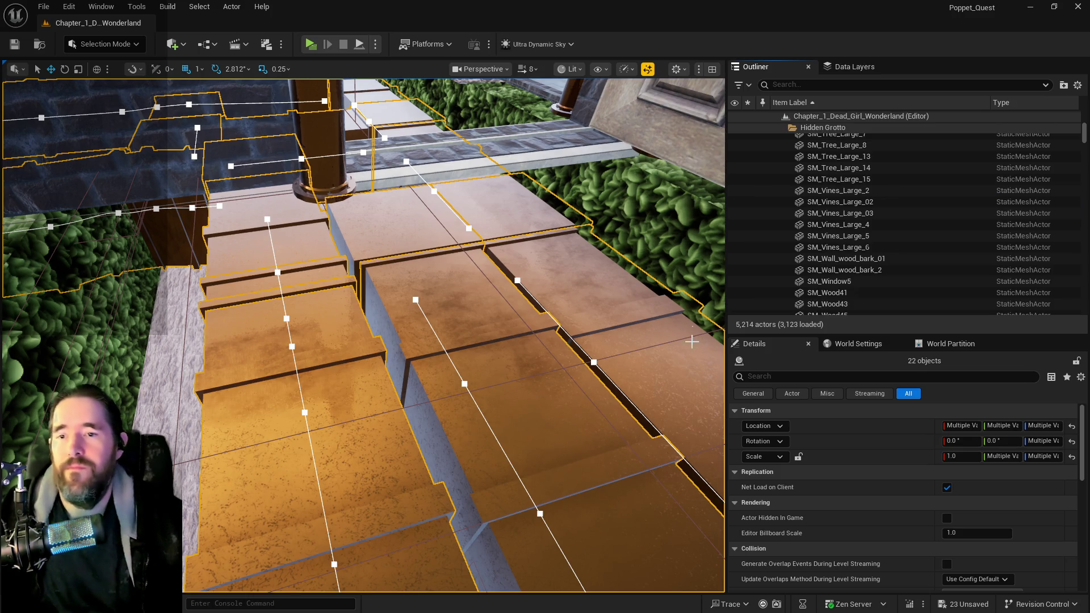
{"action": "left_click", "coordinate": [836, 230]}
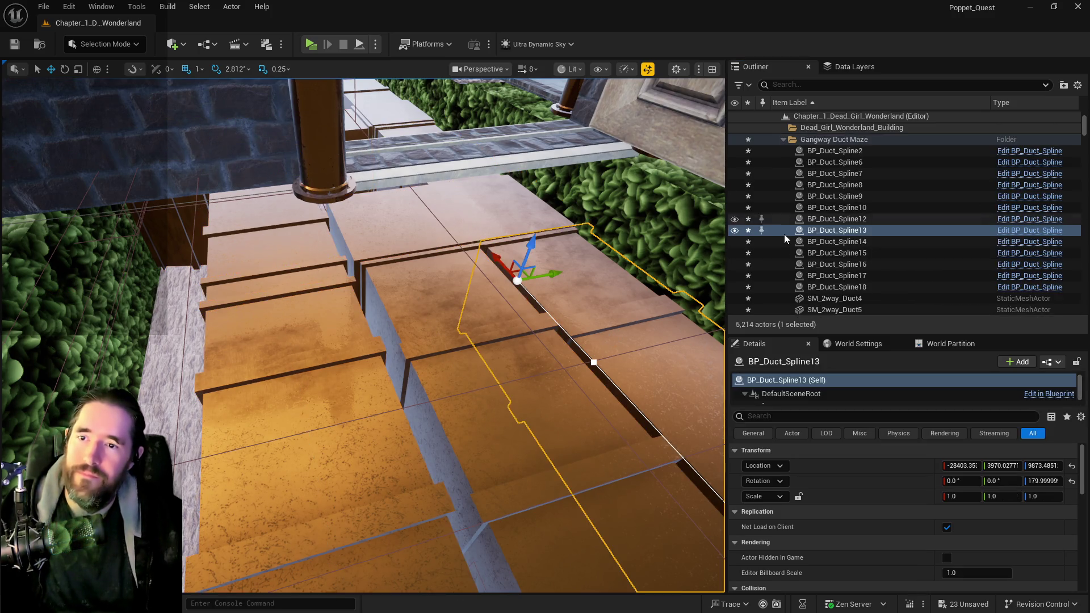
Move the Gangway Duct Maze folder into the Gangway folder and save the level.
{"action": "left_click", "coordinate": [824, 140]}
{"action": "right_click", "coordinate": [824, 141]}
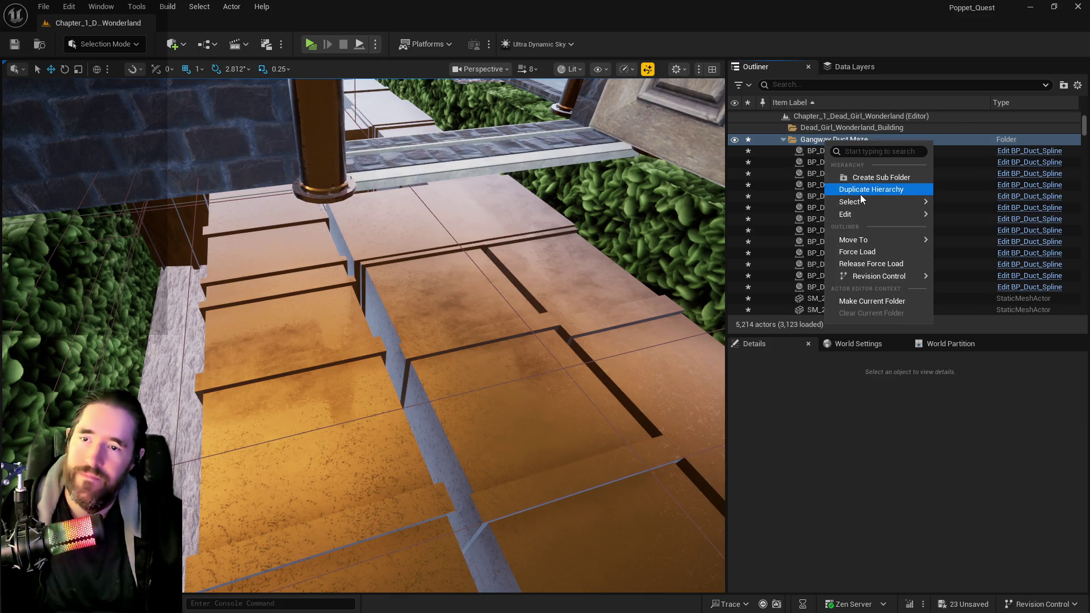
{"action": "mouse_move", "coordinate": [908, 202]}
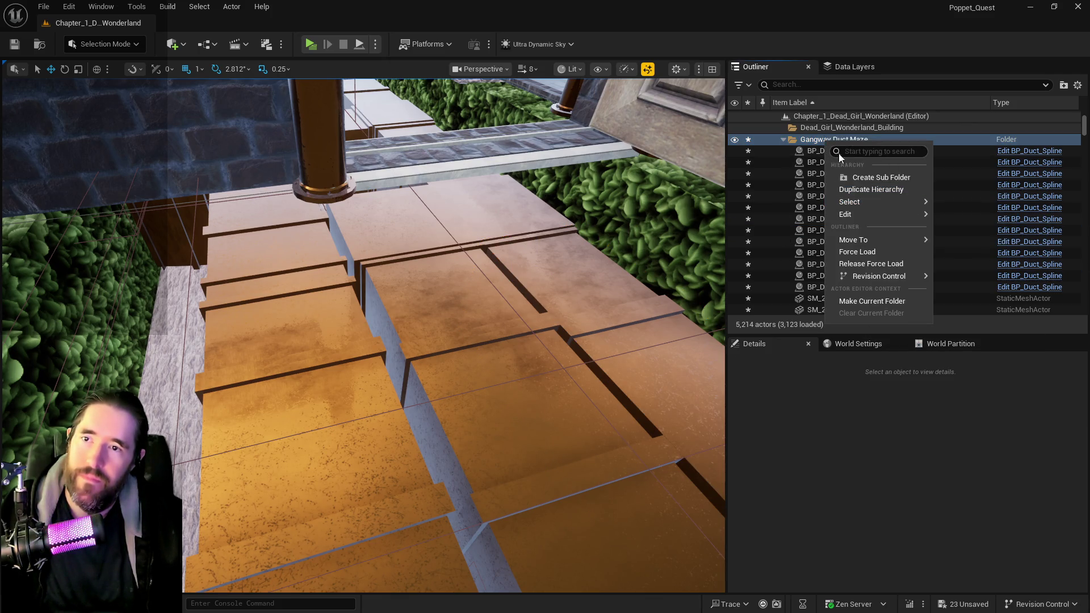
{"action": "mouse_move", "coordinate": [881, 241]}
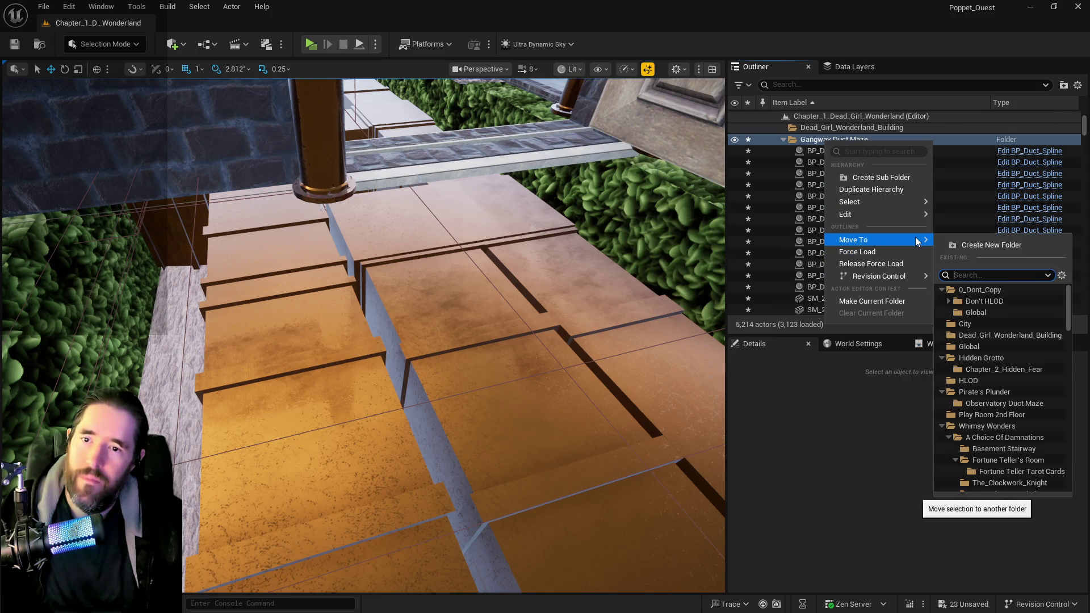
{"action": "type", "text": "ga"}
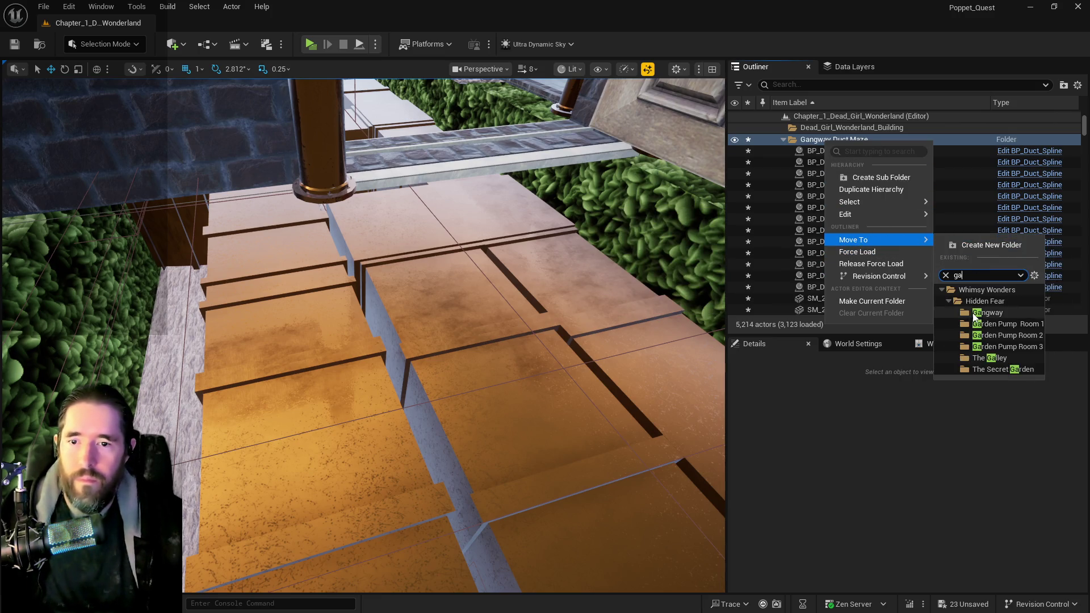
{"action": "left_click", "coordinate": [987, 313]}
{"action": "key", "text": "ctrl+s"}
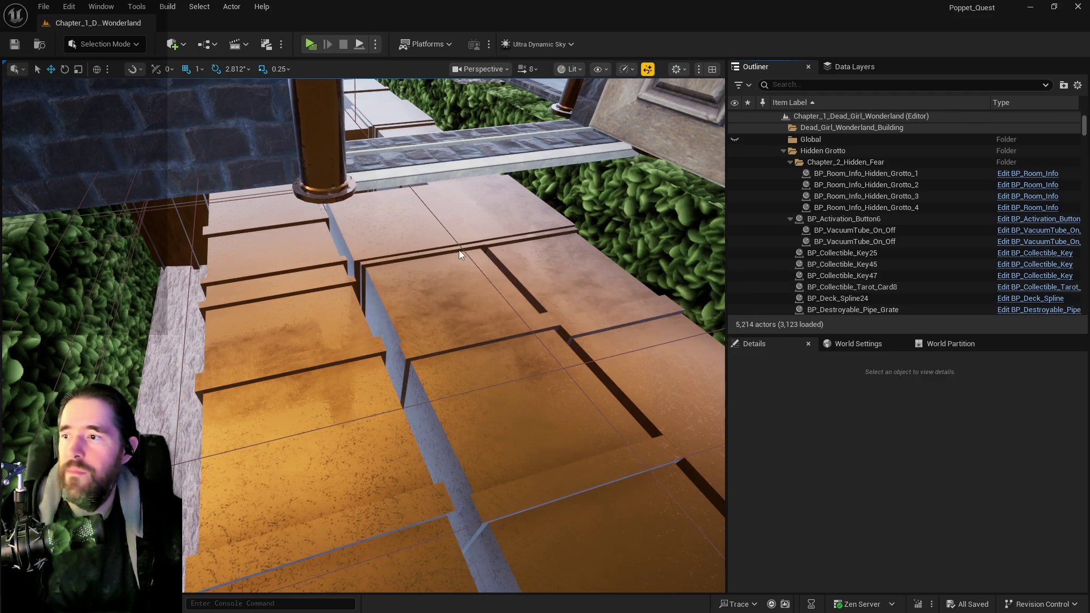
Select all descendants of the Gangway Duct Maze folder.
{"action": "right_click", "coordinate": [823, 254]}
{"action": "mouse_move", "coordinate": [858, 311]}
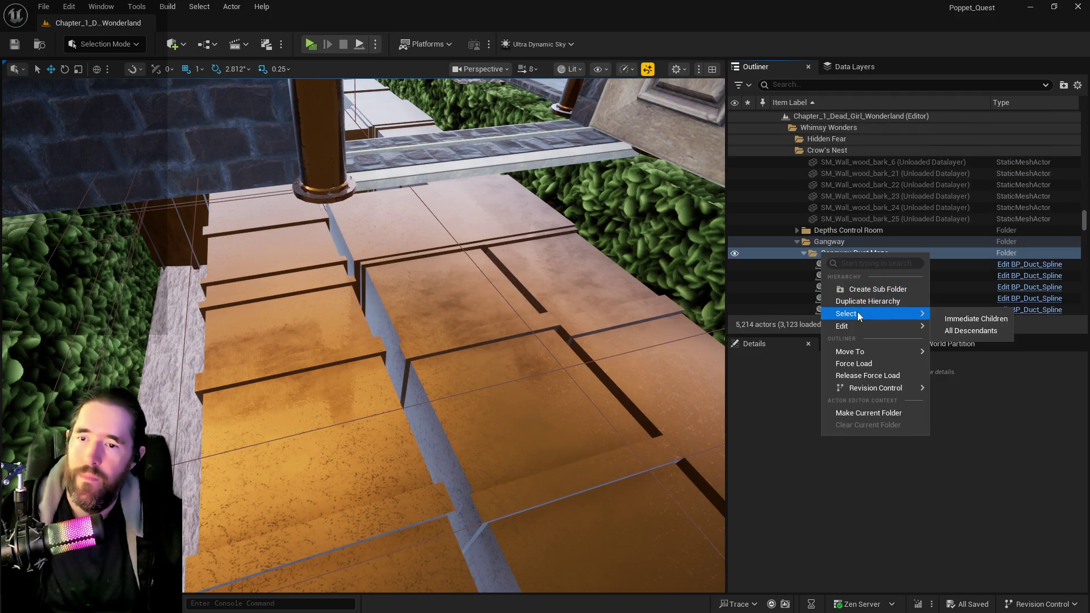
{"action": "left_click", "coordinate": [960, 332]}
From a top-down view, slide the duct group sideways, moving SM_Water_Pipes_1 from Y 310 to 397.
{"action": "key", "text": "f"}
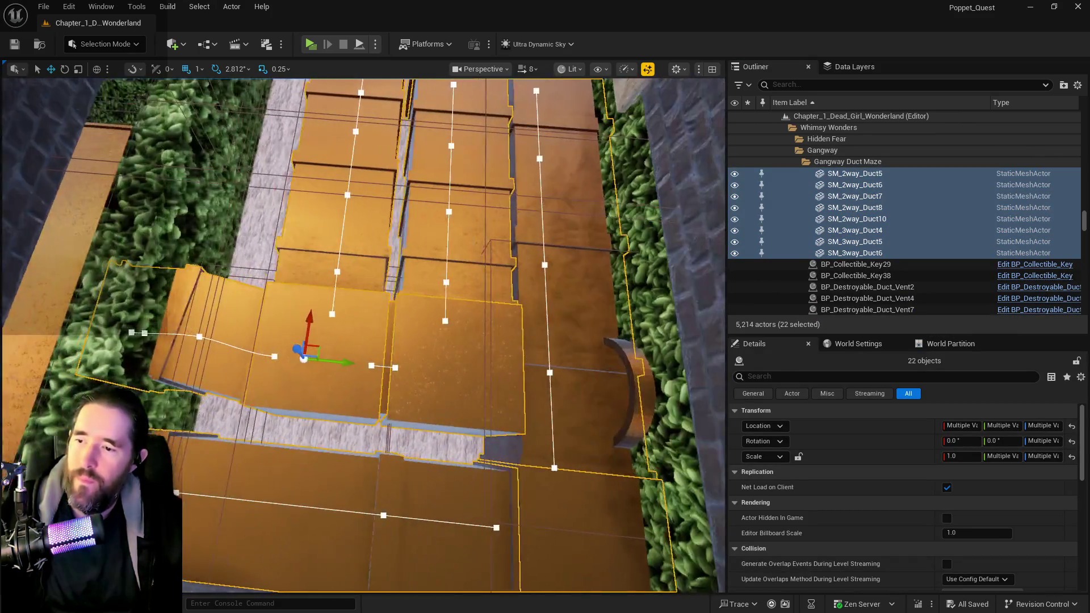
{"action": "mouse_move", "coordinate": [464, 341]}
{"action": "left_mouse_down"}
{"action": "mouse_move", "coordinate": [431, 318]}
{"action": "mouse_move", "coordinate": [488, 352]}
{"action": "mouse_move", "coordinate": [437, 341]}
{"action": "left_mouse_up"}
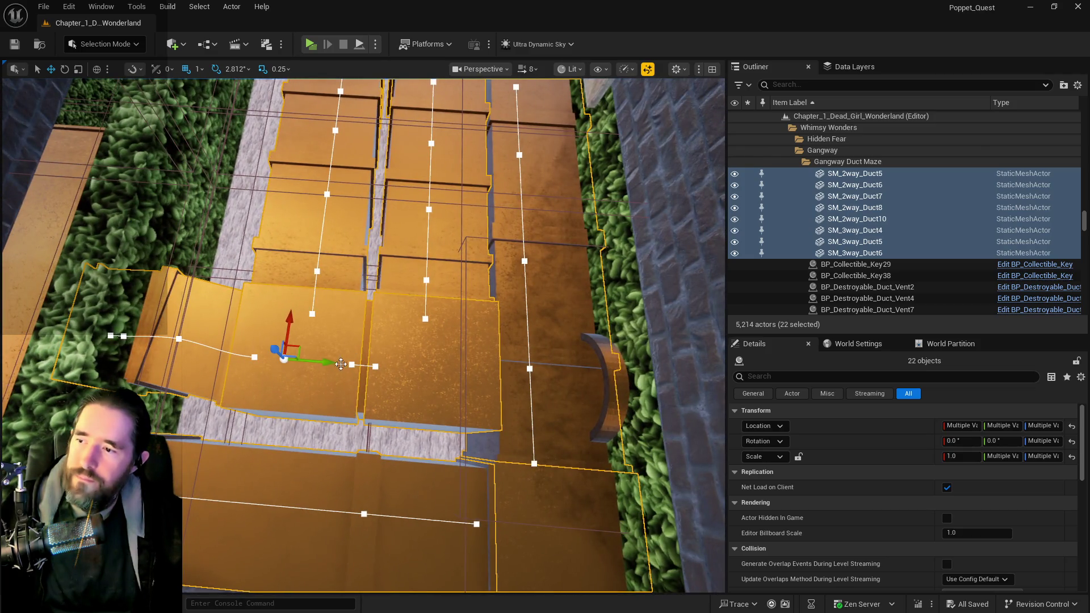
{"action": "mouse_move", "coordinate": [329, 364]}
{"action": "left_mouse_down"}
{"action": "mouse_move", "coordinate": [294, 363]}
{"action": "mouse_move", "coordinate": [317, 362]}
{"action": "left_mouse_up"}
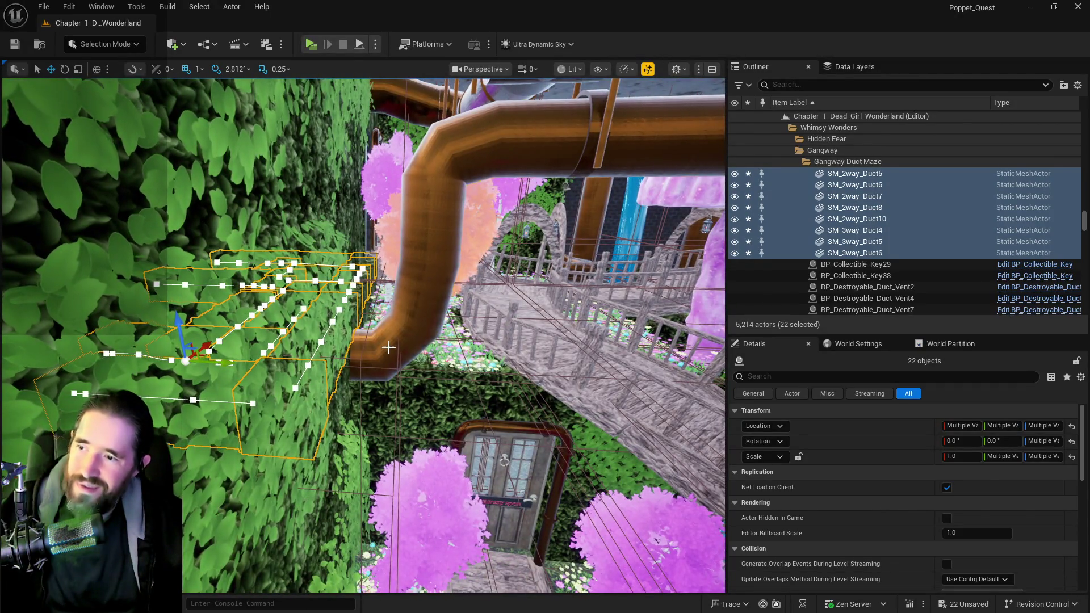
{"action": "left_click", "coordinate": [367, 348]}
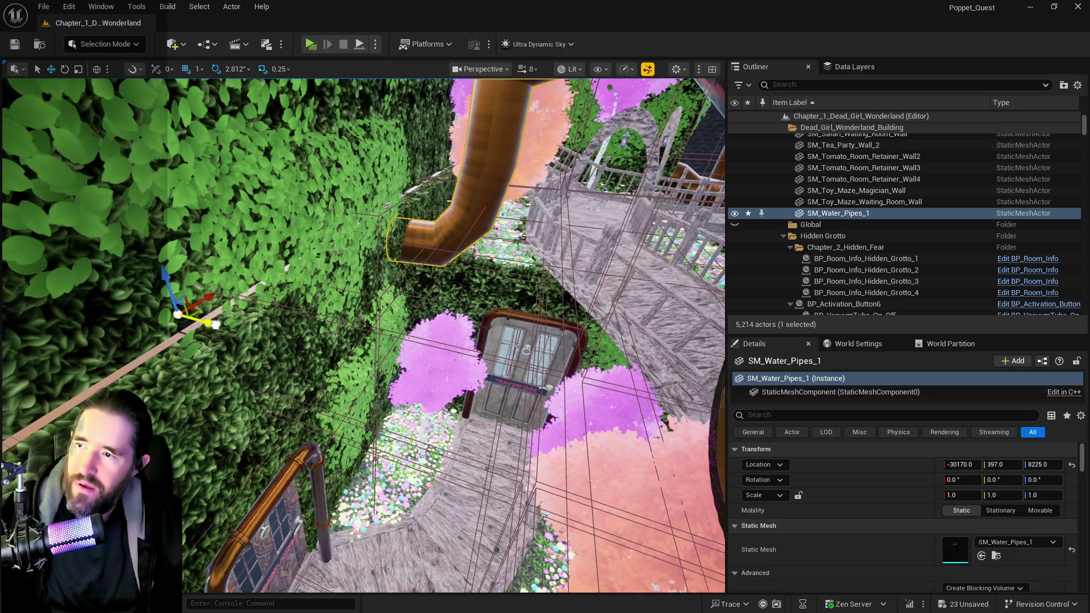
Nudge the water pipe from Y 397 to 419, then frame SM_Safari_Sallys_Room_Wall2.
{"action": "left_click_drag", "start_coordinate": [216, 324], "coordinate": [217, 325]}
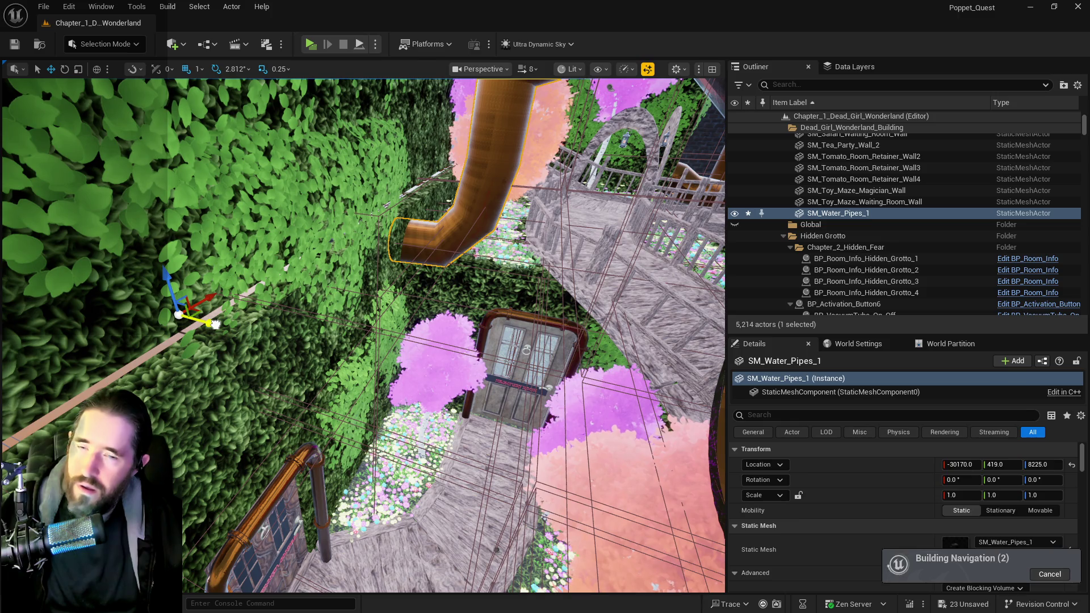
{"action": "scroll", "coordinate": [216, 324], "scroll_direction": "up", "scroll_amount": 5}
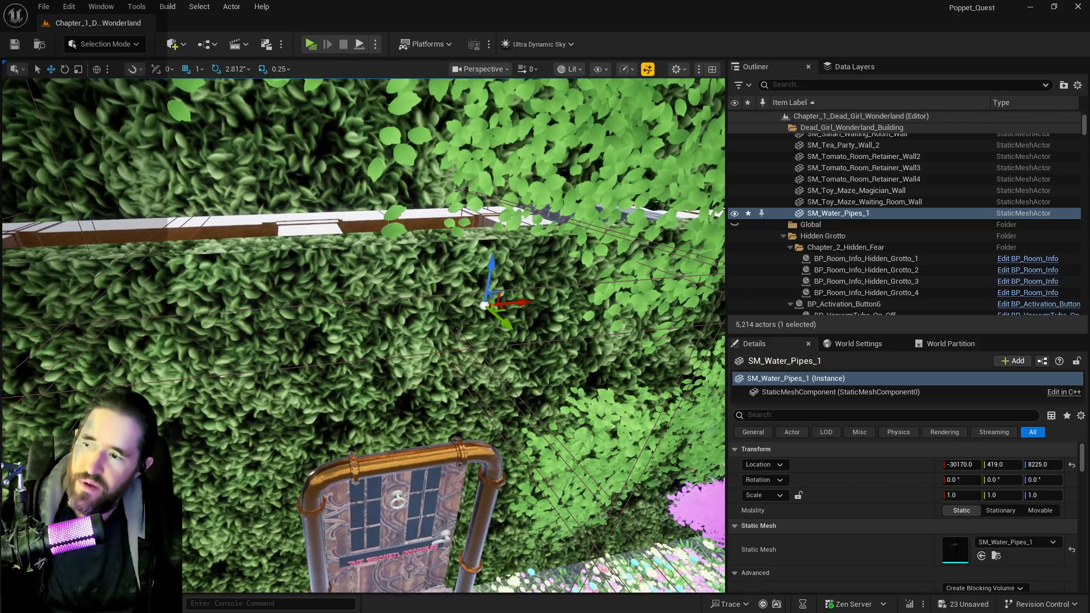
{"action": "left_click", "coordinate": [215, 323]}
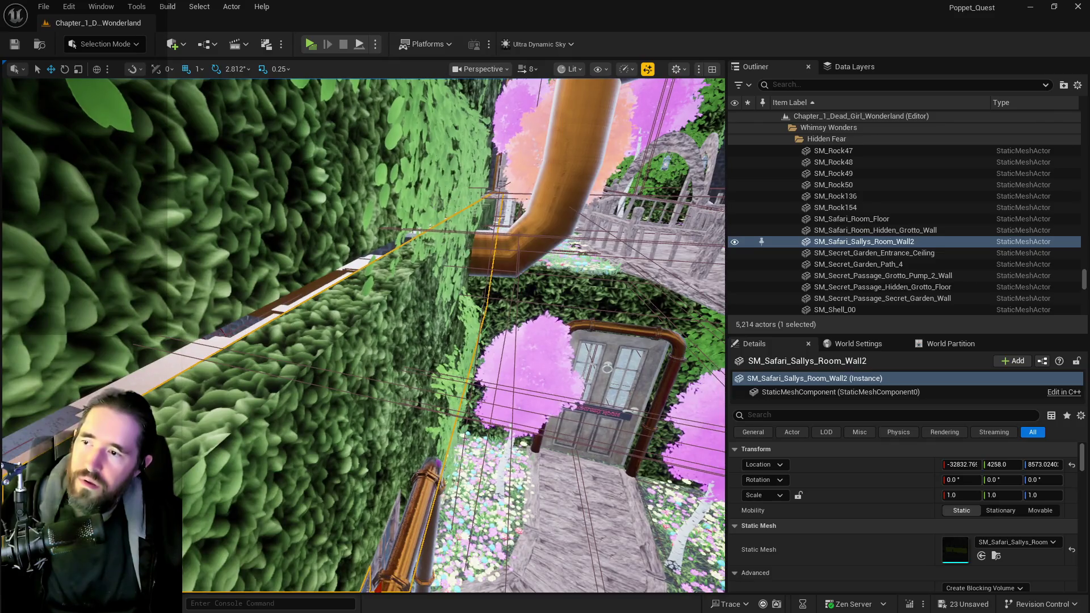
{"action": "key", "text": "f"}
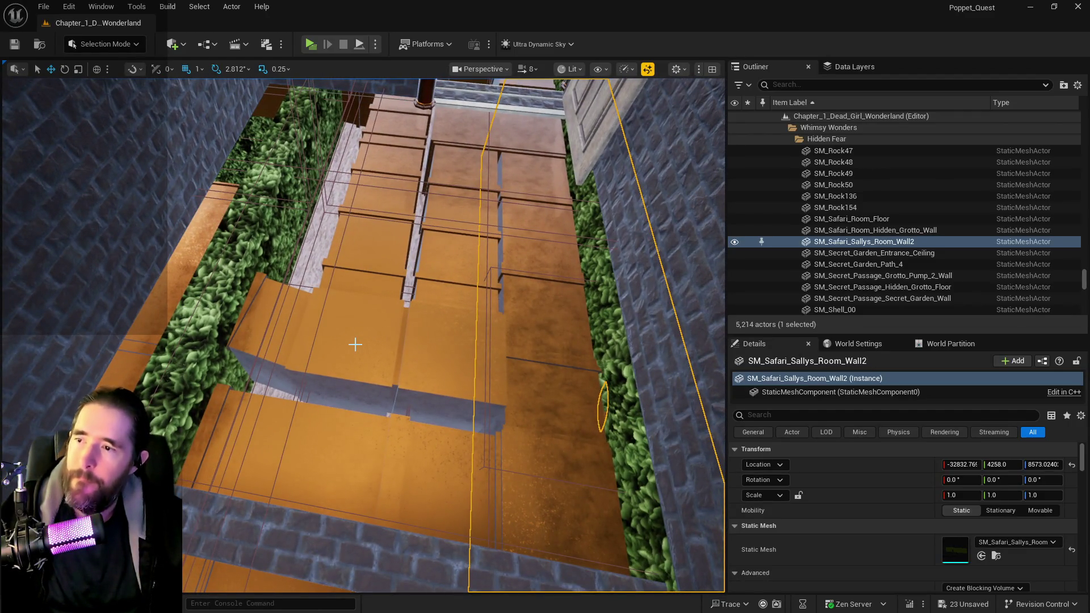
Select the Gangway Duct Maze folder's immediate children and nudge the 22 ducts along Y.
{"action": "left_click", "coordinate": [355, 344]}
{"action": "right_click", "coordinate": [821, 163]}
{"action": "mouse_move", "coordinate": [842, 200]}
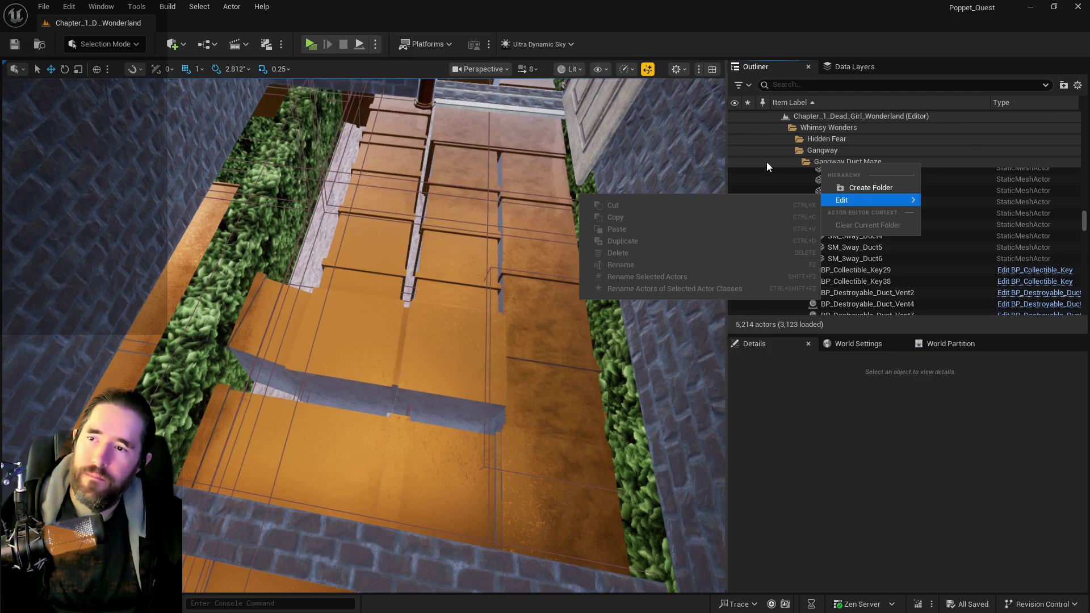
{"action": "left_click", "coordinate": [796, 29]}
{"action": "right_click", "coordinate": [831, 162]}
{"action": "mouse_move", "coordinate": [863, 200]}
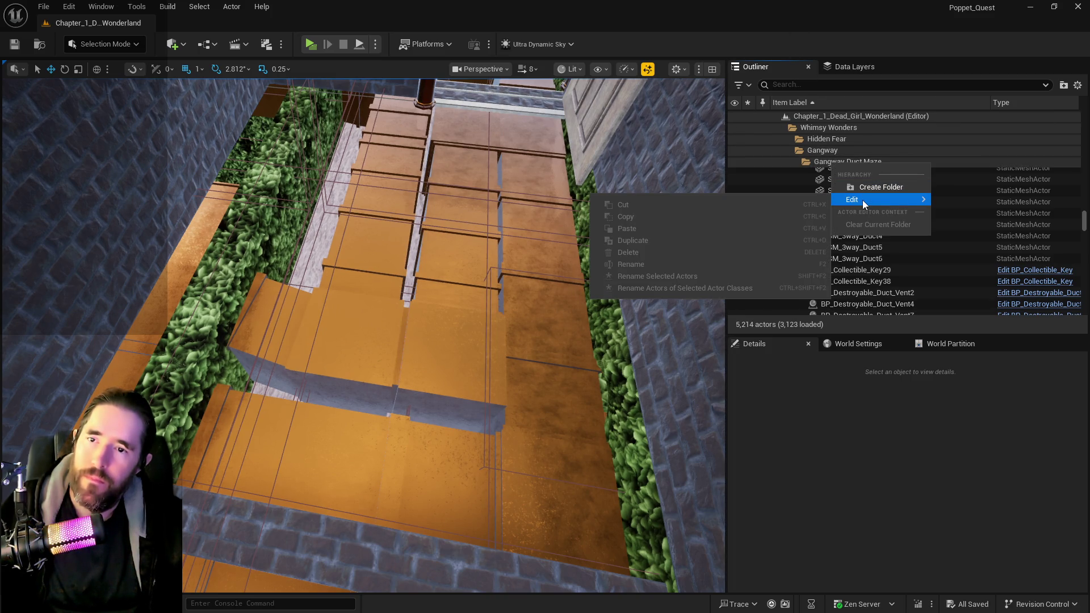
{"action": "left_click", "coordinate": [822, 162]}
{"action": "right_click", "coordinate": [838, 239]}
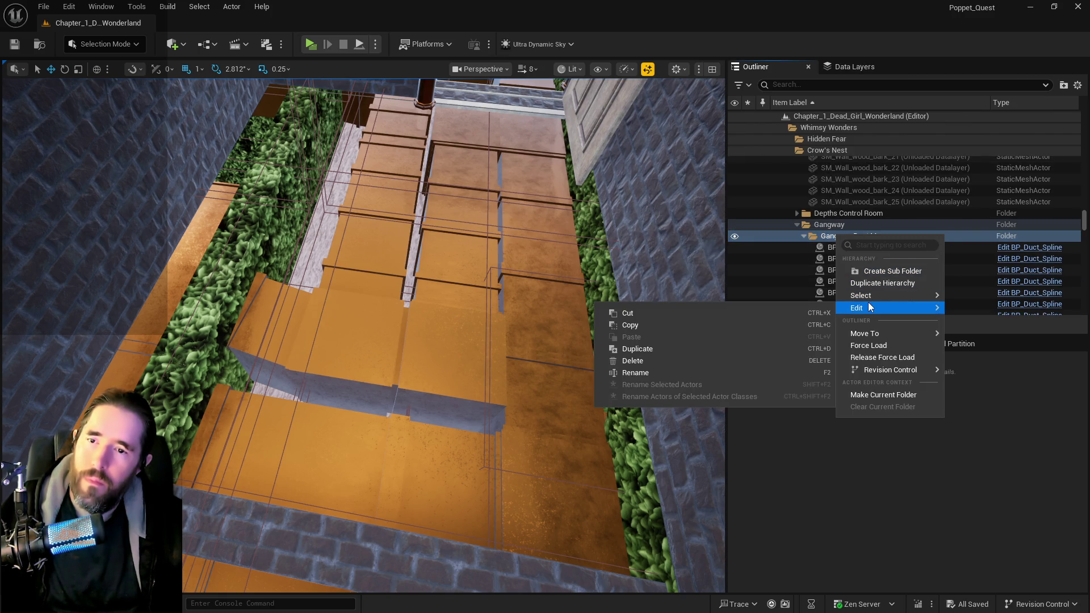
{"action": "mouse_move", "coordinate": [861, 300]}
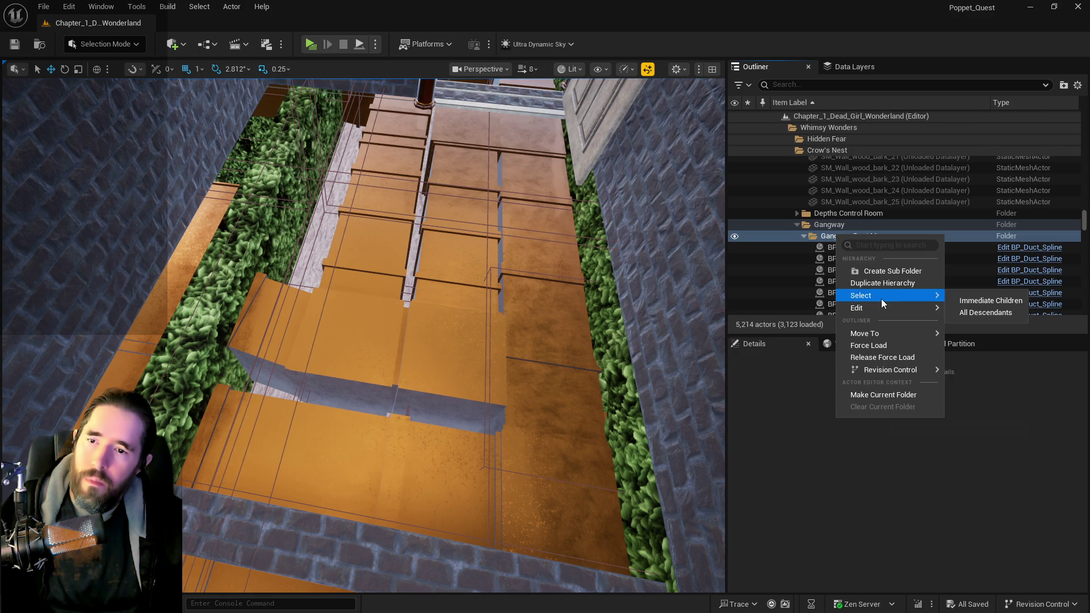
{"action": "left_click", "coordinate": [976, 300]}
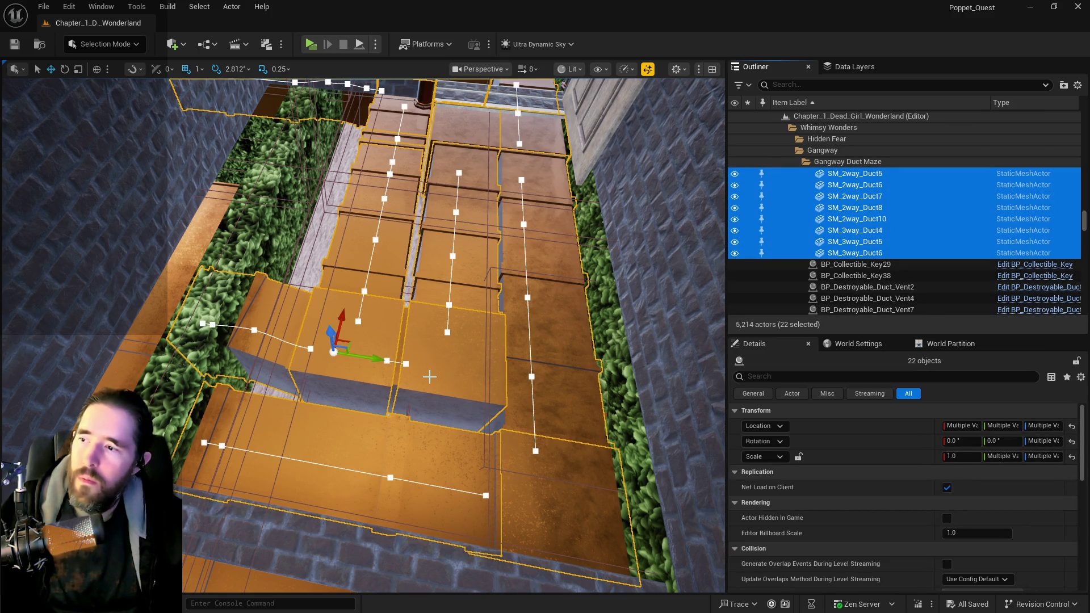
{"action": "mouse_move", "coordinate": [377, 360]}
{"action": "left_mouse_down"}
{"action": "mouse_move", "coordinate": [335, 318]}
{"action": "mouse_move", "coordinate": [335, 295]}
{"action": "mouse_move", "coordinate": [335, 363]}
{"action": "left_mouse_up"}
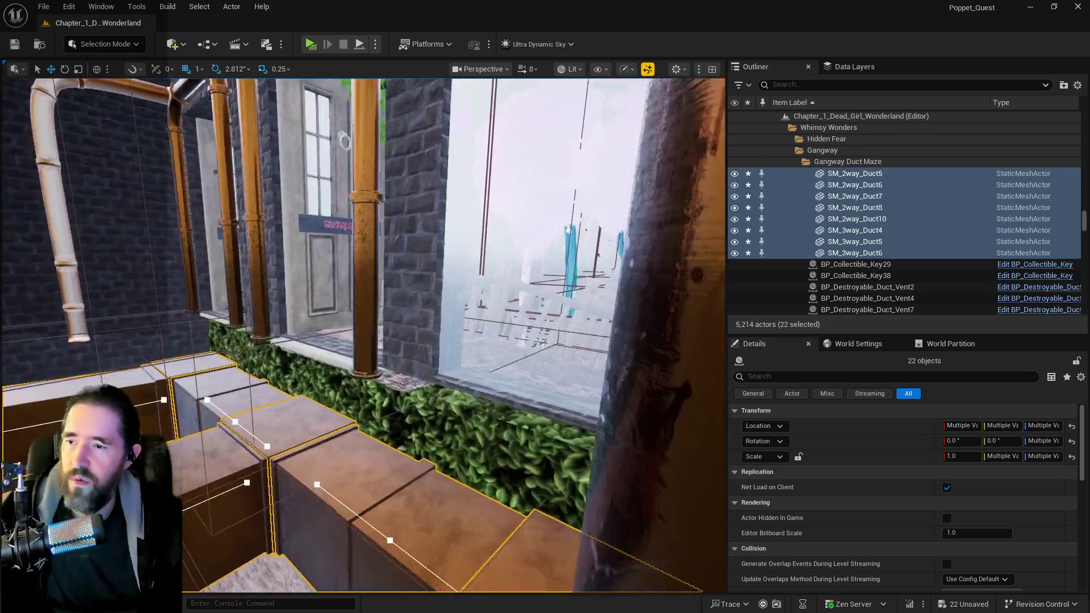
Drag one duct spline's point along X so the duct sections line up.
{"action": "left_click_drag", "start_coordinate": [363, 335], "coordinate": [431, 334]}
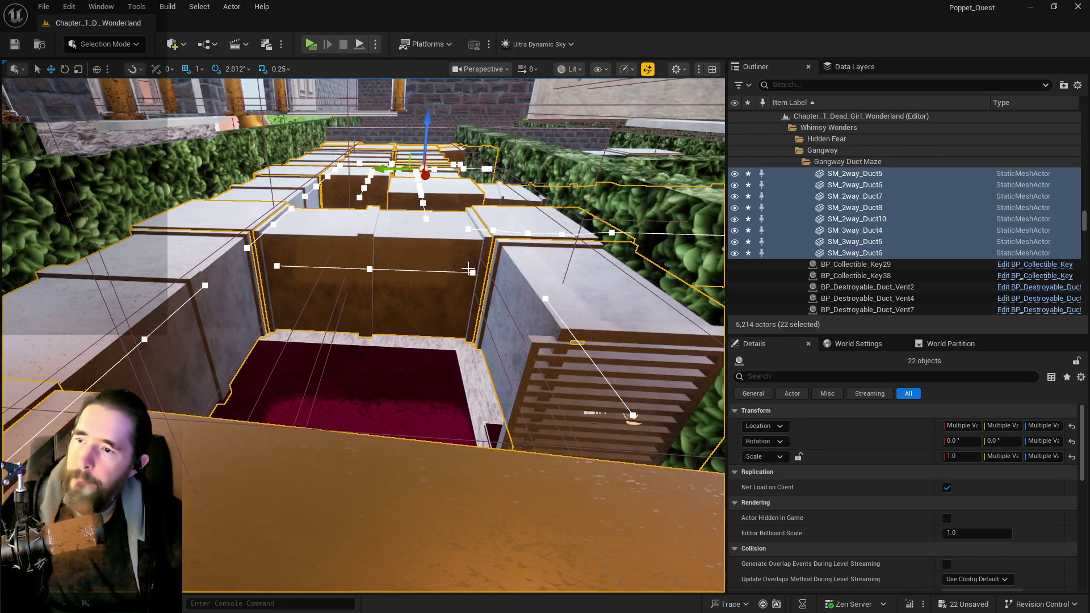
{"action": "left_click", "coordinate": [472, 272]}
{"action": "left_click_drag", "start_coordinate": [435, 277], "coordinate": [486, 294]}
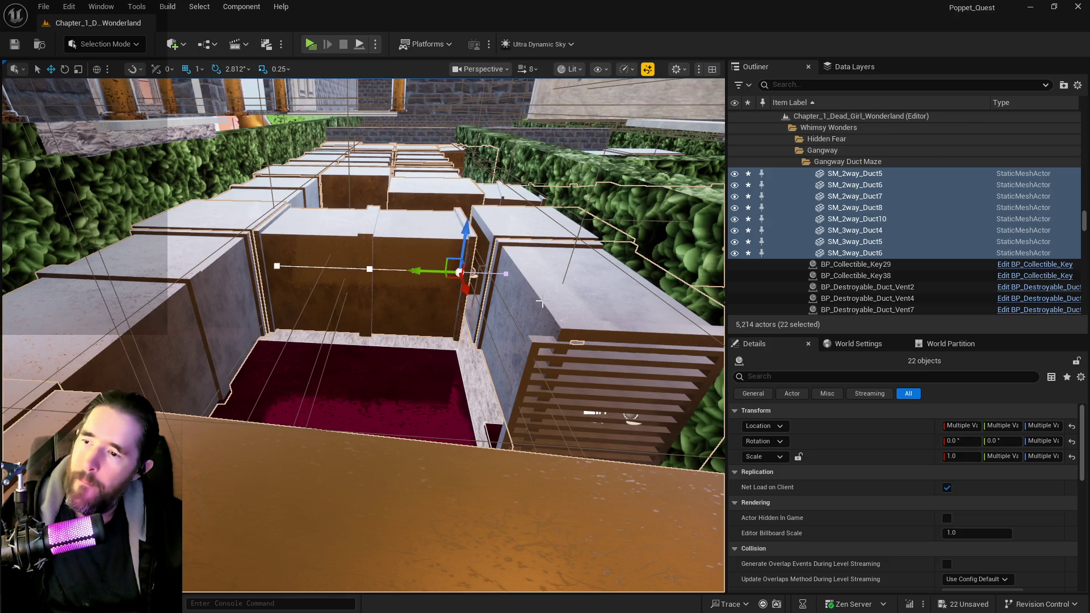
{"action": "left_click", "coordinate": [538, 300]}
Select the two two-way duct meshes and slide them left along Y.
{"action": "left_click", "coordinate": [516, 229], "text": "ctrl"}
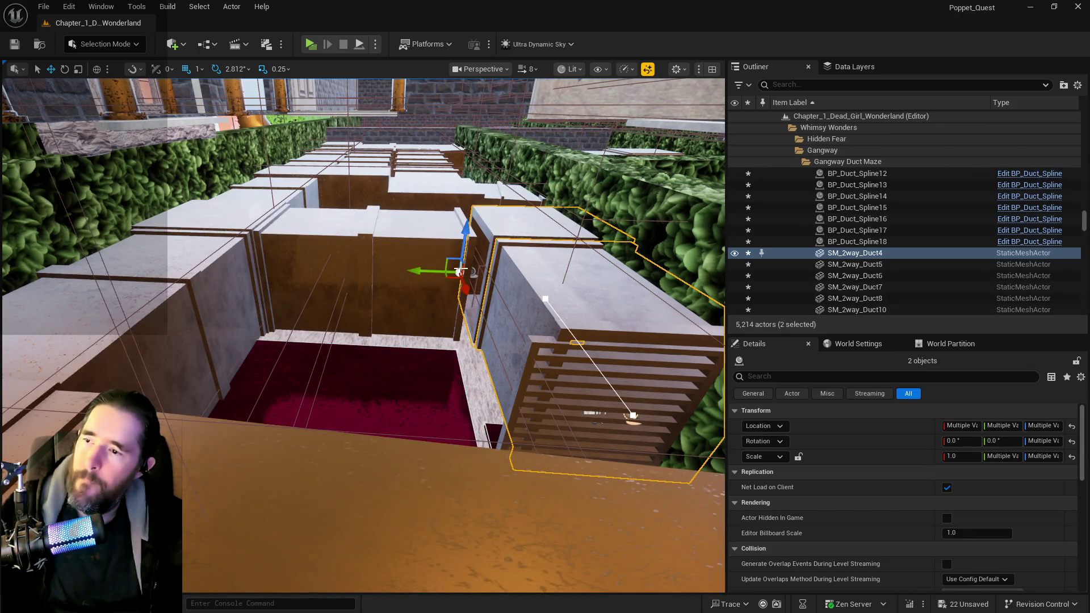
{"action": "left_click_drag", "start_coordinate": [423, 272], "coordinate": [436, 270]}
{"action": "left_click", "coordinate": [636, 298]}
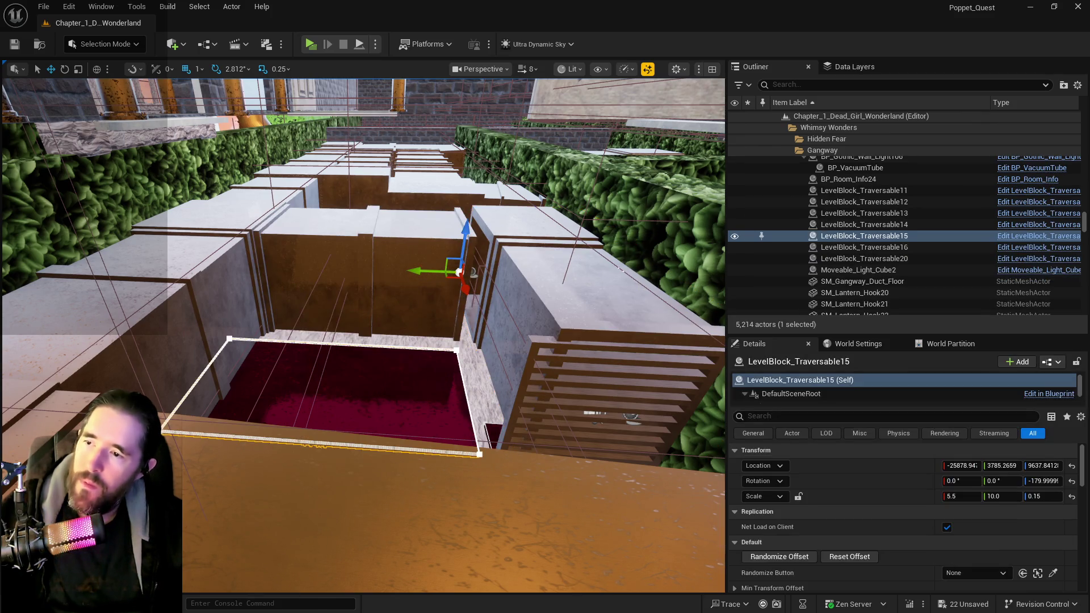
{"action": "left_click", "coordinate": [546, 247]}
{"action": "left_click", "coordinate": [533, 231], "text": "ctrl"}
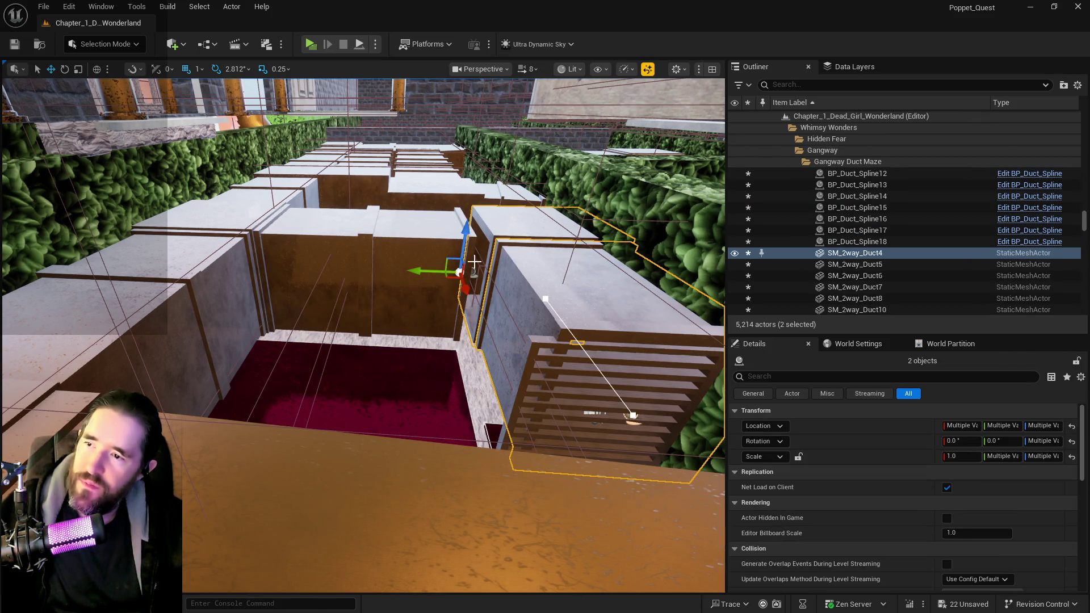
{"action": "left_click", "coordinate": [647, 235]}
{"action": "left_click", "coordinate": [544, 305]}
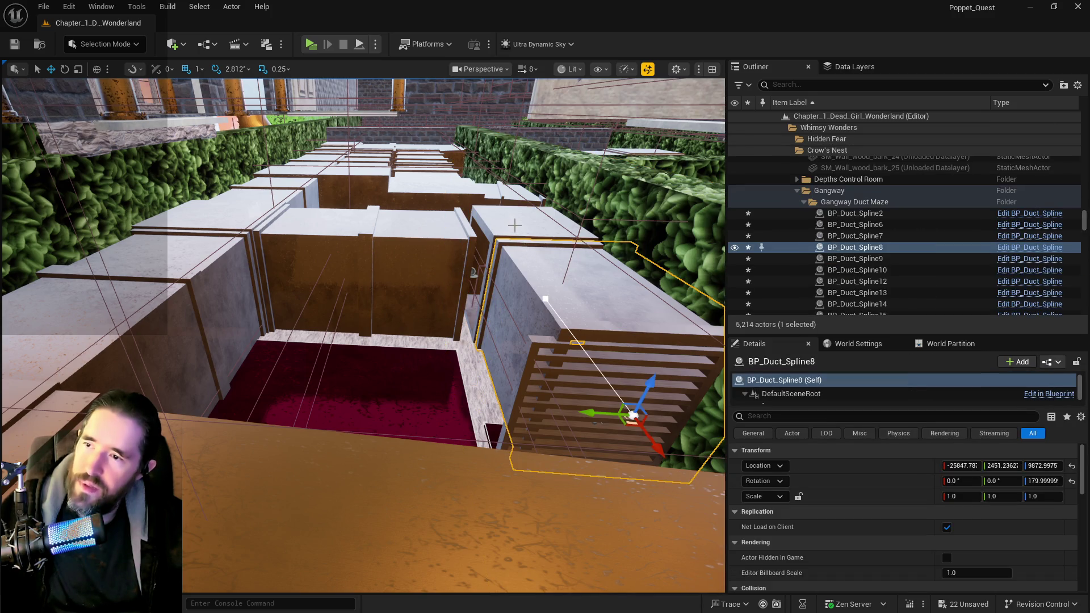
{"action": "key", "text": "ctrl+z"}
{"action": "left_click_drag", "start_coordinate": [471, 275], "coordinate": [450, 275]}
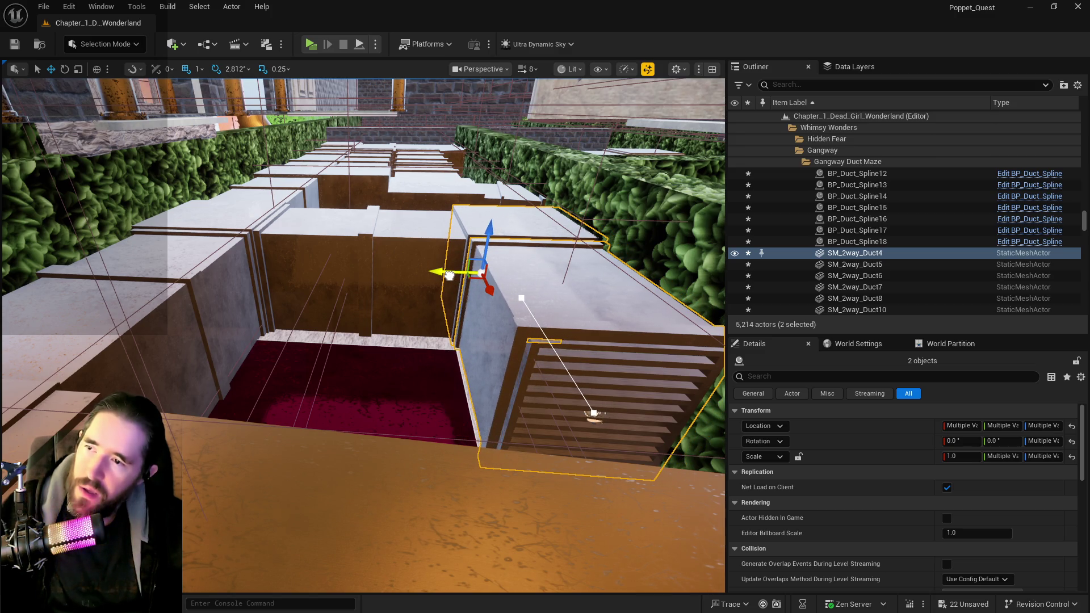
Nudge BP_Duct_Spline9 8 units along Y, stretch its end point to X 91, and save.
{"action": "left_click", "coordinate": [434, 275]}
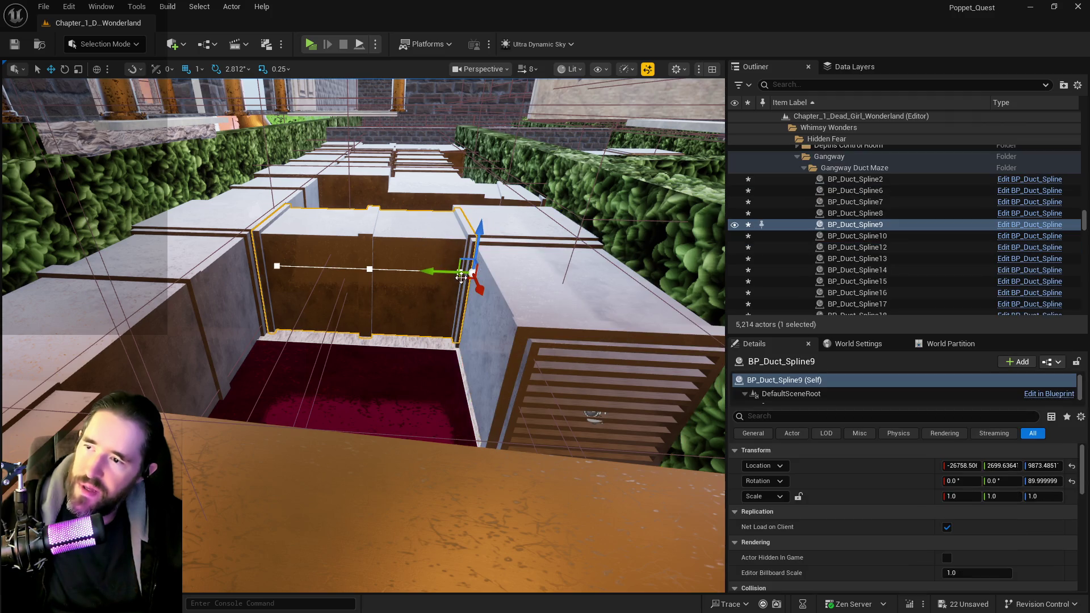
{"action": "left_click_drag", "start_coordinate": [434, 276], "coordinate": [438, 272]}
{"action": "left_click", "coordinate": [443, 270]}
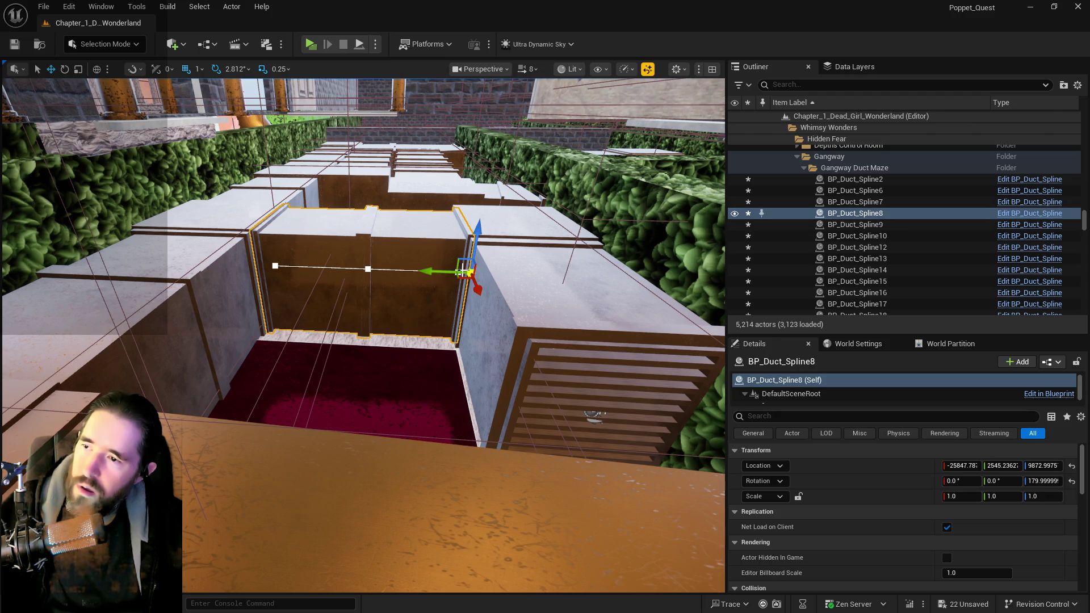
{"action": "left_click", "coordinate": [442, 270]}
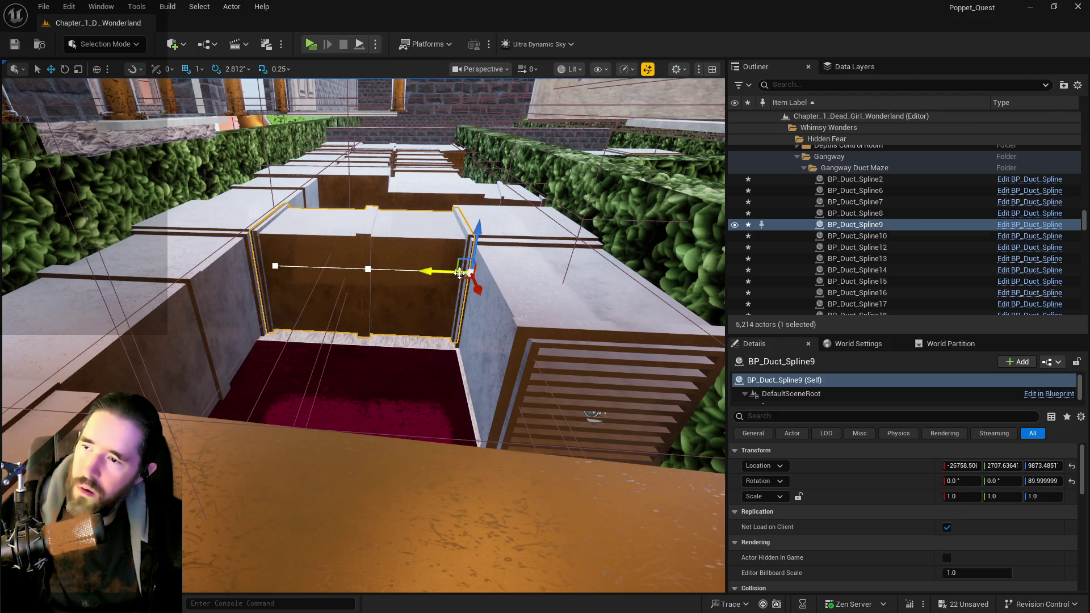
{"action": "left_click", "coordinate": [459, 272]}
{"action": "left_click_drag", "start_coordinate": [434, 271], "coordinate": [425, 275]}
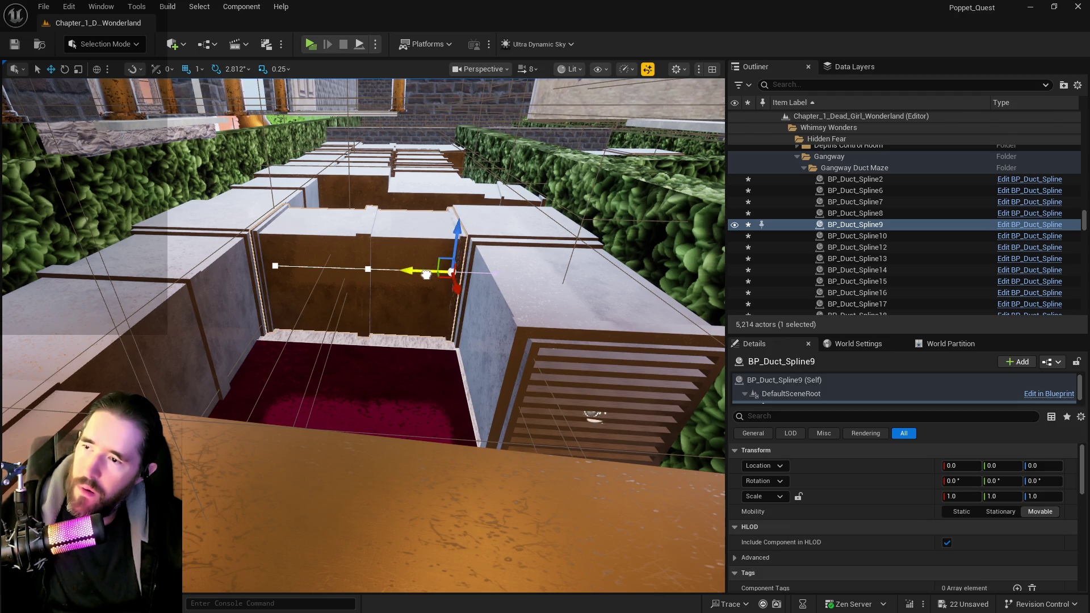
{"action": "key", "text": "ctrl+s"}
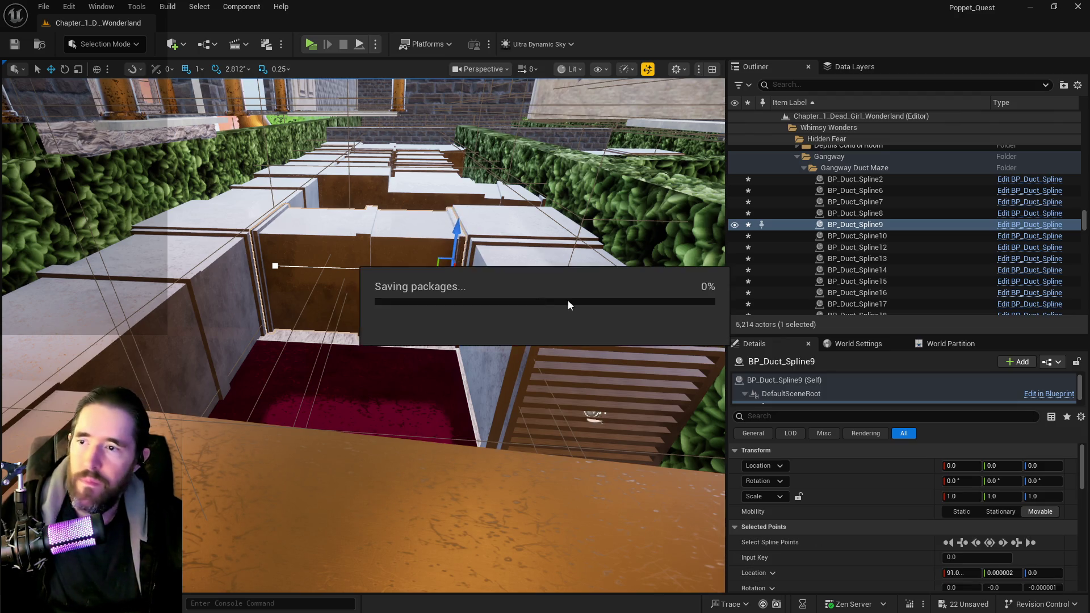
{"action": "scroll", "coordinate": [418, 344], "scroll_direction": "up", "scroll_amount": 10}
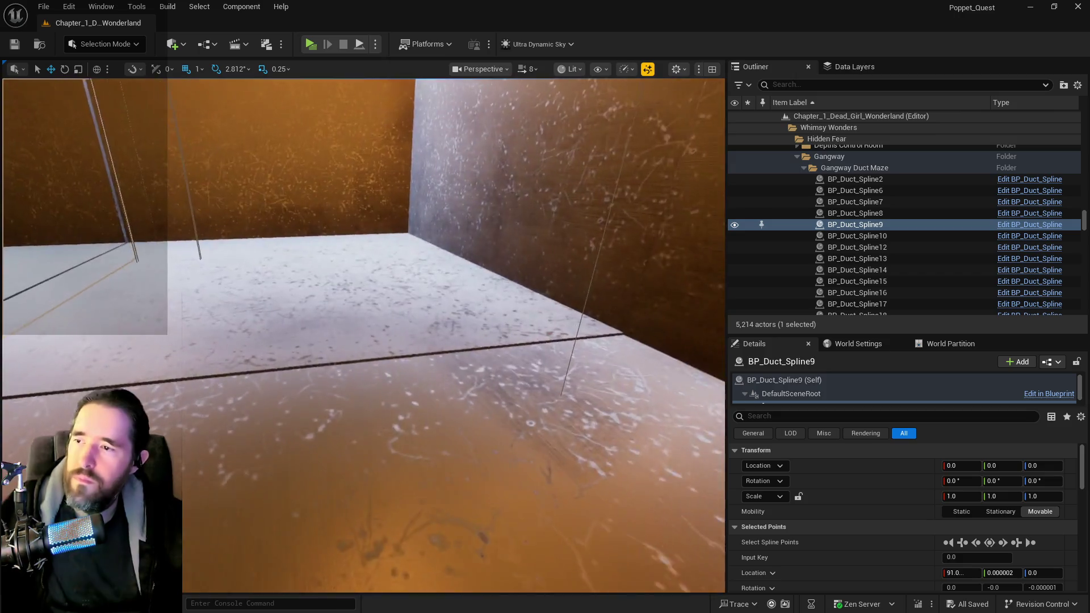
{"action": "scroll", "coordinate": [363, 335], "scroll_direction": "down", "scroll_amount": 10}
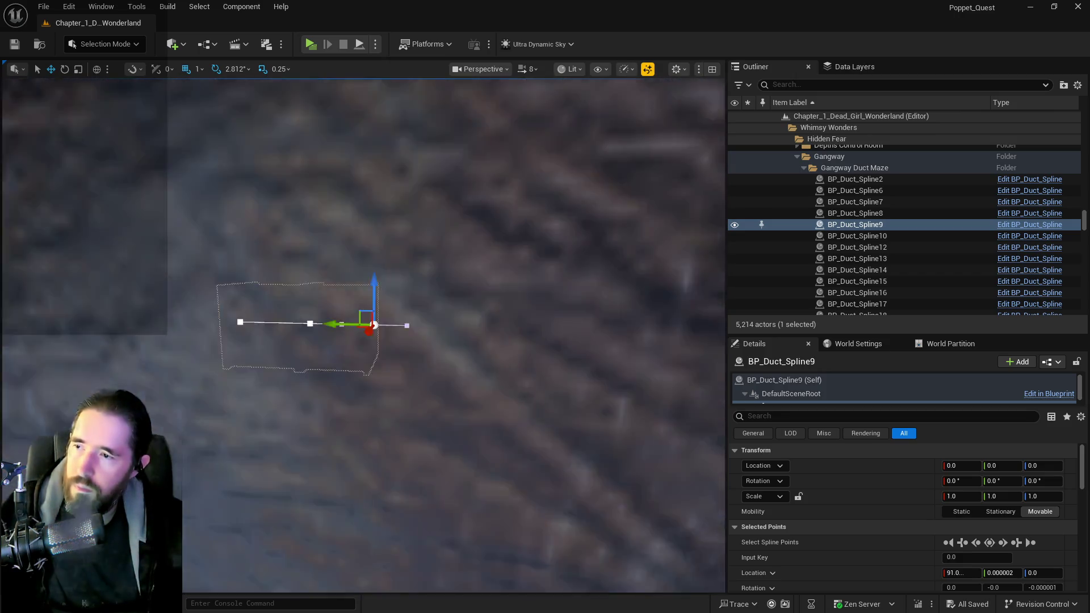
{"action": "scroll", "coordinate": [364, 335], "scroll_direction": "up", "scroll_amount": 10}
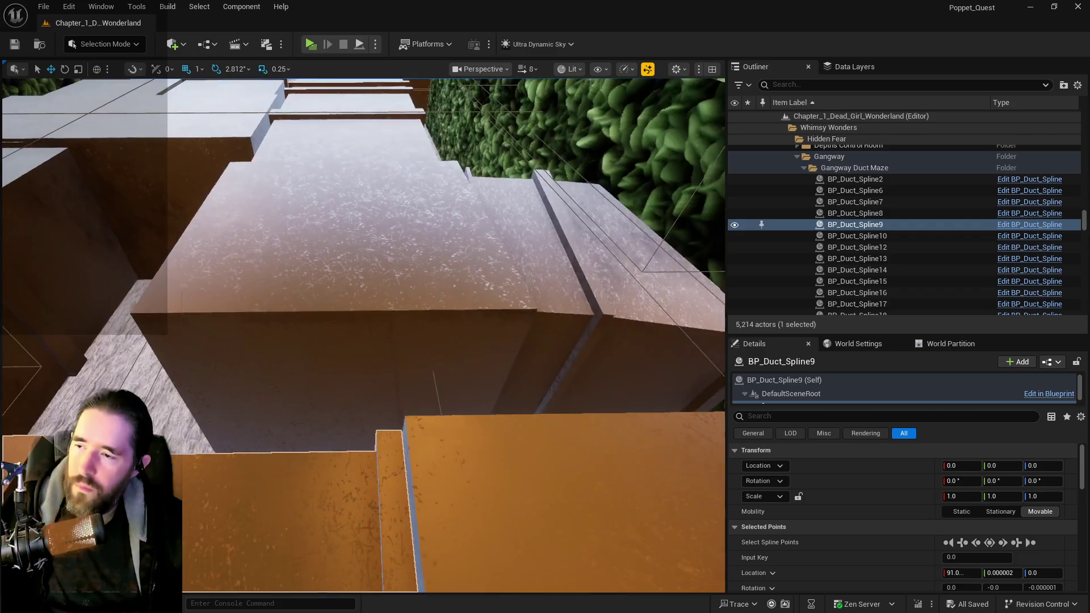
{"action": "scroll", "coordinate": [363, 335], "scroll_direction": "down", "scroll_amount": 5}
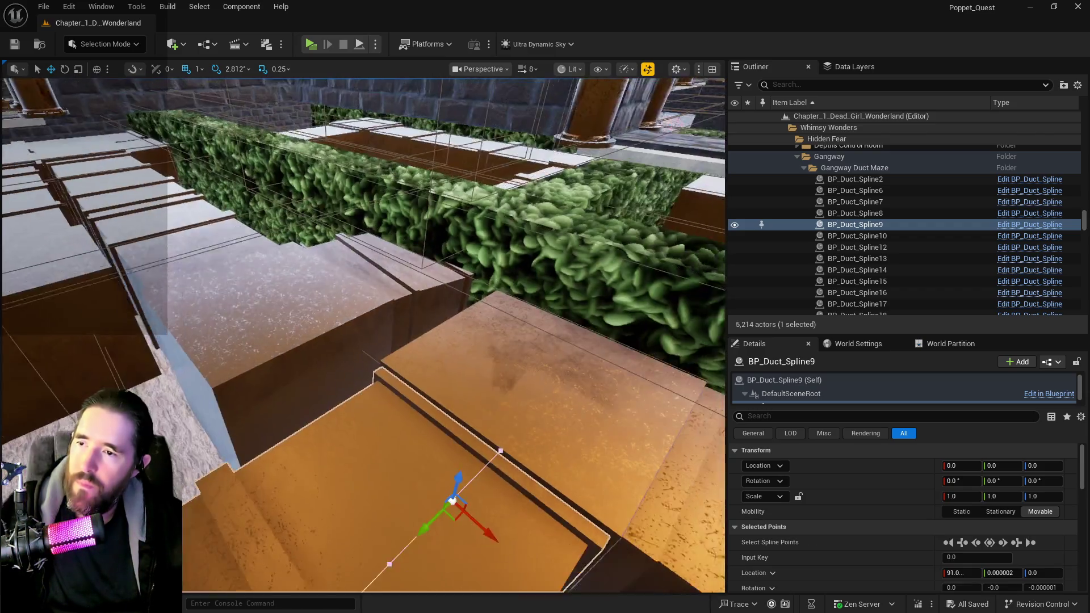
{"action": "scroll", "coordinate": [364, 335], "scroll_direction": "up", "scroll_amount": 10}
{"action": "scroll", "coordinate": [568, 301], "scroll_direction": "down", "scroll_amount": 5}
{"action": "scroll", "coordinate": [568, 300], "scroll_direction": "up", "scroll_amount": 10}
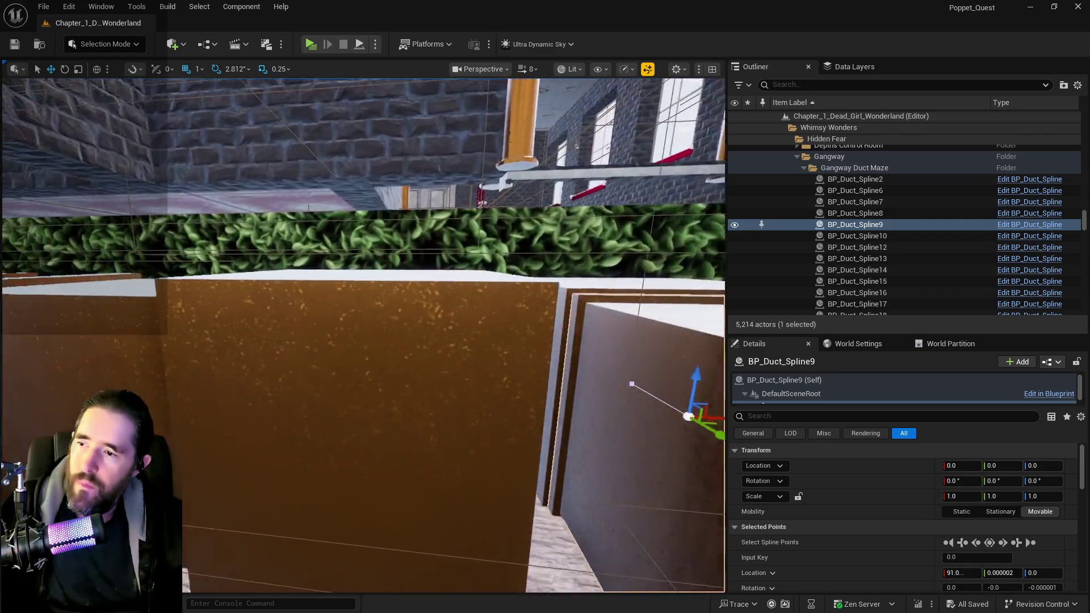
{"action": "scroll", "coordinate": [567, 300], "scroll_direction": "down", "scroll_amount": 10}
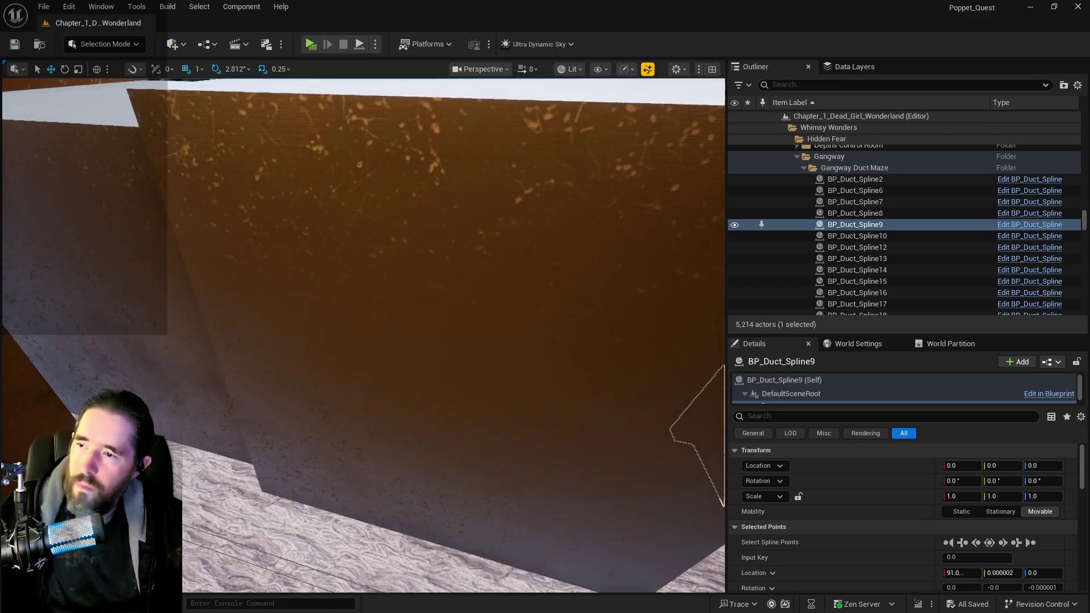
{"action": "scroll", "coordinate": [567, 300], "scroll_direction": "up", "scroll_amount": 10}
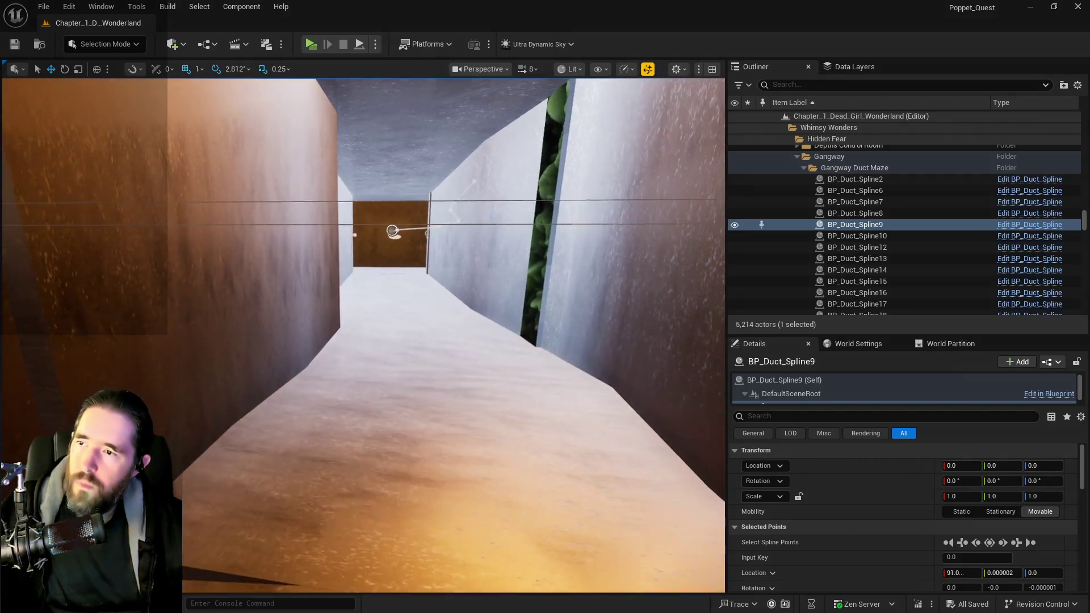
{"action": "left_click", "coordinate": [456, 228]}
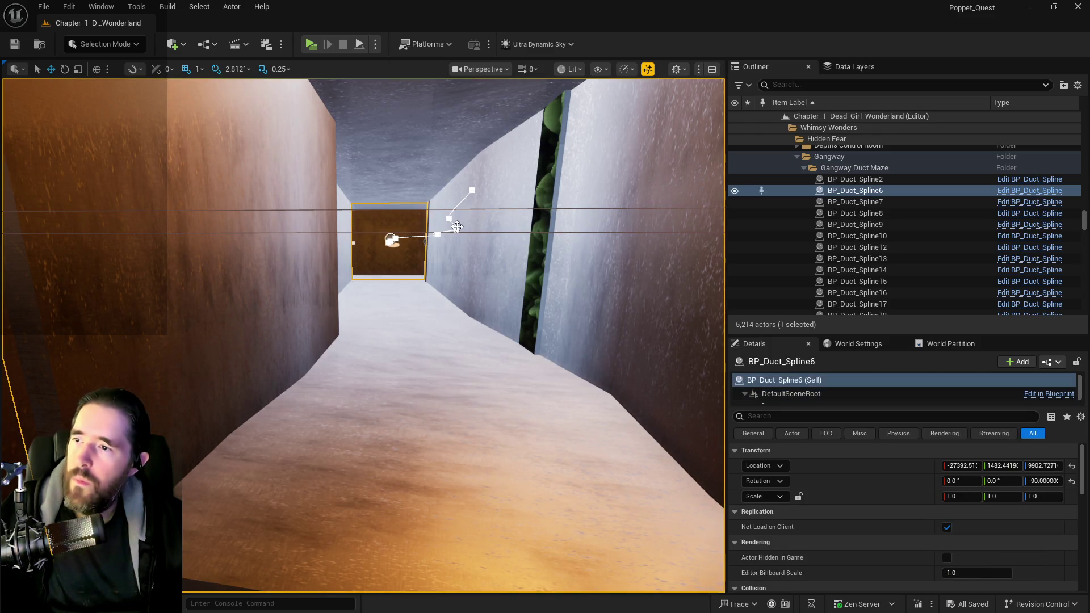
{"action": "left_click", "coordinate": [449, 218]}
{"action": "left_click", "coordinate": [476, 220]}
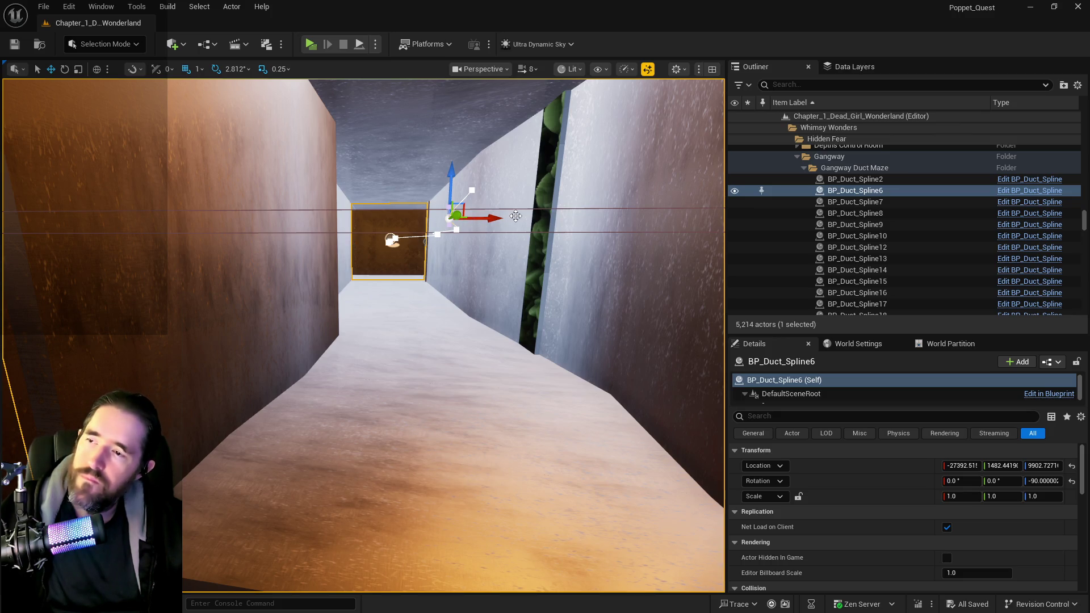
{"action": "left_click_drag", "start_coordinate": [492, 219], "coordinate": [486, 220]}
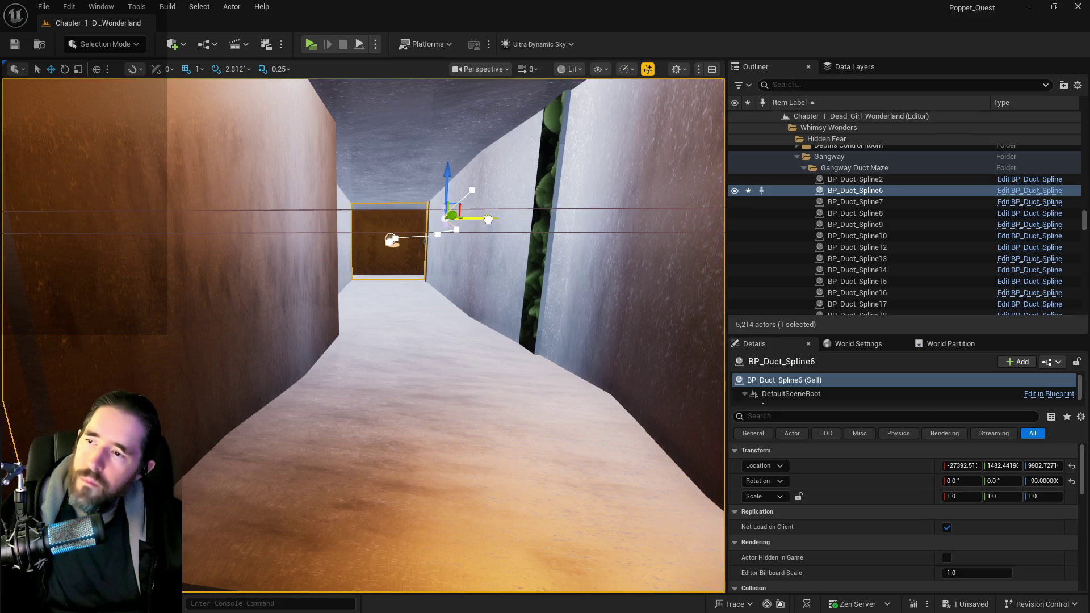
{"action": "left_click", "coordinate": [453, 229]}
{"action": "left_click", "coordinate": [489, 231]}
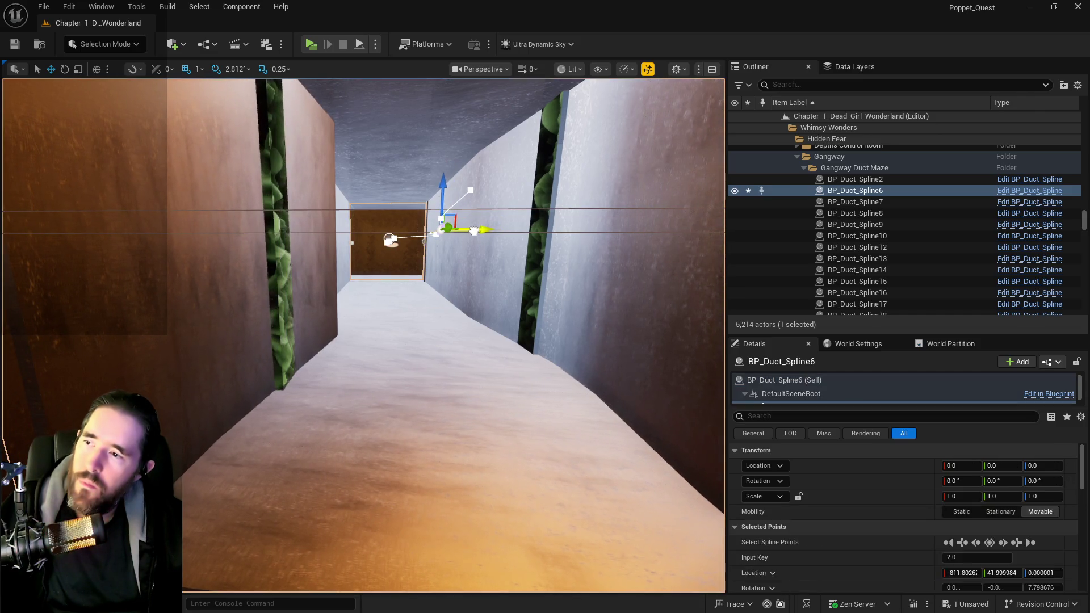
{"action": "left_click", "coordinate": [479, 227]}
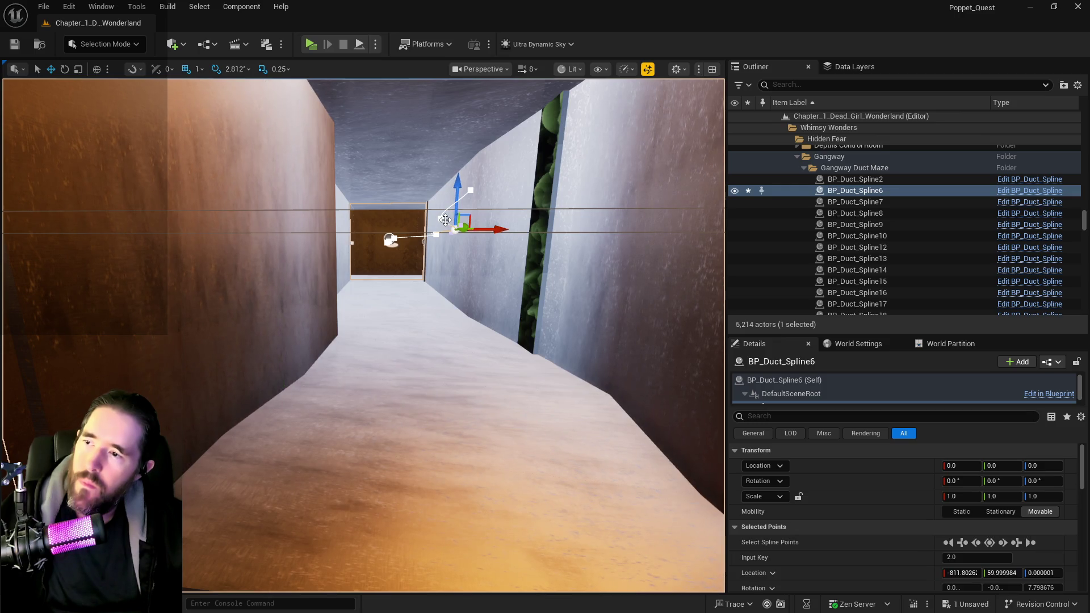
{"action": "mouse_move", "coordinate": [489, 230]}
{"action": "left_mouse_down"}
{"action": "mouse_move", "coordinate": [448, 238]}
{"action": "mouse_move", "coordinate": [511, 284]}
{"action": "left_mouse_up"}
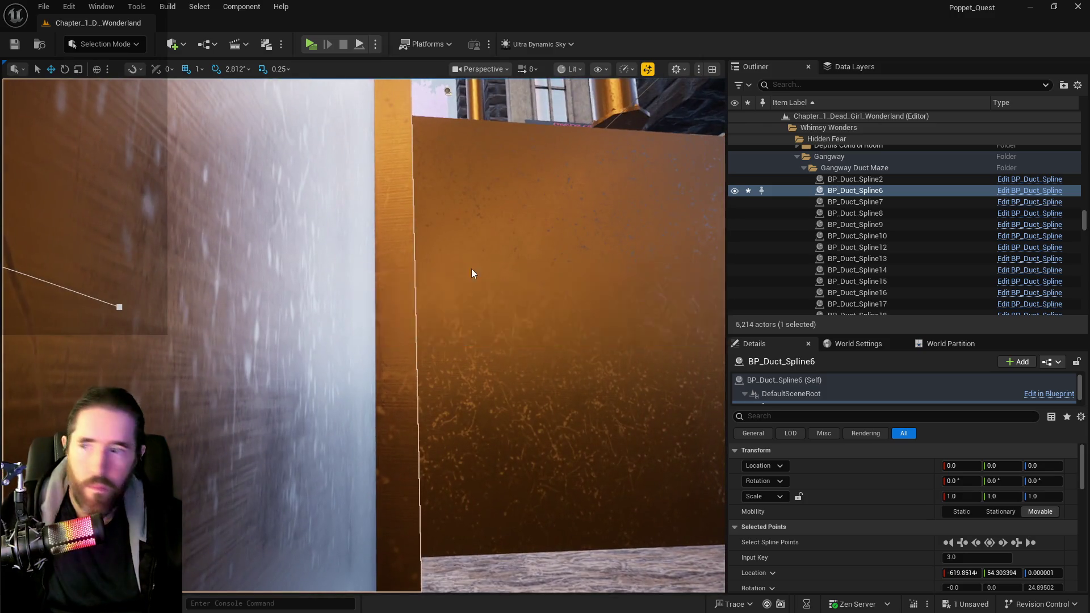
{"action": "left_click_drag", "start_coordinate": [471, 274], "coordinate": [471, 258]}
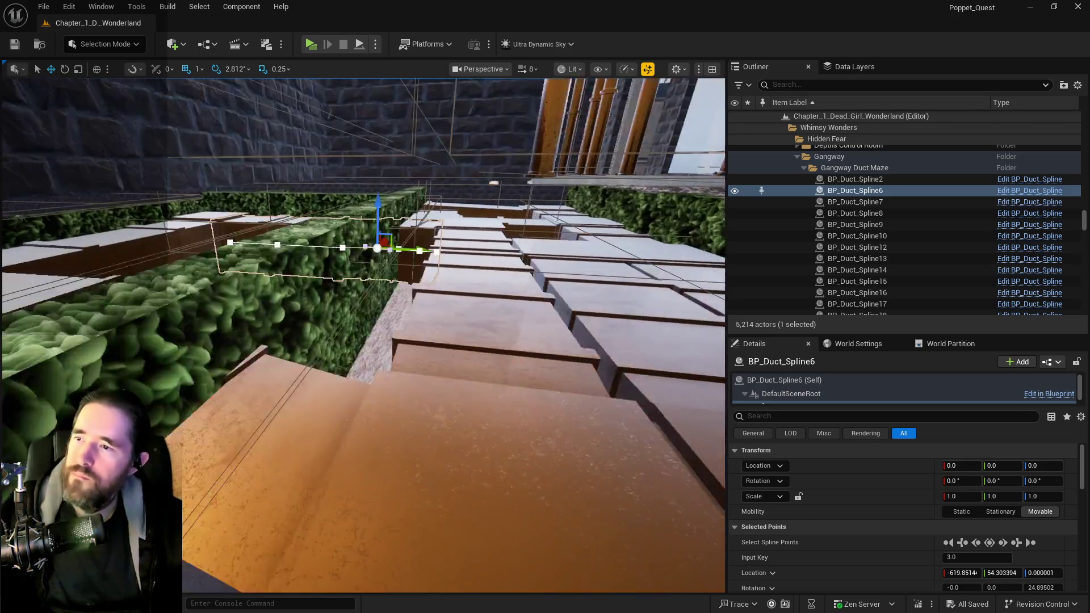
{"action": "key", "text": "a"}
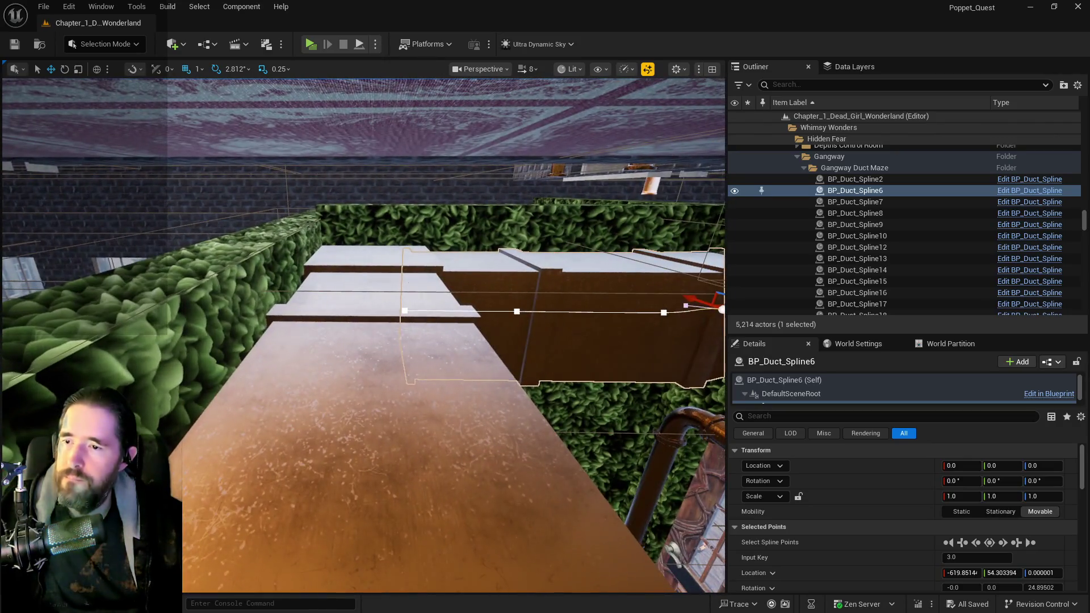
Select all actors in Gangway Duct Maze and adjust spline points and tangents so duct ends align.
{"action": "left_click", "coordinate": [837, 168]}
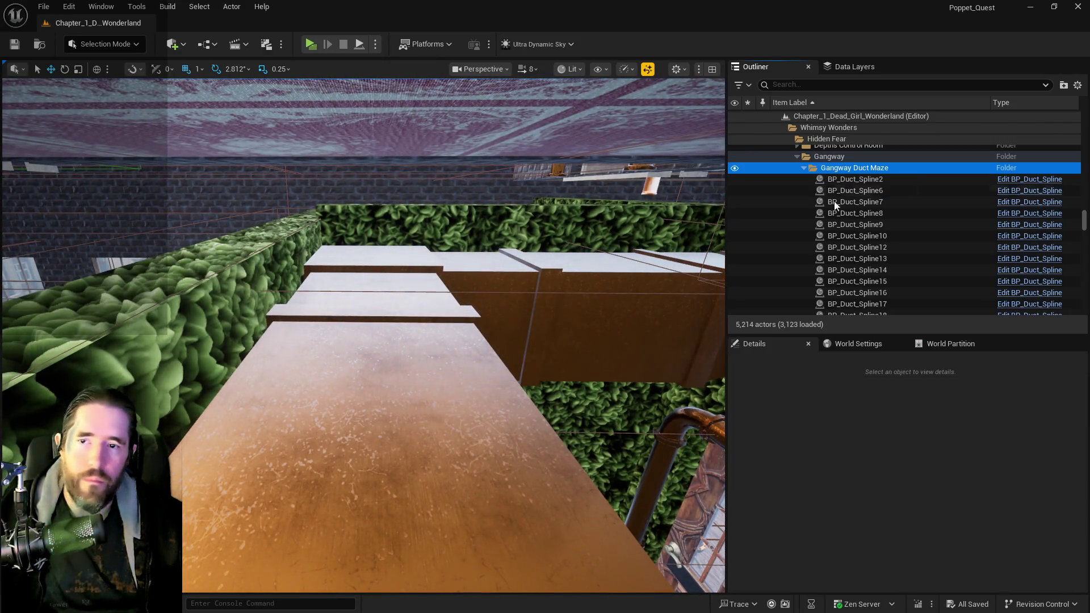
{"action": "right_click", "coordinate": [845, 168]}
{"action": "mouse_move", "coordinate": [874, 230]}
{"action": "left_click", "coordinate": [988, 233]}
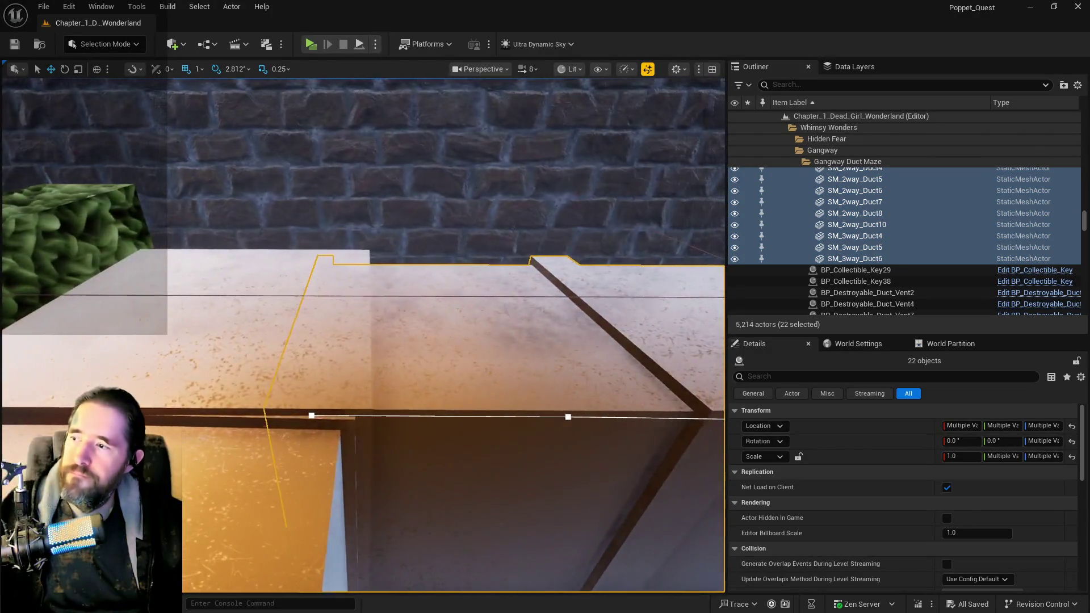
{"action": "key", "text": "f"}
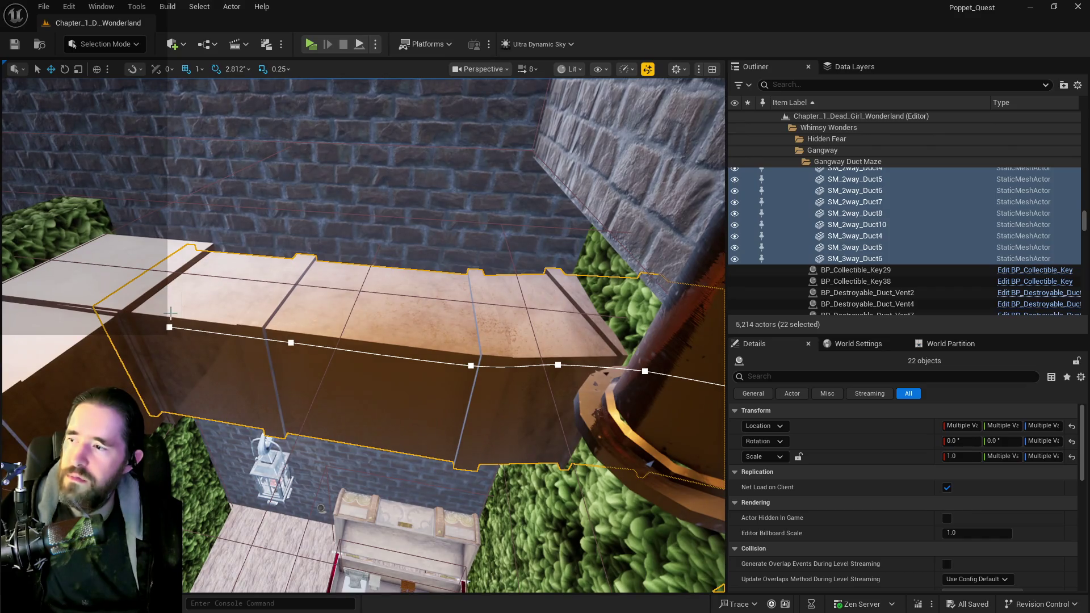
{"action": "left_click", "coordinate": [169, 327]}
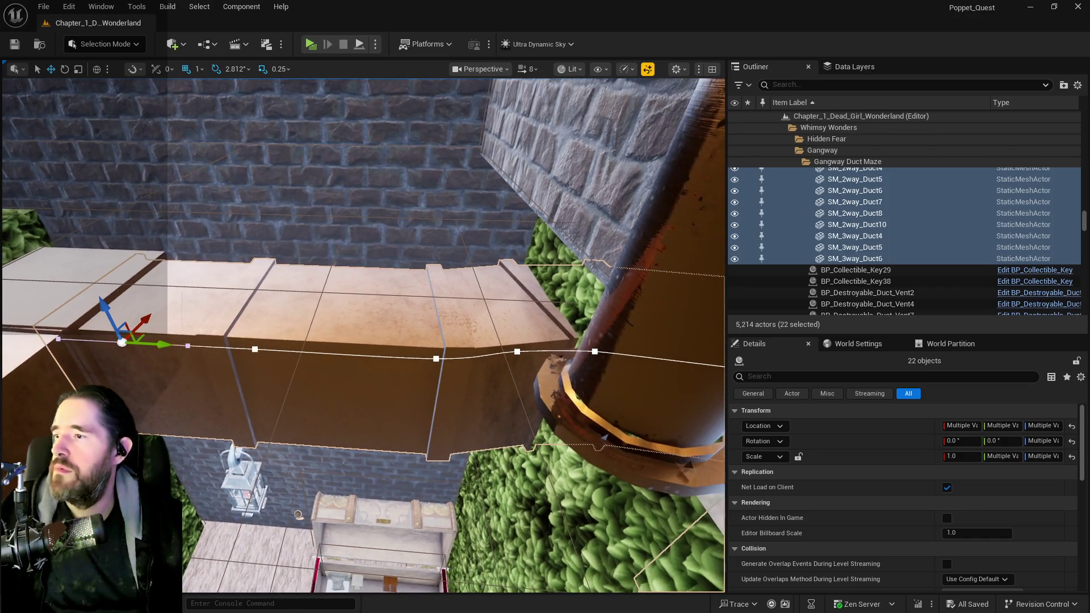
{"action": "left_click_drag", "start_coordinate": [188, 340], "coordinate": [196, 346]}
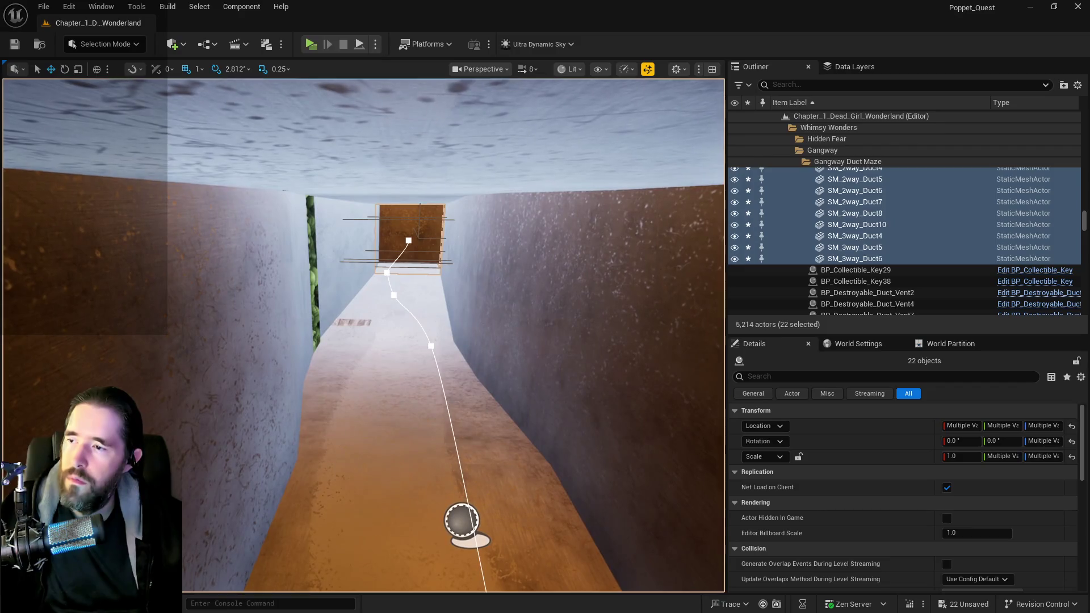
{"action": "left_click", "coordinate": [394, 295]}
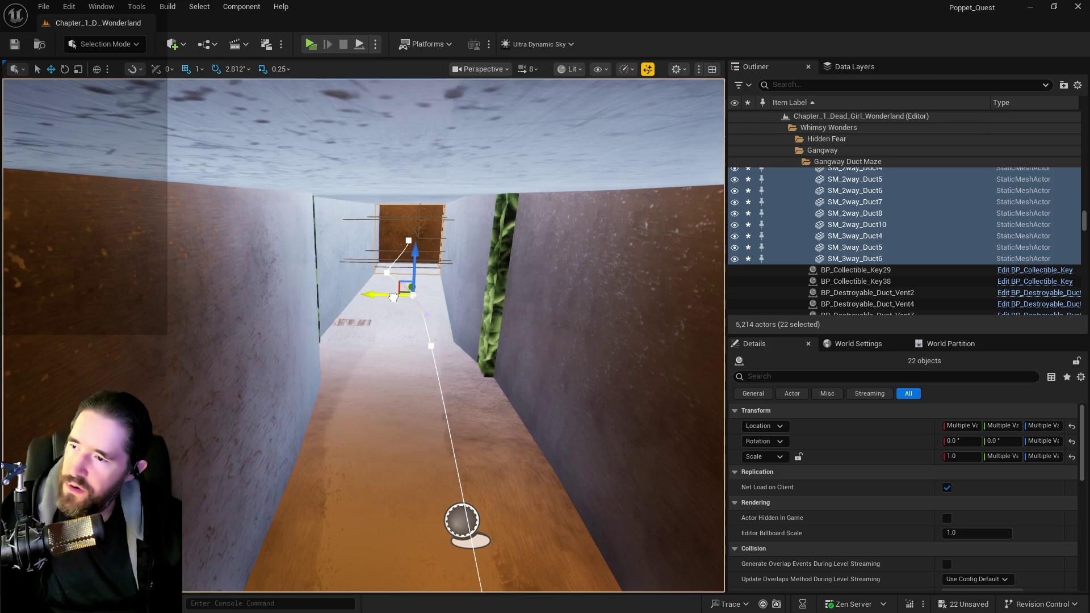
{"action": "mouse_move", "coordinate": [384, 275]}
{"action": "left_mouse_down"}
{"action": "mouse_move", "coordinate": [369, 275]}
{"action": "mouse_move", "coordinate": [365, 294]}
{"action": "left_mouse_up"}
{"action": "left_click", "coordinate": [404, 295]}
{"action": "left_click", "coordinate": [394, 273]}
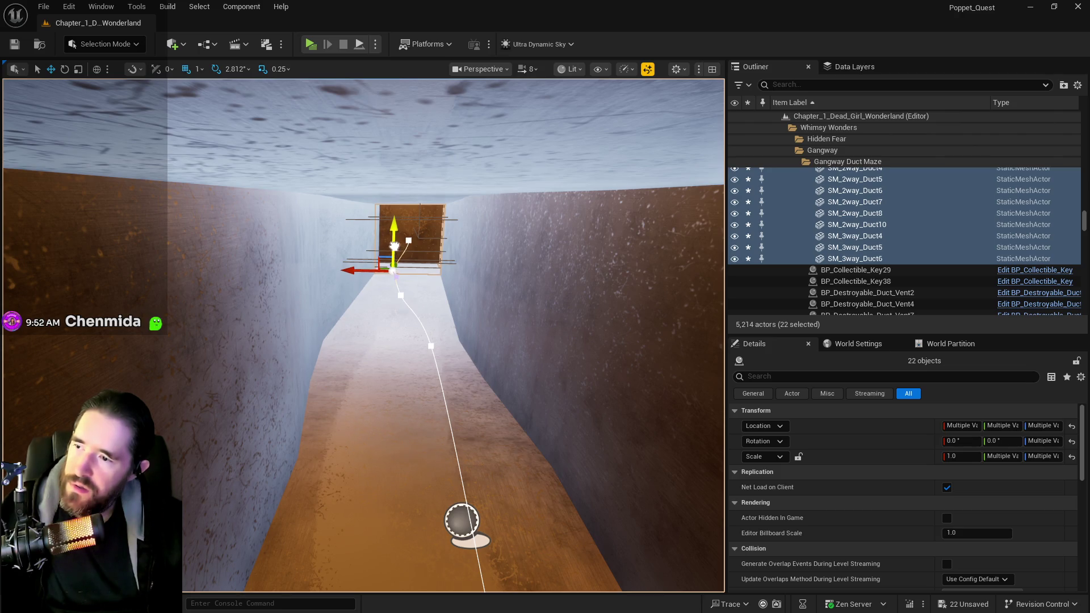
Save the level and lower the viewport camera speed from 8 to 1.
{"action": "mouse_move", "coordinate": [394, 261]}
{"action": "left_mouse_down"}
{"action": "mouse_move", "coordinate": [352, 284]}
{"action": "mouse_move", "coordinate": [340, 216]}
{"action": "left_mouse_up"}
{"action": "mouse_move", "coordinate": [393, 306]}
{"action": "left_mouse_down"}
{"action": "mouse_move", "coordinate": [382, 275]}
{"action": "mouse_move", "coordinate": [397, 110]}
{"action": "left_mouse_up"}
{"action": "key", "text": "ctrl+s"}
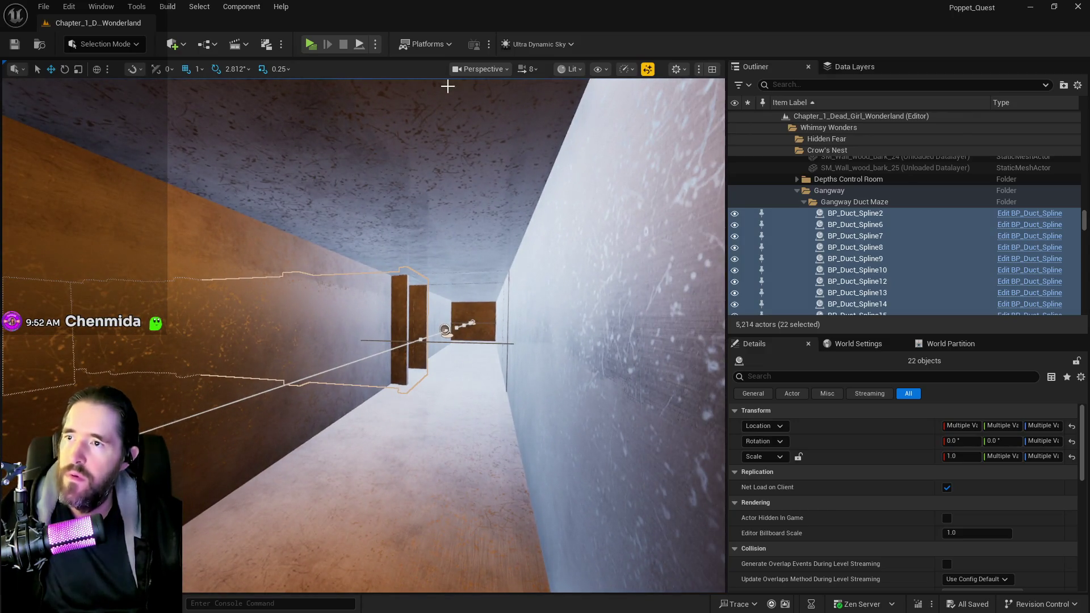
{"action": "left_click", "coordinate": [524, 69]}
{"action": "left_click_drag", "start_coordinate": [517, 108], "coordinate": [509, 108]}
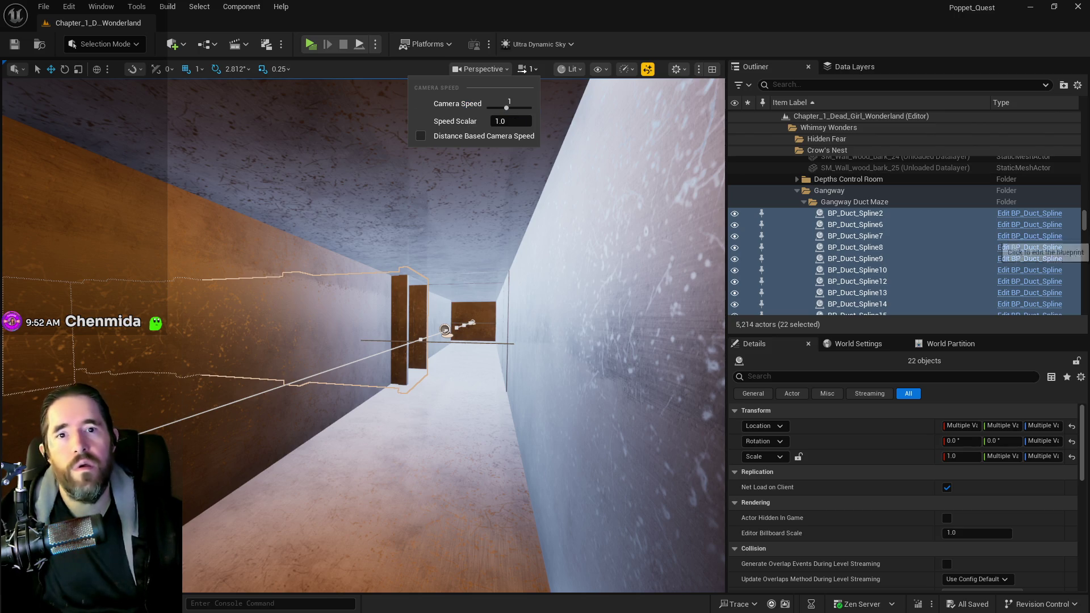
Dismiss the Camera Speed dropdown at speed 1 and select only BP_Duct_Spline6.
{"action": "key", "text": "Escape"}
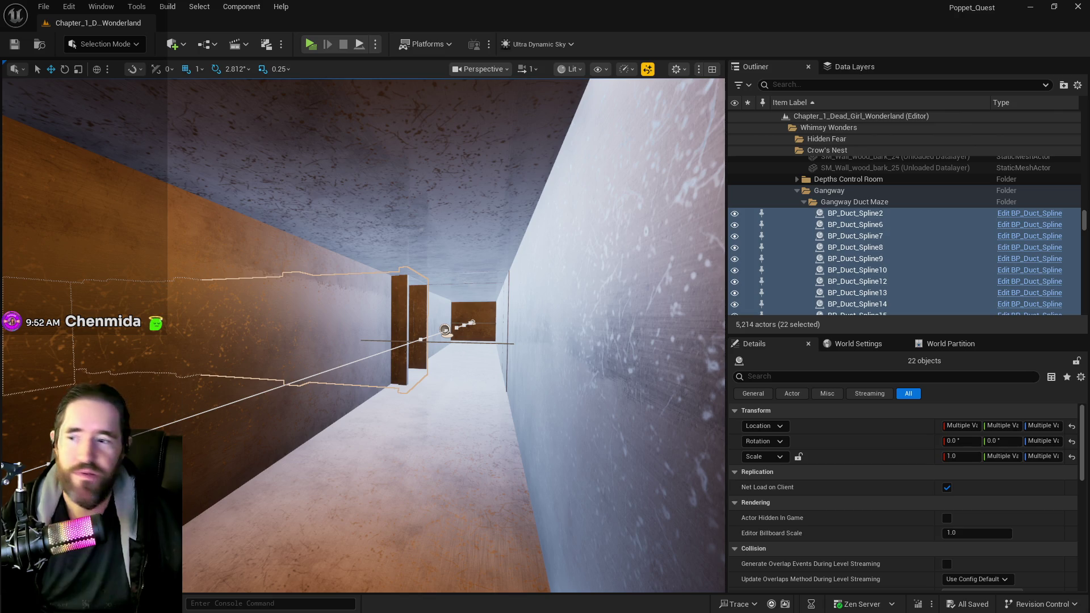
{"action": "left_click", "coordinate": [402, 331]}
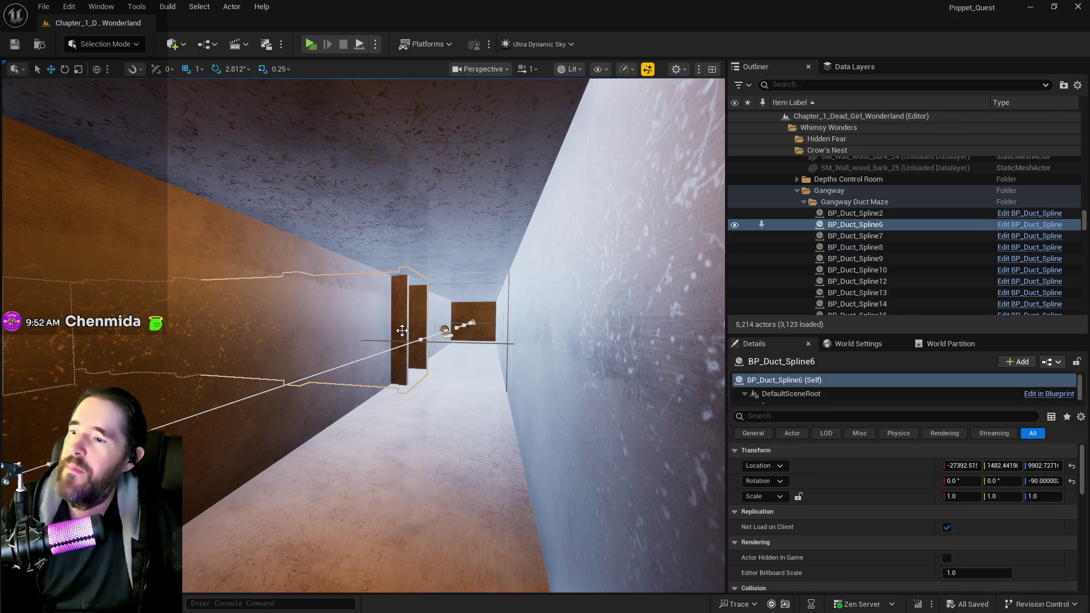
Move a BP_Duct_Spline6 spline point back along X to 751.6 and frame the spline.
{"action": "left_click", "coordinate": [402, 331]}
{"action": "left_click", "coordinate": [419, 329]}
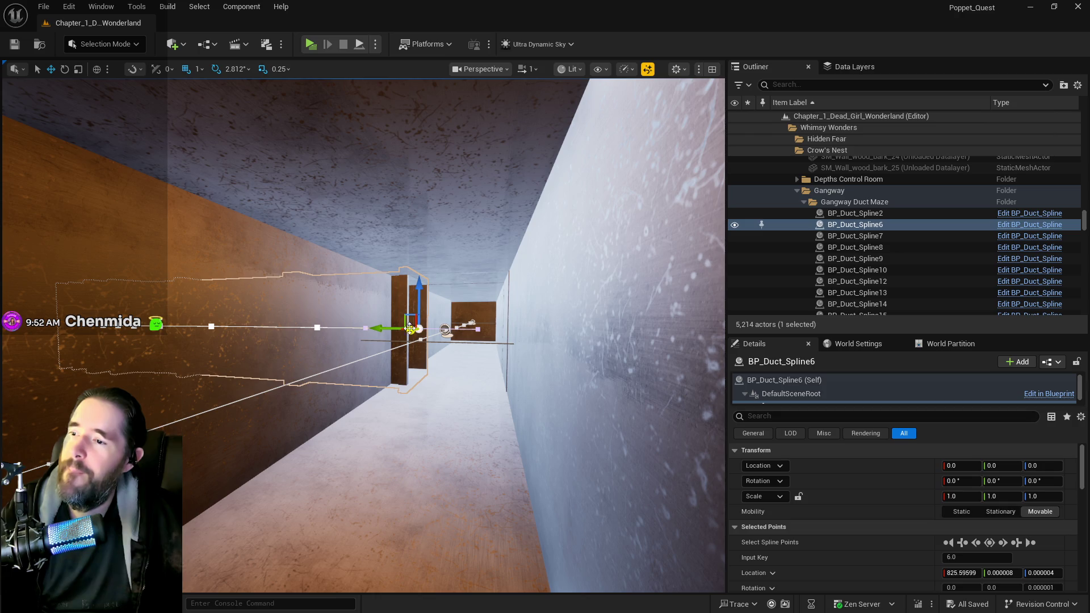
{"action": "left_click_drag", "start_coordinate": [389, 329], "coordinate": [365, 327]}
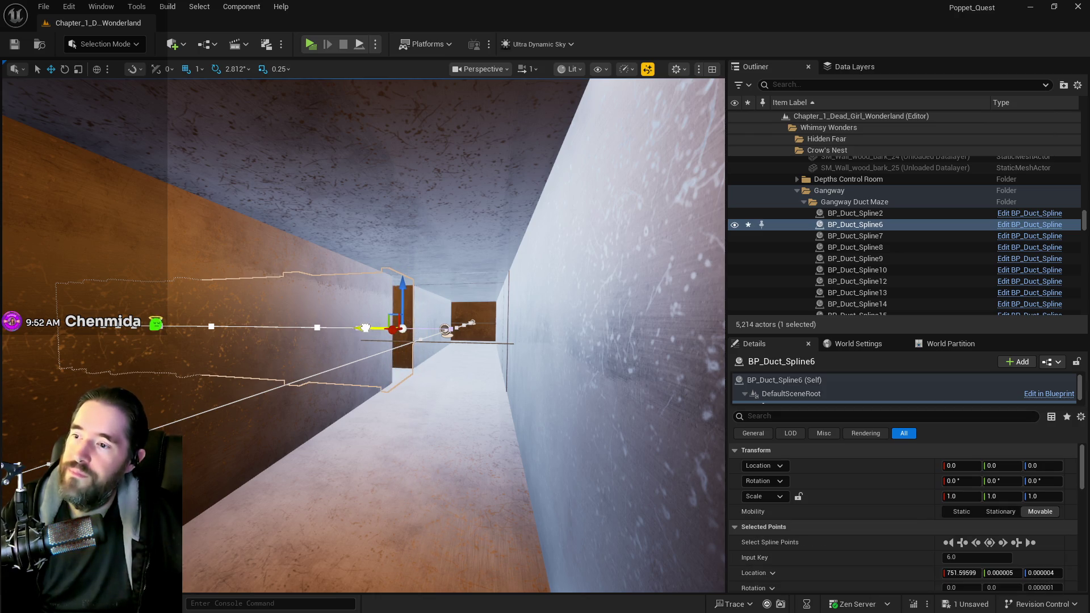
{"action": "scroll", "coordinate": [365, 328], "scroll_direction": "down", "scroll_amount": 5}
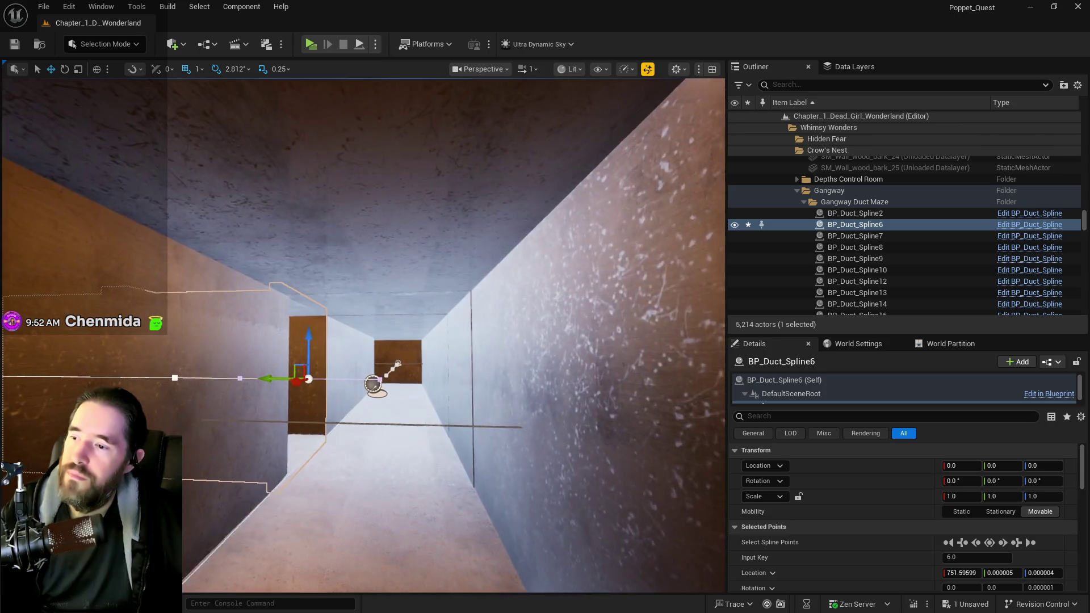
{"action": "scroll", "coordinate": [365, 328], "scroll_direction": "down", "scroll_amount": 2}
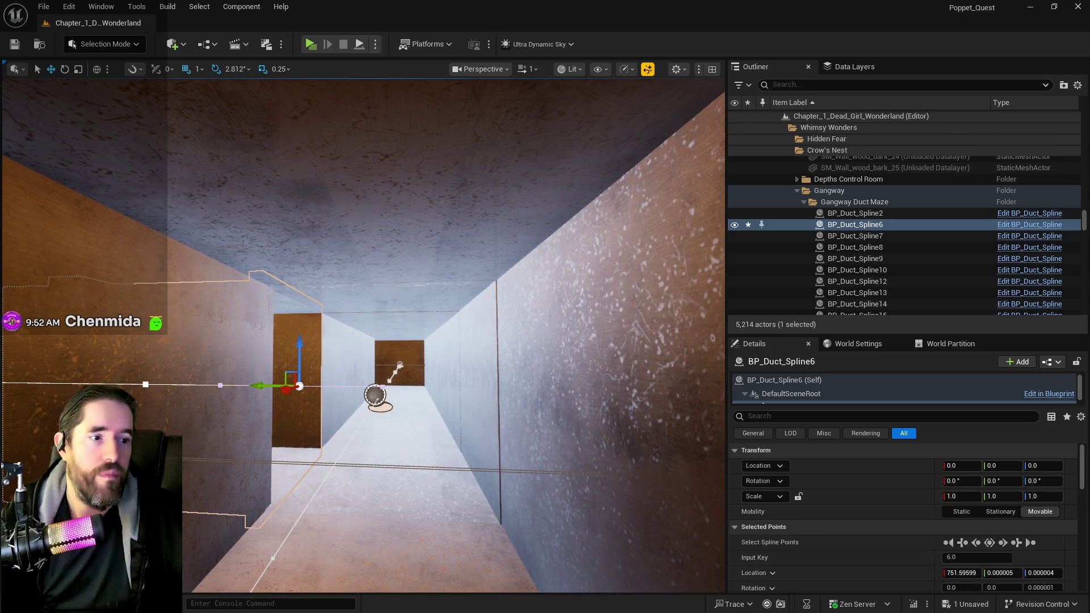
{"action": "scroll", "coordinate": [363, 335], "scroll_direction": "down", "scroll_amount": 5}
{"action": "scroll", "coordinate": [363, 335], "scroll_direction": "down", "scroll_amount": 5}
{"action": "scroll", "coordinate": [364, 335], "scroll_direction": "up", "scroll_amount": 5}
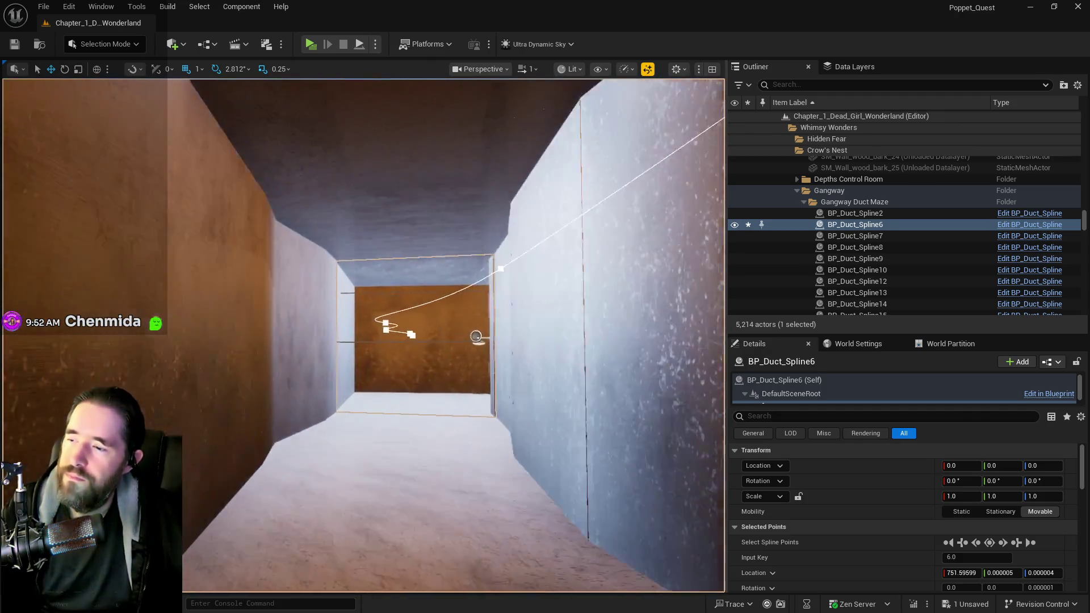
{"action": "scroll", "coordinate": [363, 334], "scroll_direction": "down", "scroll_amount": 5}
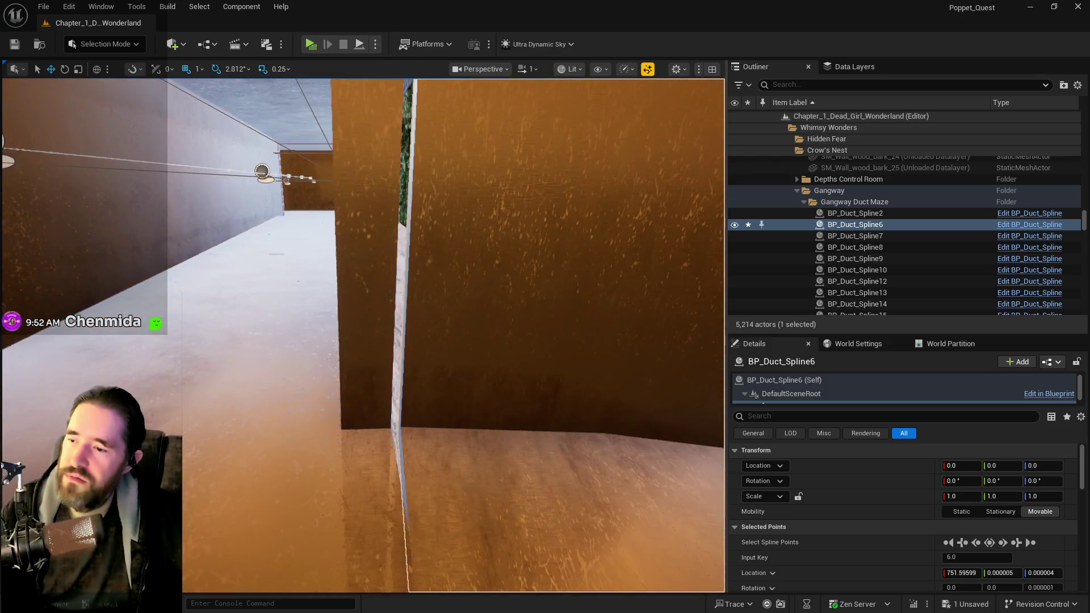
{"action": "key", "text": "f"}
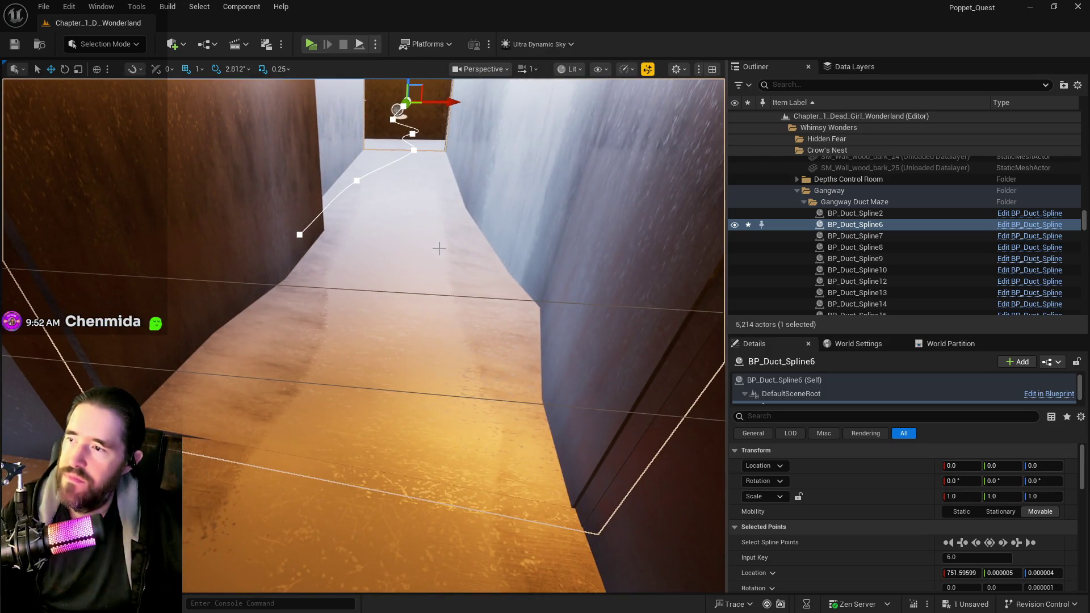
Shift the second spline point to Y 3 and rotate the end tangent to straighten the duct end.
{"action": "left_click", "coordinate": [360, 181]}
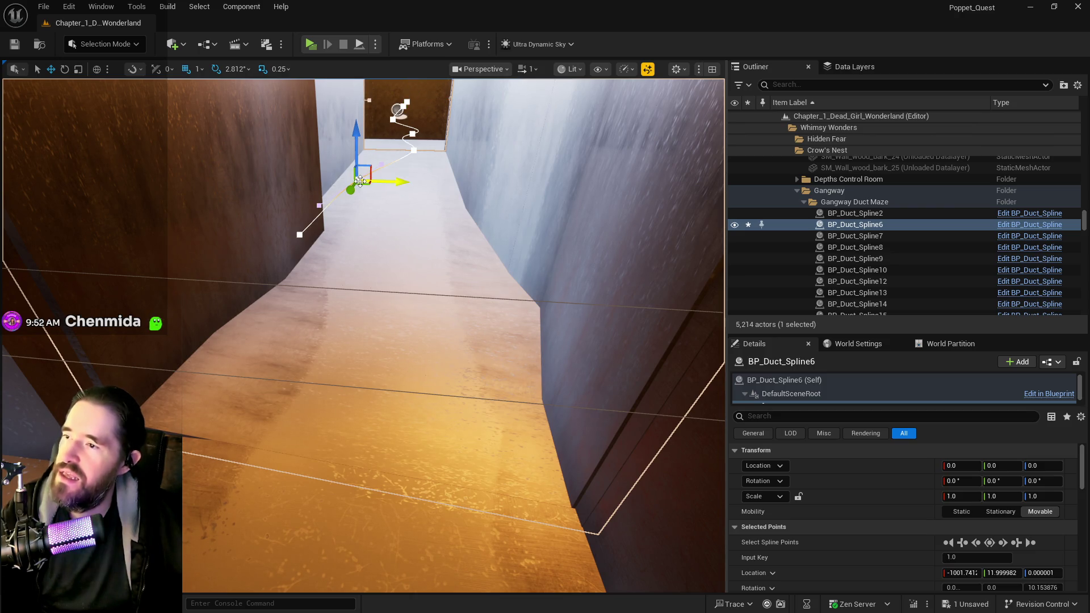
{"action": "mouse_move", "coordinate": [391, 181]}
{"action": "left_mouse_down"}
{"action": "mouse_move", "coordinate": [382, 181]}
{"action": "mouse_move", "coordinate": [393, 182]}
{"action": "left_mouse_up"}
{"action": "left_click", "coordinate": [298, 235]}
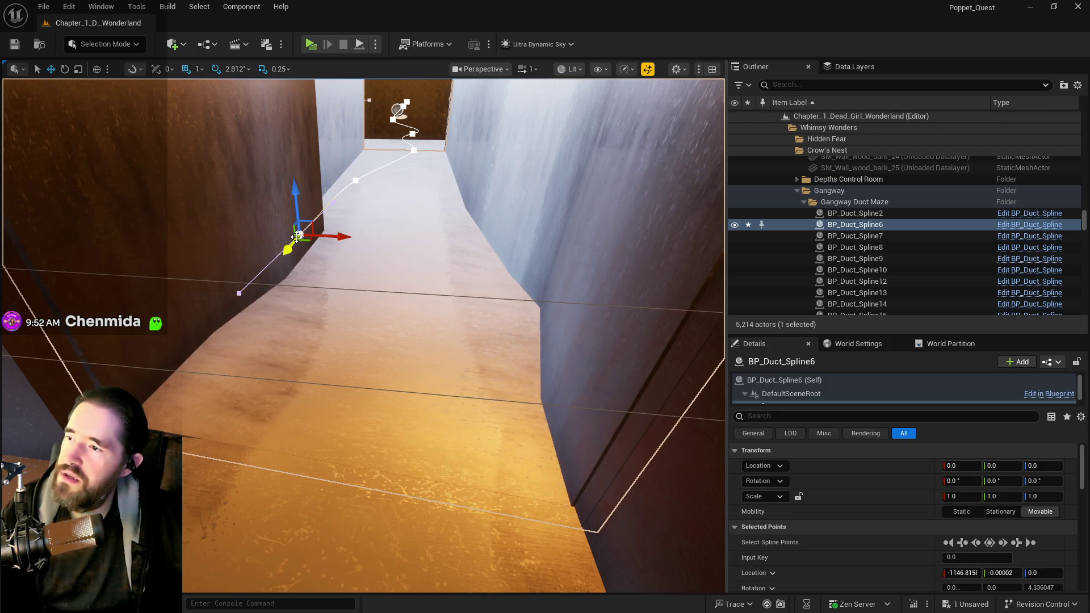
{"action": "left_click", "coordinate": [239, 293]}
{"action": "left_click_drag", "start_coordinate": [260, 302], "coordinate": [274, 296]}
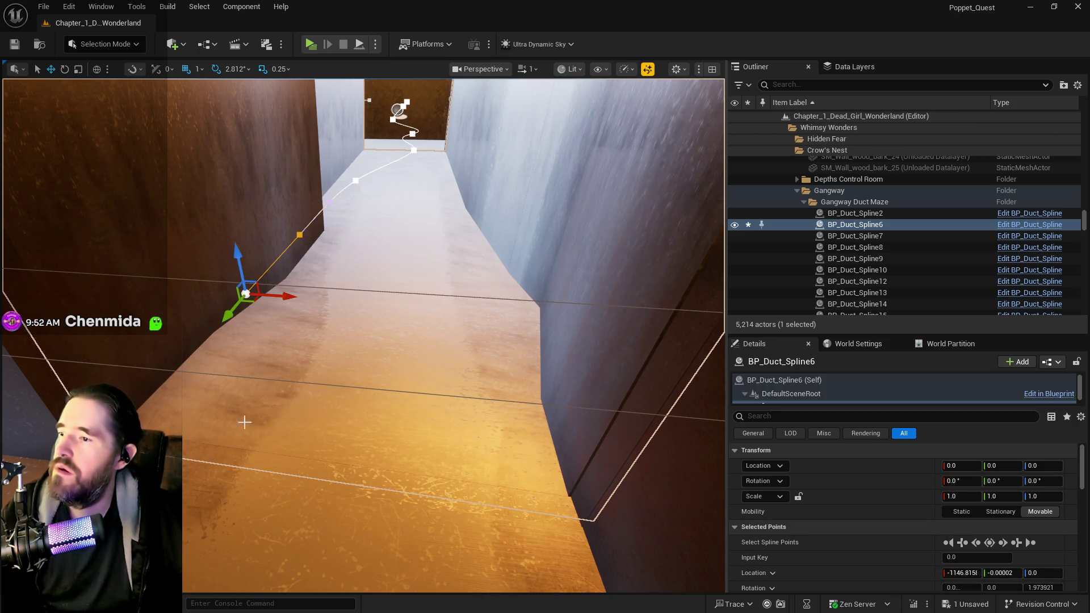
Reselect BP_Duct_Spline6, nudge its top point sideways into line, and save the level.
{"action": "left_click", "coordinate": [247, 450]}
{"action": "left_click", "coordinate": [309, 355]}
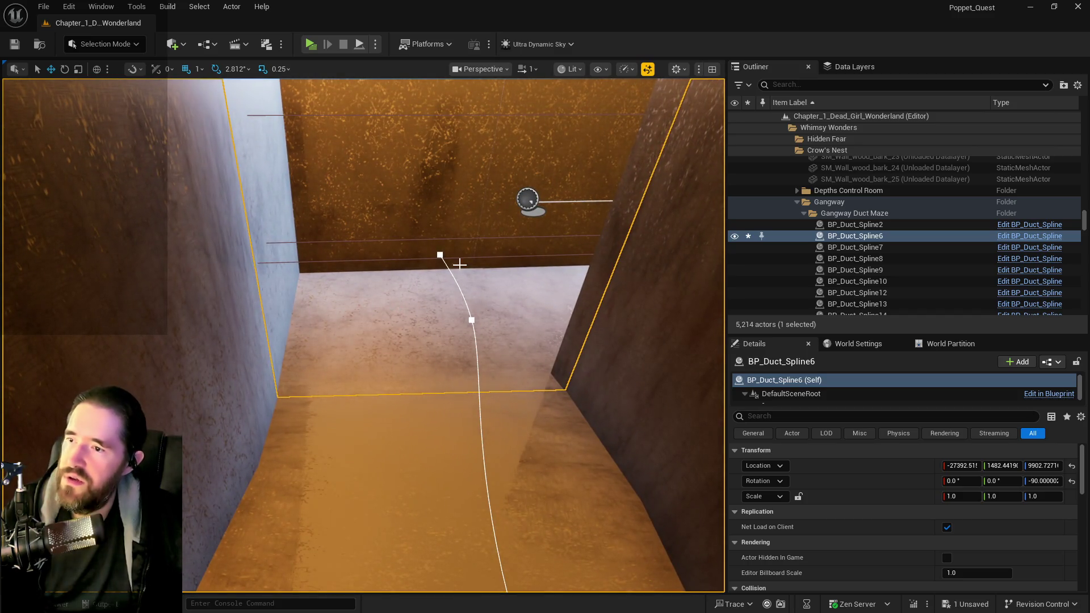
{"action": "left_click", "coordinate": [440, 254]}
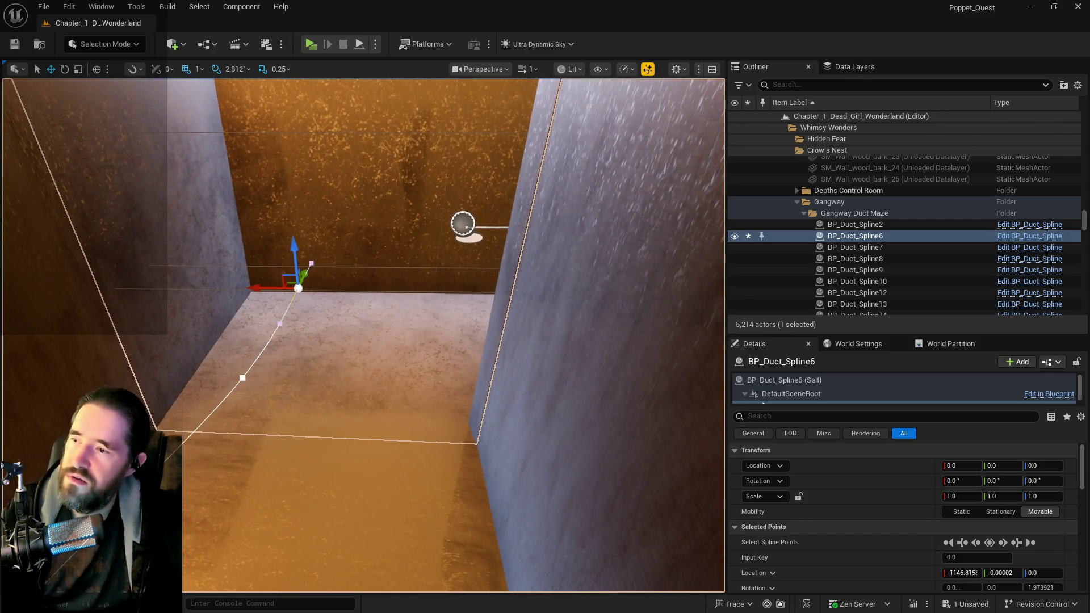
{"action": "left_click_drag", "start_coordinate": [271, 287], "coordinate": [272, 286]}
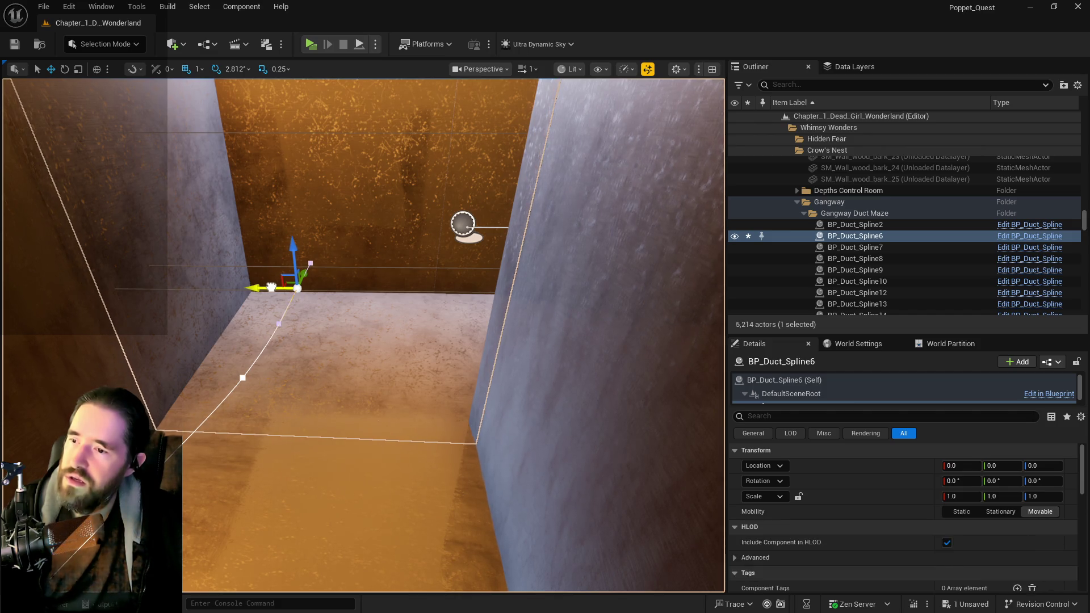
{"action": "key", "text": "ctrl+s"}
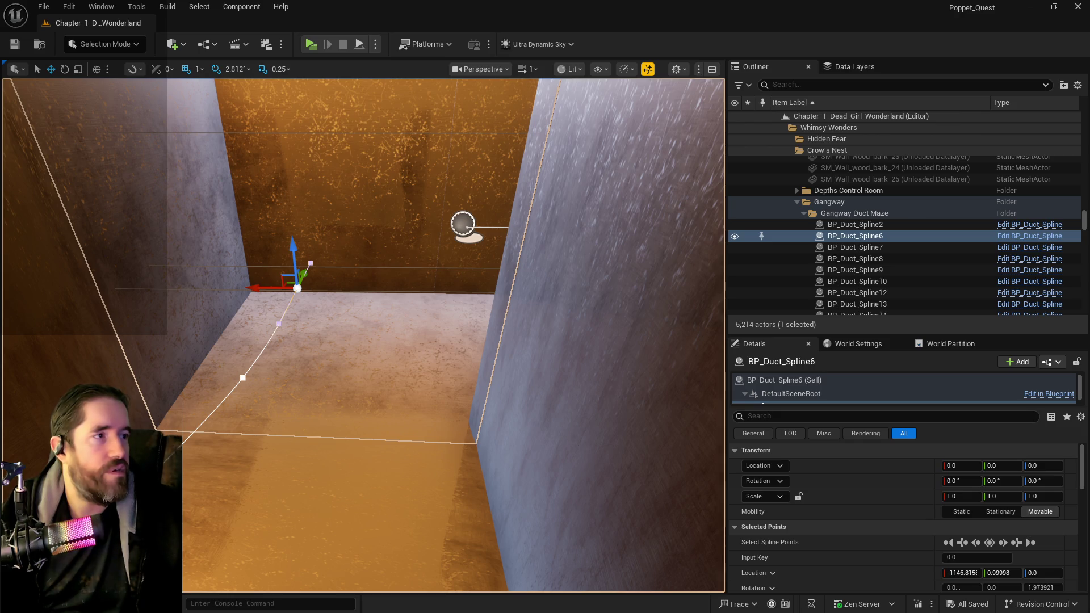
Fly inside the duct and nudge SM_2way_Duct6 slightly along Y to meet the passage.
{"action": "scroll", "coordinate": [363, 335], "scroll_direction": "down", "scroll_amount": 1}
{"action": "key", "text": "w"}
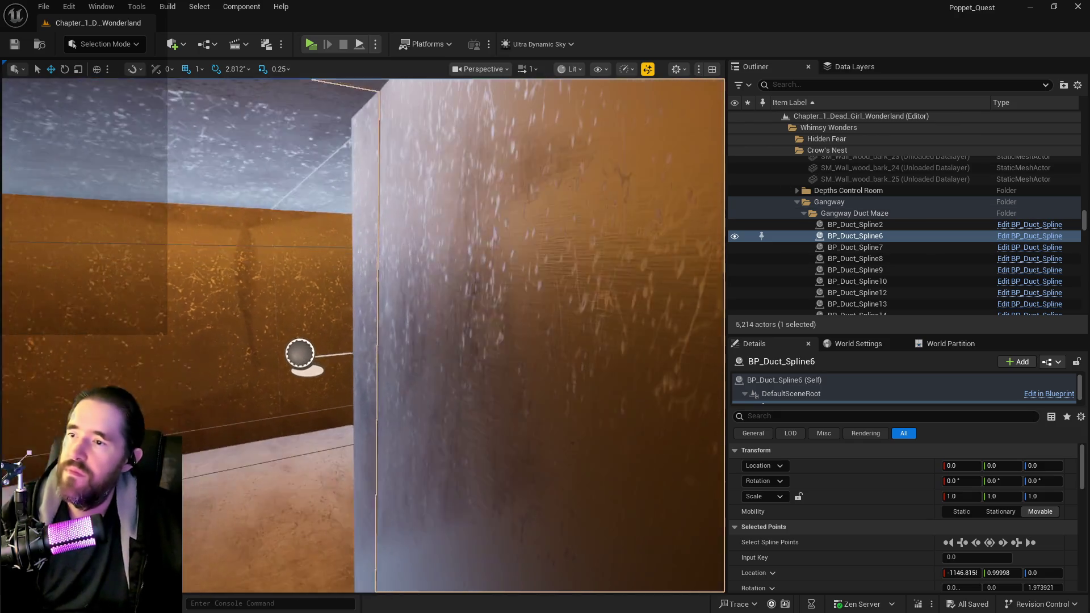
{"action": "key", "text": "w"}
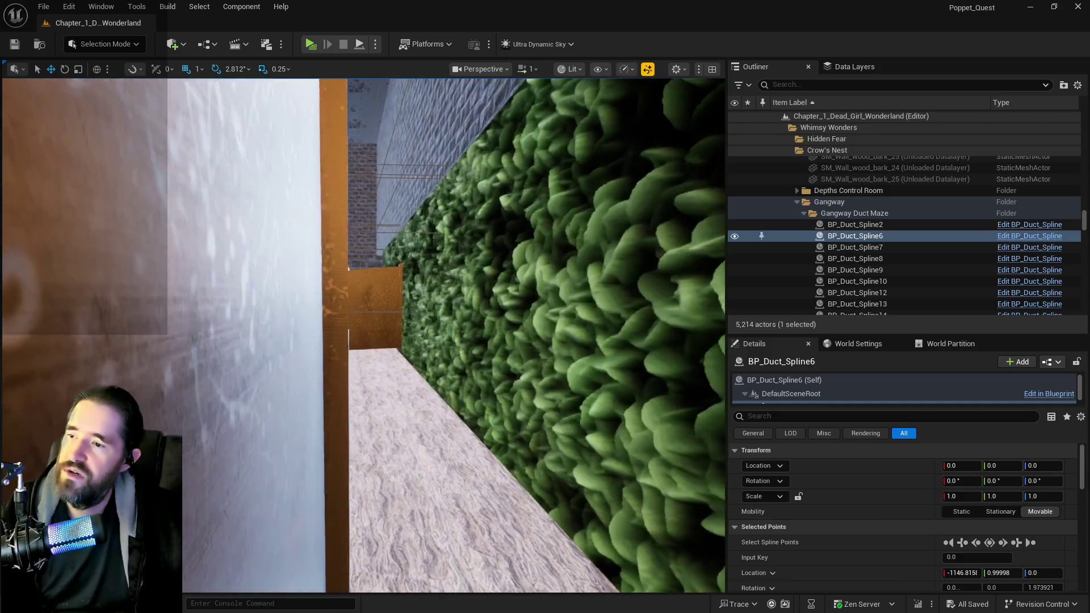
{"action": "key", "text": "w"}
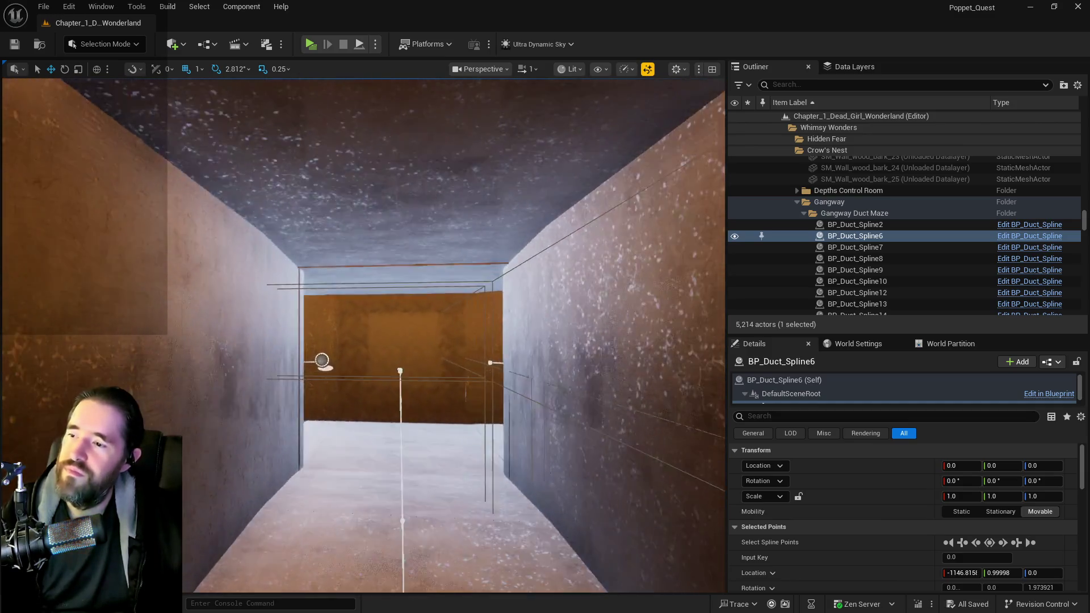
{"action": "key", "text": "w"}
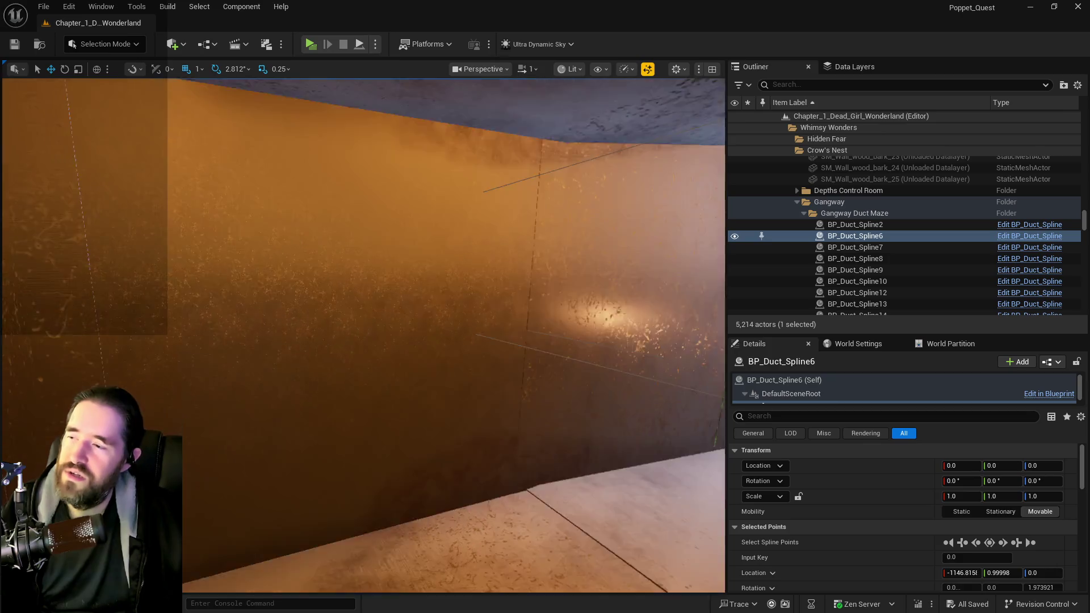
{"action": "key", "text": "s"}
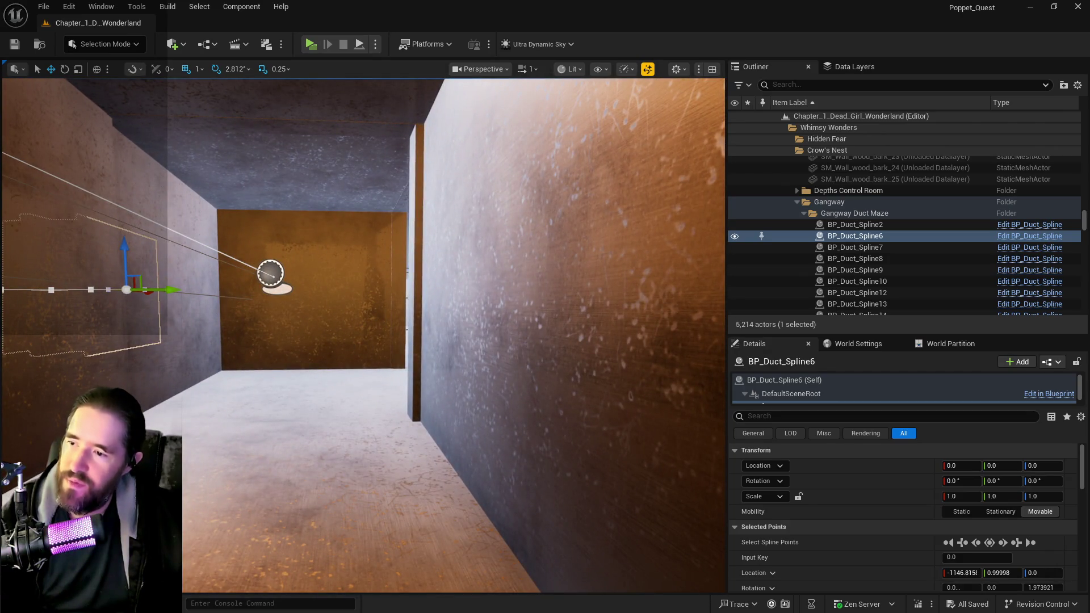
{"action": "left_click", "coordinate": [412, 373]}
{"action": "left_click_drag", "start_coordinate": [318, 288], "coordinate": [321, 287]}
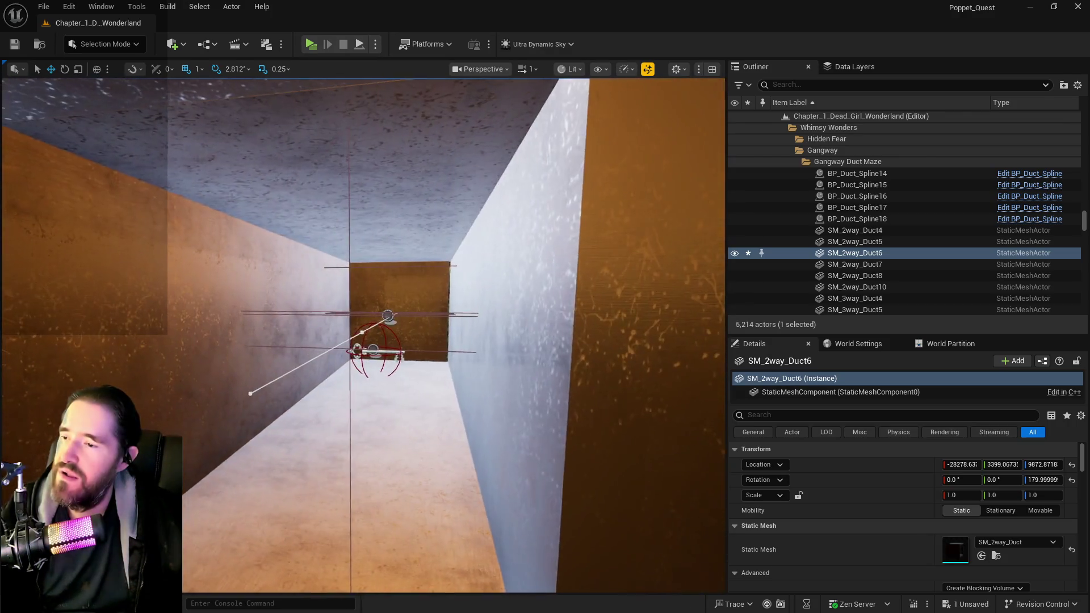
Fly through the level and the duct grate to the outdoor BP_Duct_Spline5 duct.
{"action": "key", "text": "w"}
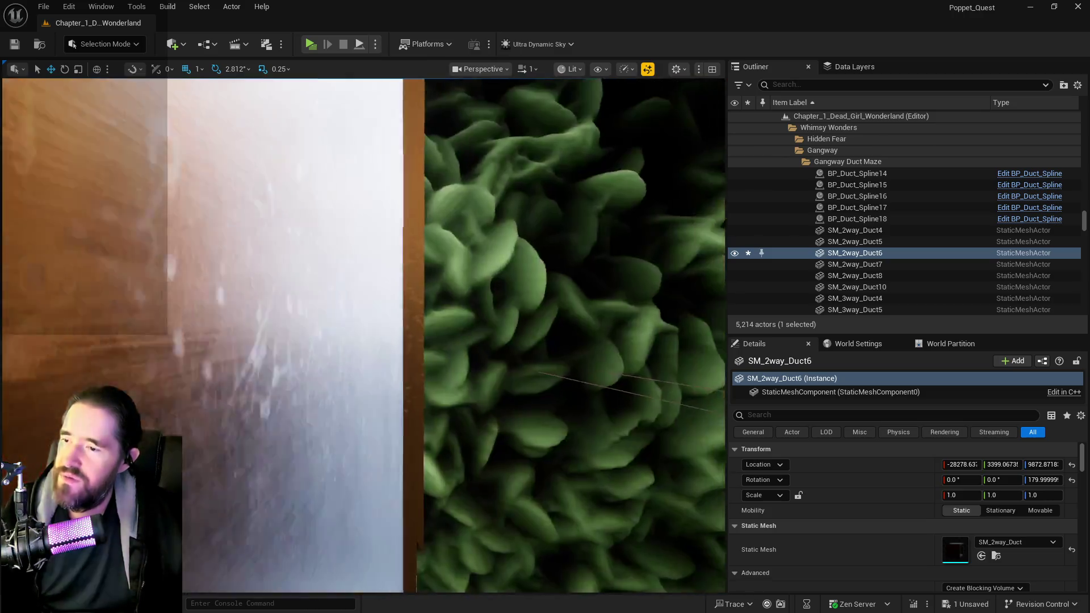
{"action": "key", "text": "s"}
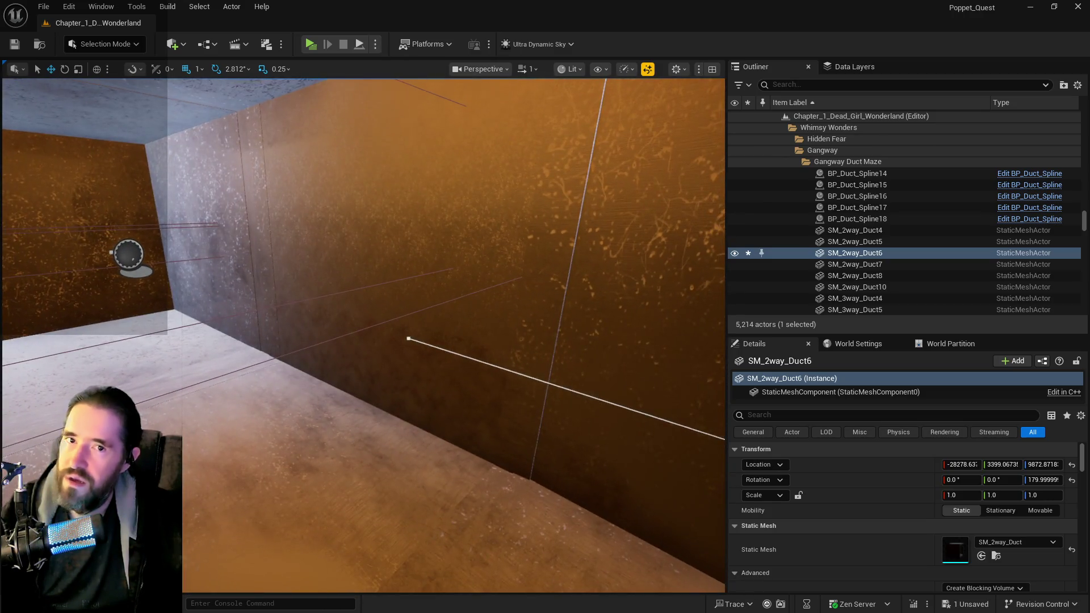
{"action": "key", "text": "w"}
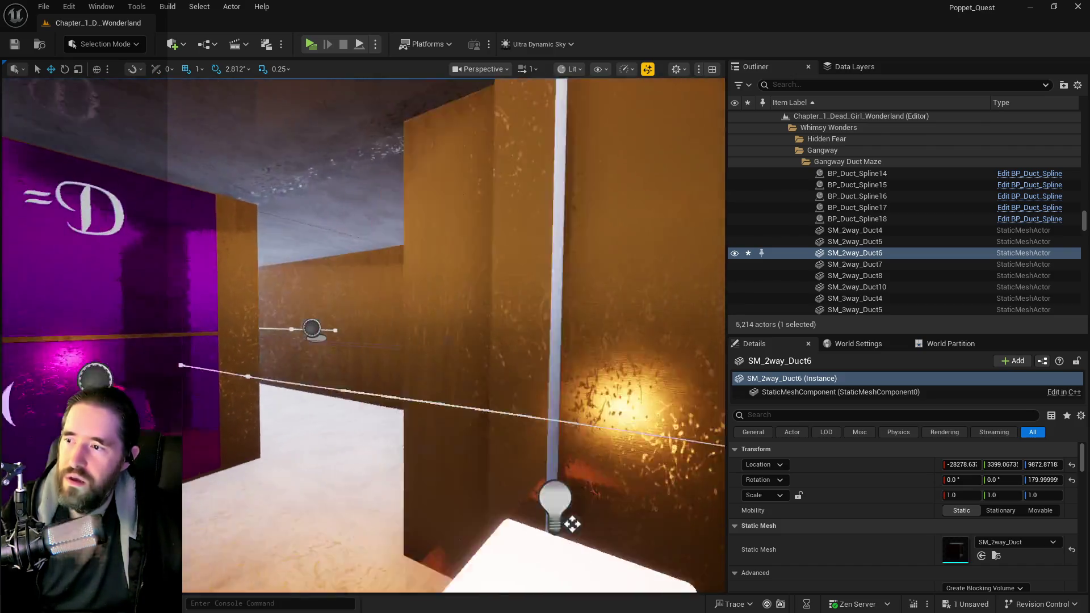
{"action": "key", "text": "w"}
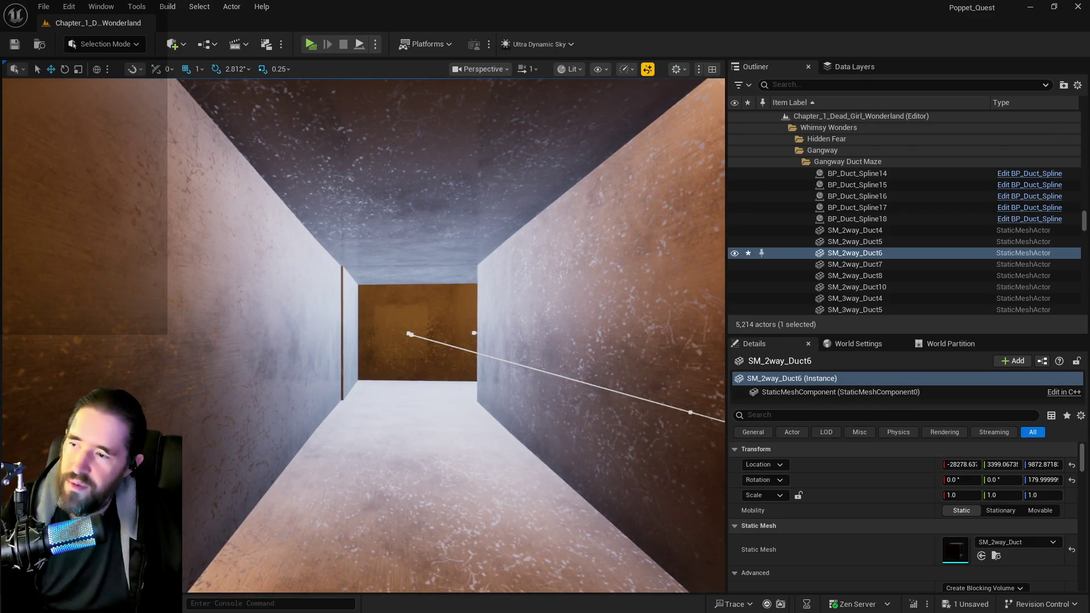
{"action": "left_click", "coordinate": [398, 335]}
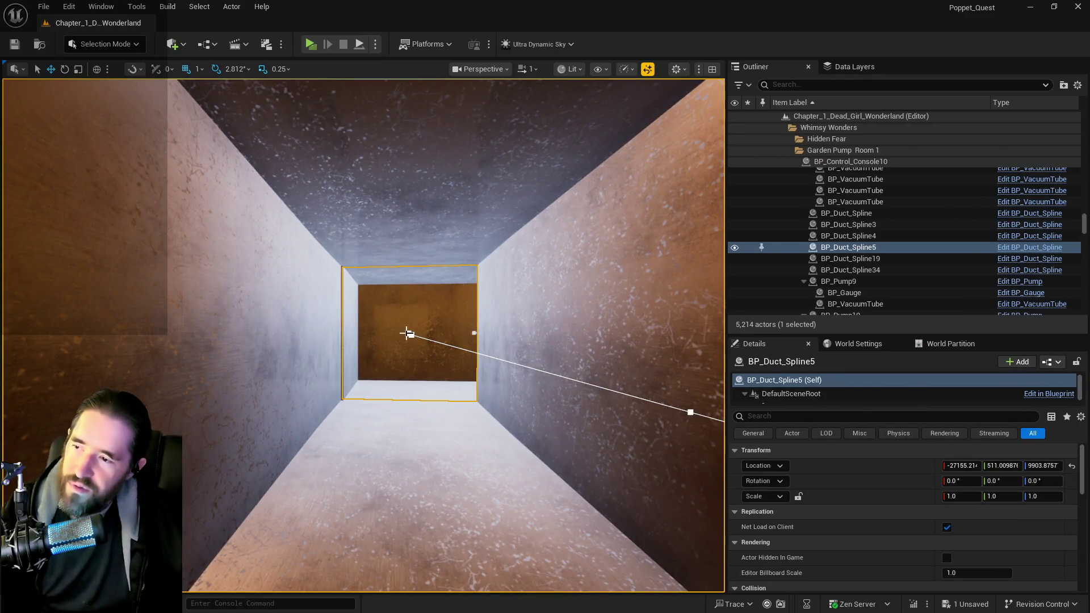
Bend BP_Duct_Spline5's end point downward into the duct opening and inspect it from inside and above.
{"action": "mouse_move", "coordinate": [416, 336]}
{"action": "left_mouse_down"}
{"action": "mouse_move", "coordinate": [366, 426]}
{"action": "mouse_move", "coordinate": [381, 307]}
{"action": "mouse_move", "coordinate": [375, 322]}
{"action": "mouse_move", "coordinate": [410, 302]}
{"action": "left_mouse_up"}
{"action": "left_click", "coordinate": [382, 303]}
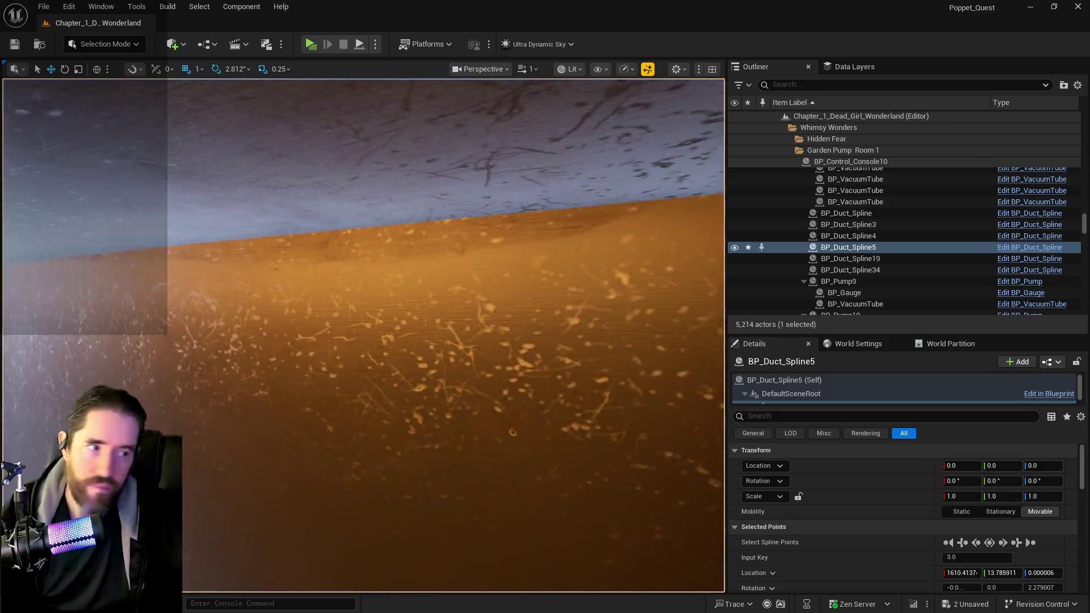
{"action": "key", "text": "w"}
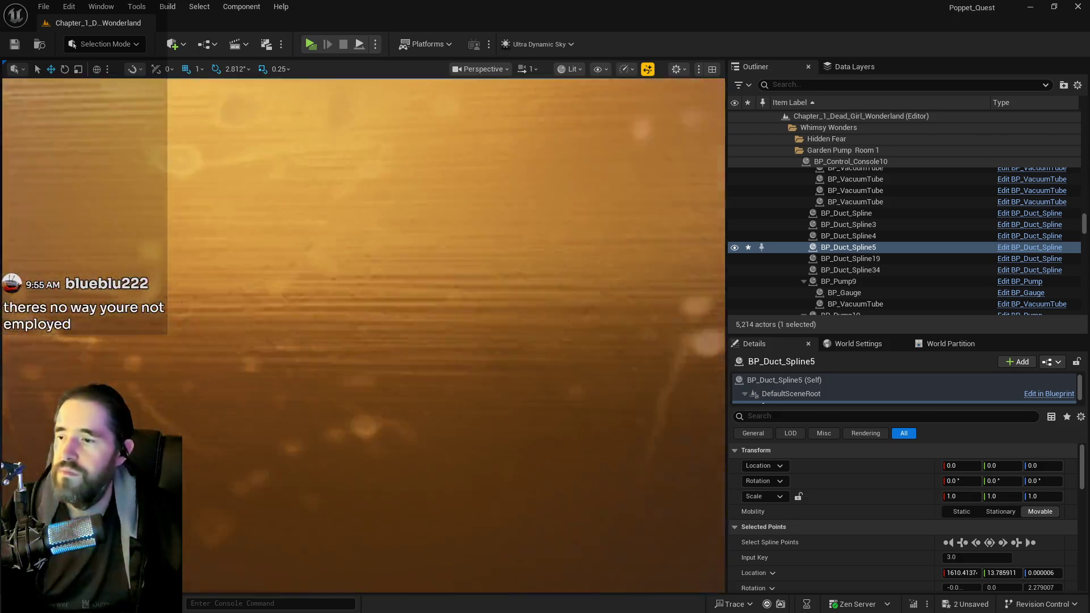
{"action": "key", "text": "s"}
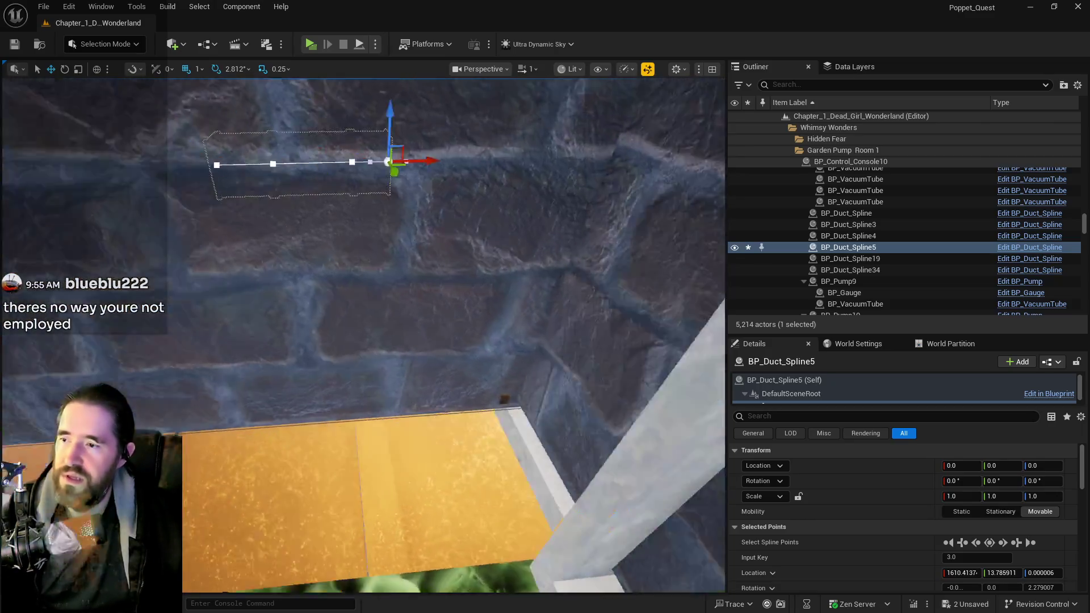
{"action": "key", "text": "w"}
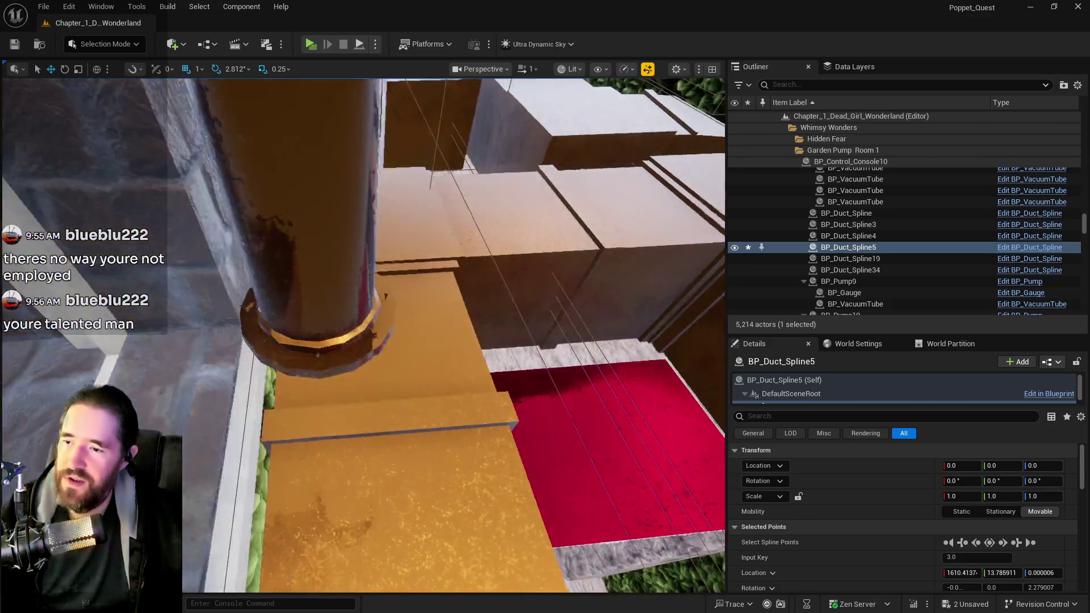
{"action": "key", "text": "s"}
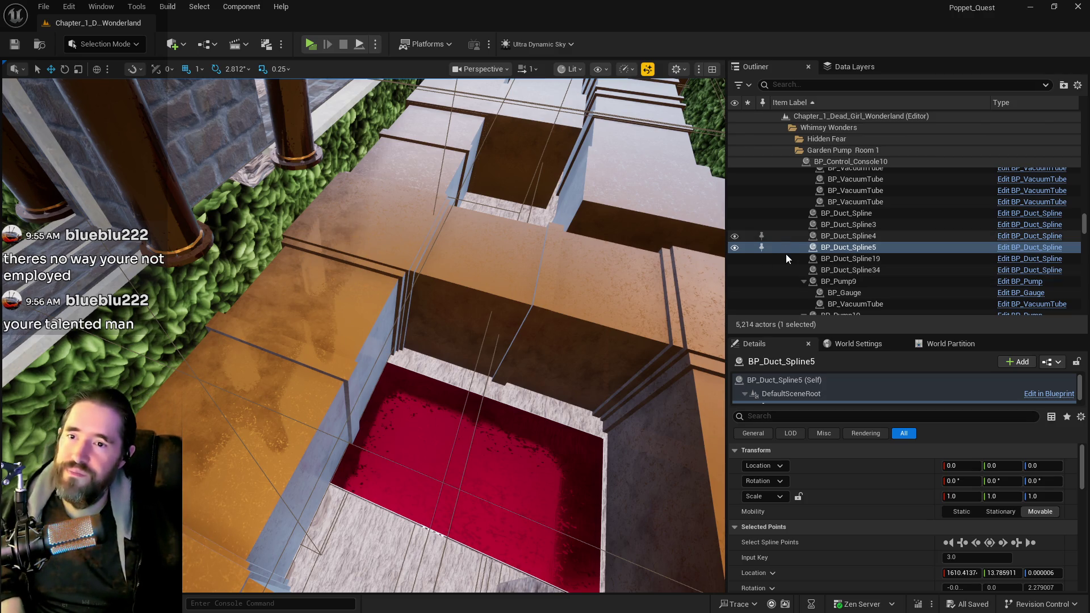
Search the Outliner for 'gangwa' and unhide SM_Gangway_Ceiling.
{"action": "scroll", "coordinate": [786, 255], "scroll_direction": "down", "scroll_amount": 3}
{"action": "scroll", "coordinate": [786, 258], "scroll_direction": "up", "scroll_amount": 3}
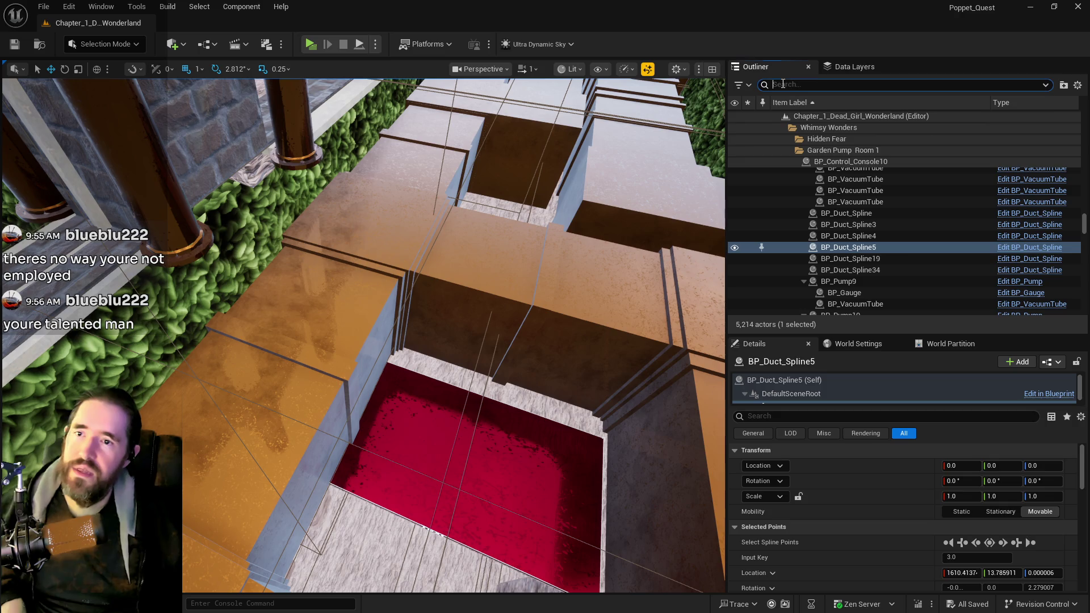
{"action": "type", "text": "gangwa"}
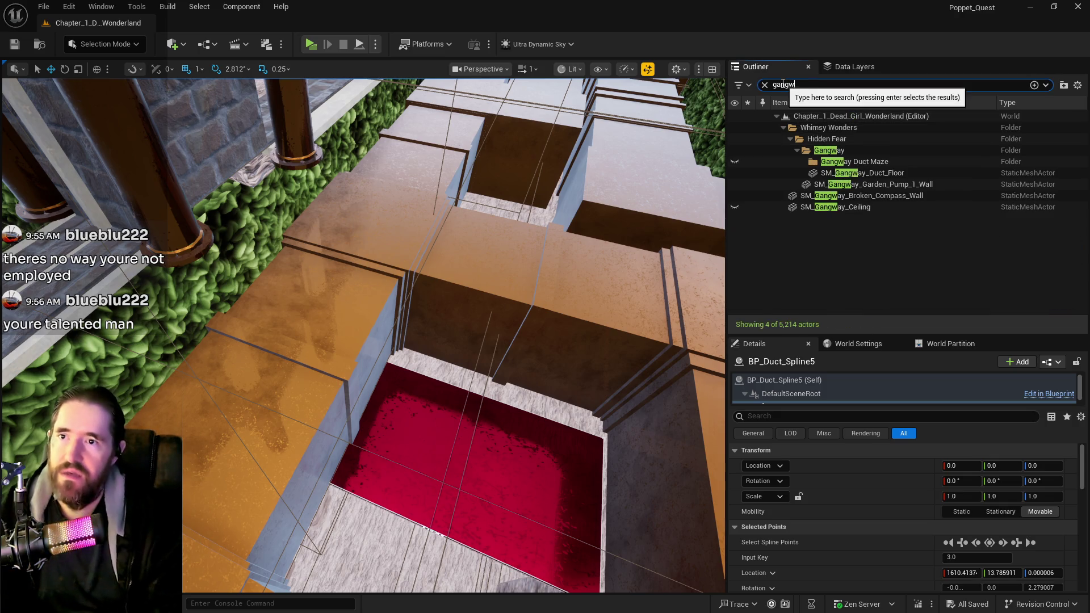
{"action": "left_click", "coordinate": [734, 208]}
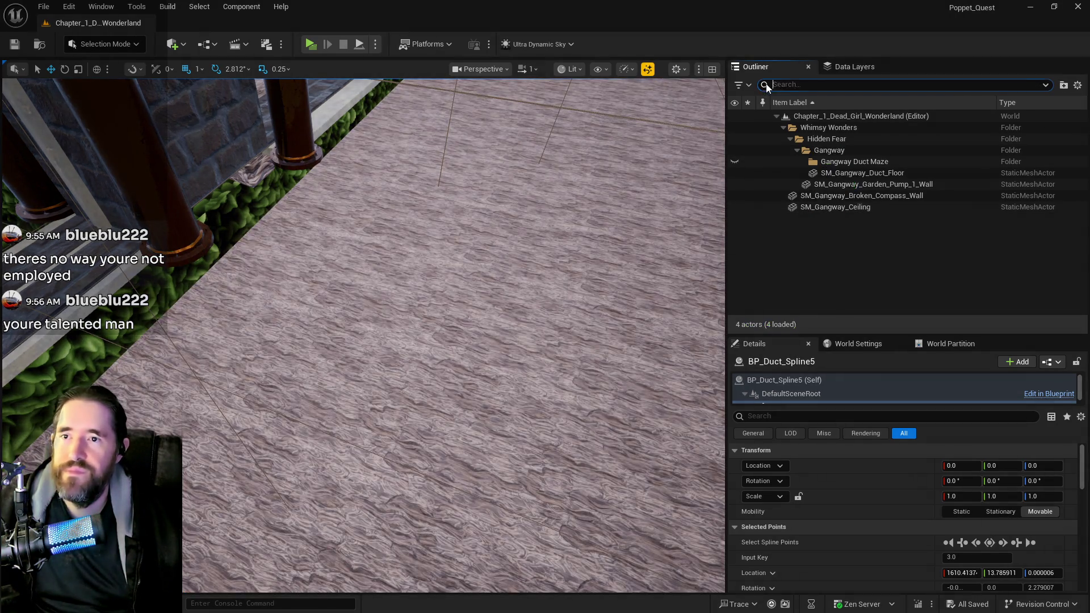
{"action": "left_click", "coordinate": [765, 85]}
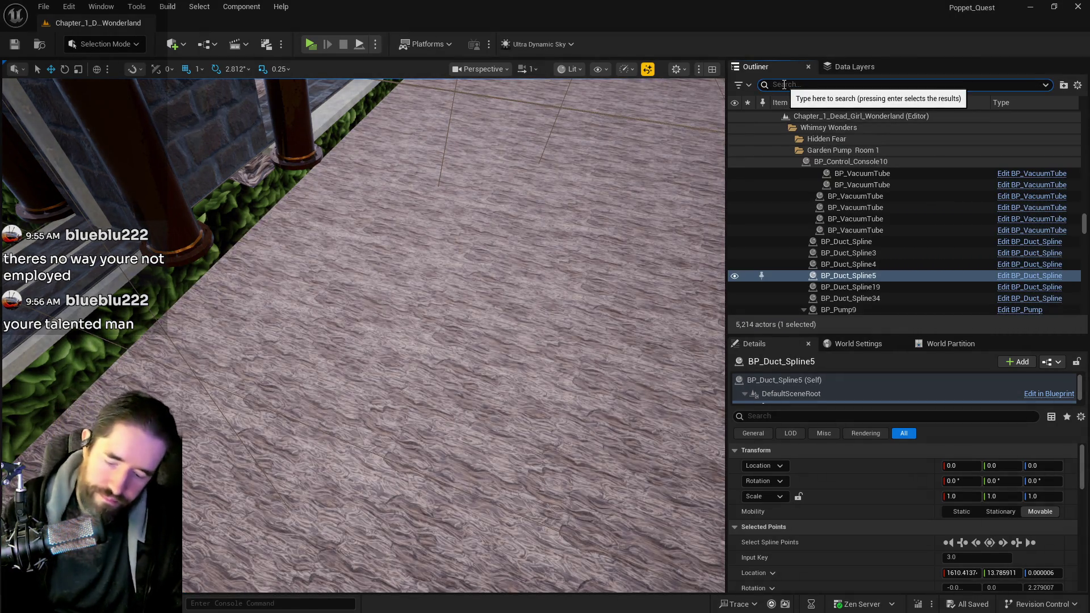
Search for 'floor', unhide SM_Whimsy_Wonders_Floor_5, and clear the search.
{"action": "type", "text": "floor"}
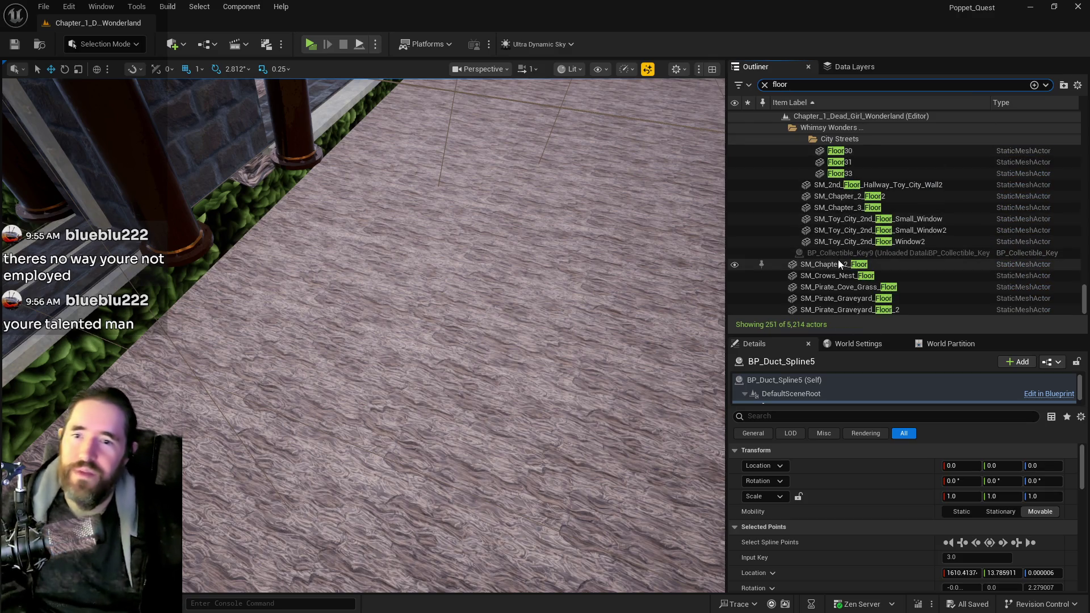
{"action": "scroll", "coordinate": [839, 263], "scroll_direction": "up", "scroll_amount": 10}
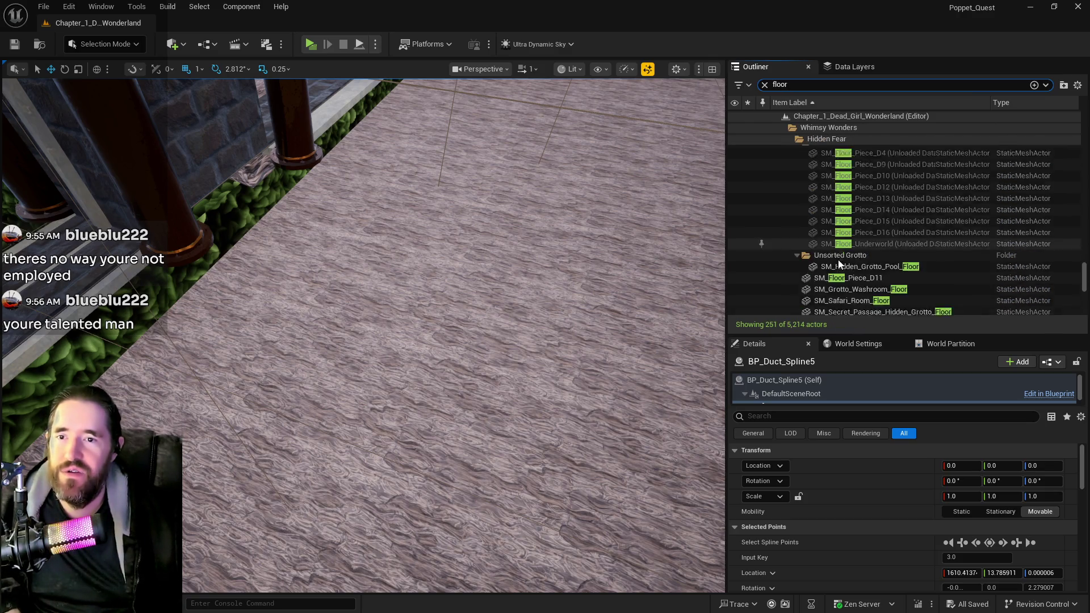
{"action": "scroll", "coordinate": [839, 263], "scroll_direction": "up", "scroll_amount": 10}
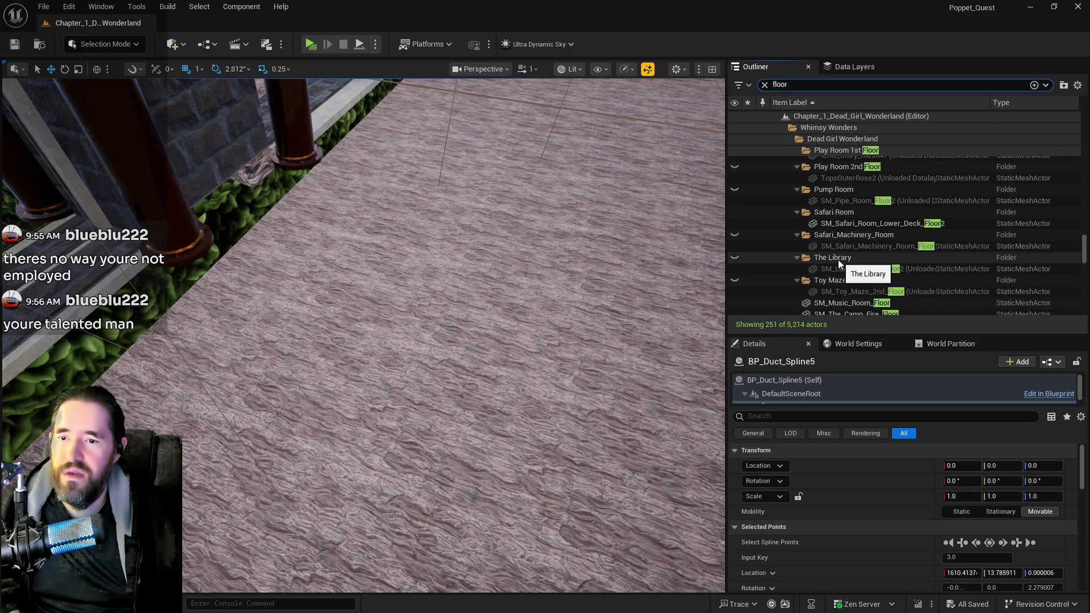
{"action": "left_click", "coordinate": [735, 264]}
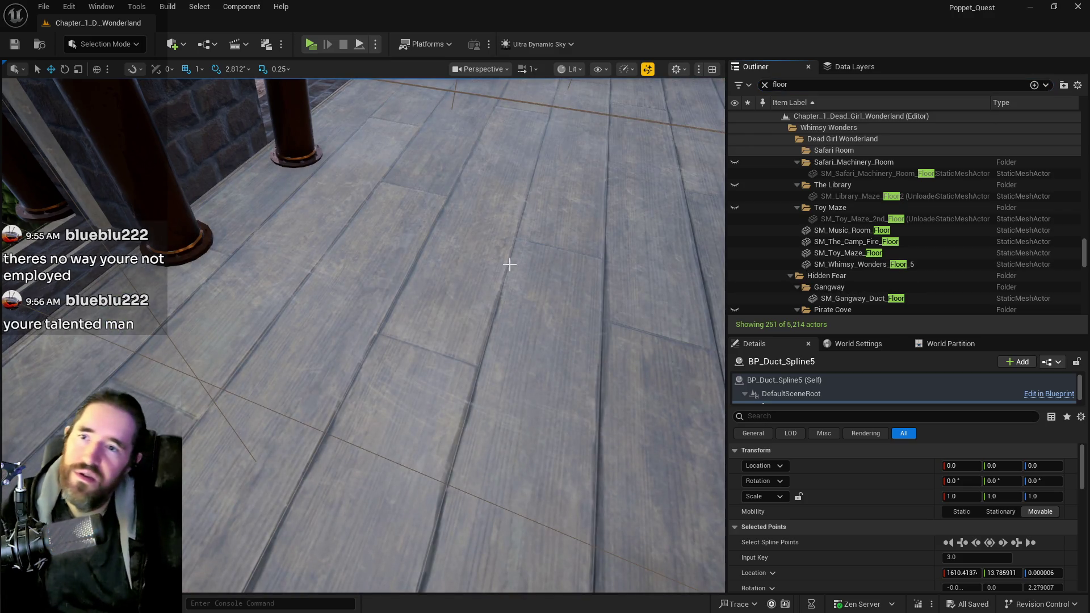
{"action": "left_click", "coordinate": [764, 84]}
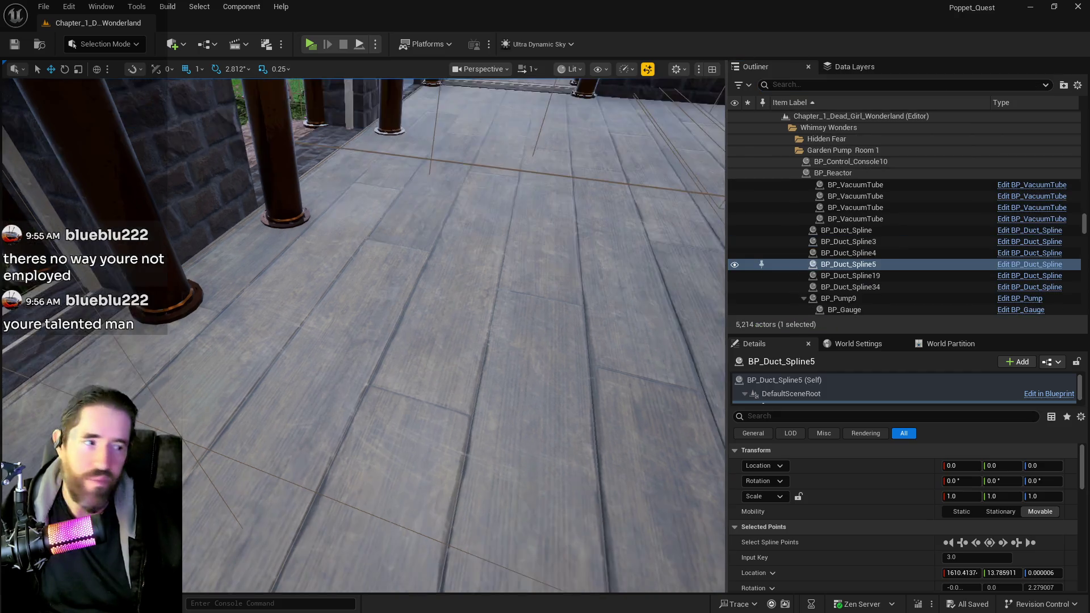
Fly to the Safari Sally's room doorway and select SM_Safari_Sallys_Room_Wall2.
{"action": "key", "text": "w"}
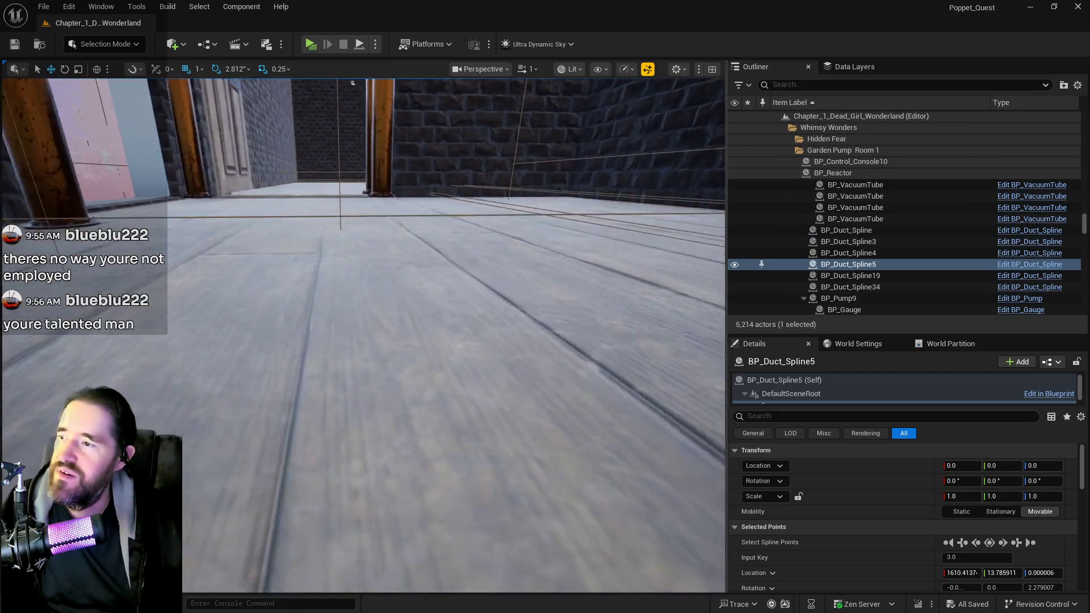
{"action": "key", "text": "w"}
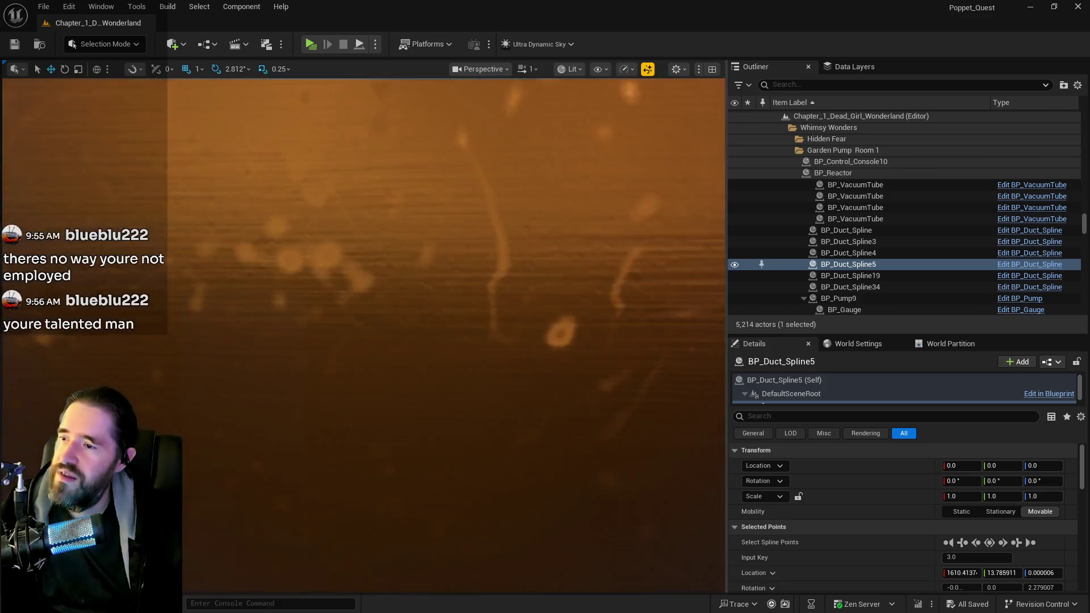
{"action": "left_click", "coordinate": [353, 336]}
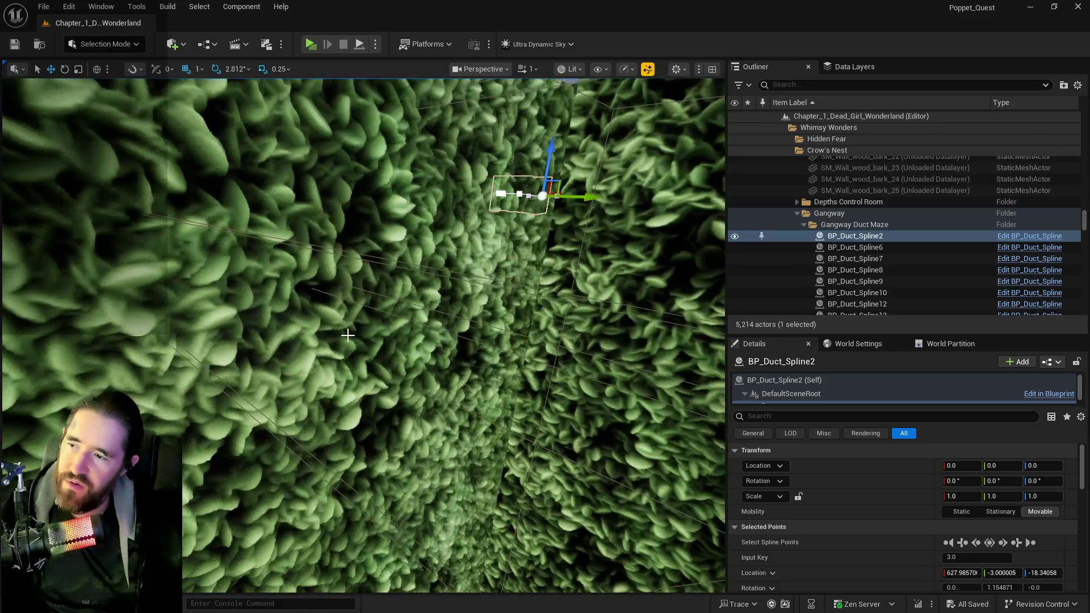
{"action": "left_click", "coordinate": [354, 335]}
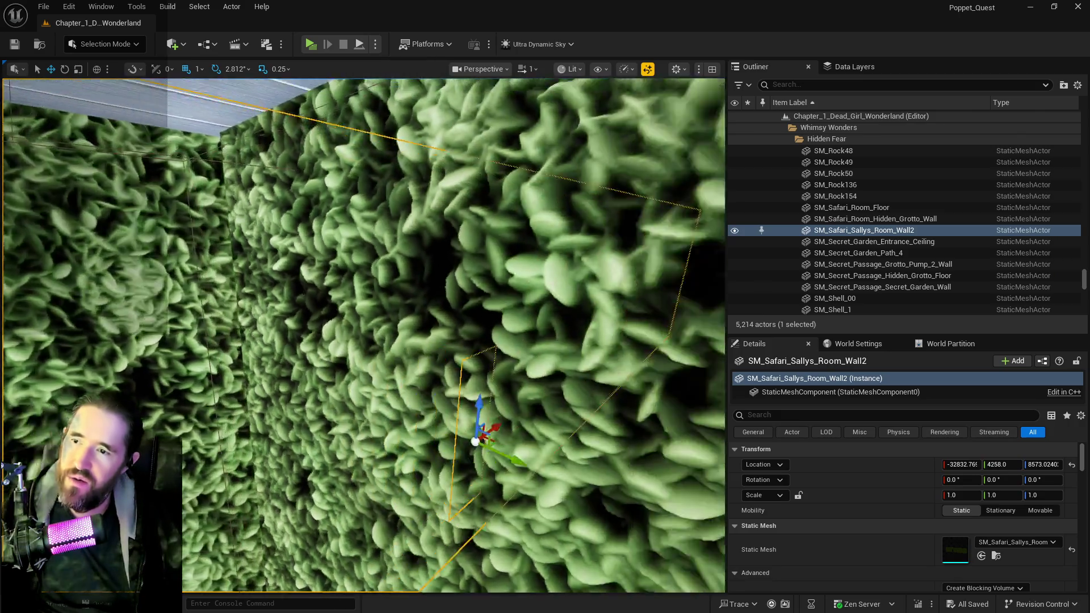
{"action": "key", "text": "w"}
{"action": "key", "text": "w"}
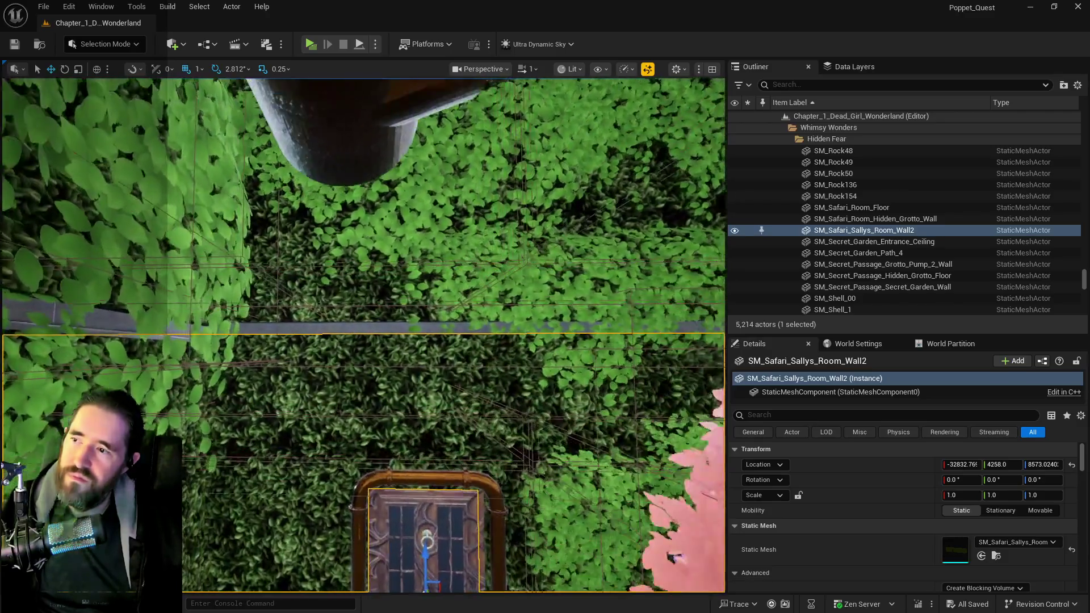
{"action": "key", "text": "w"}
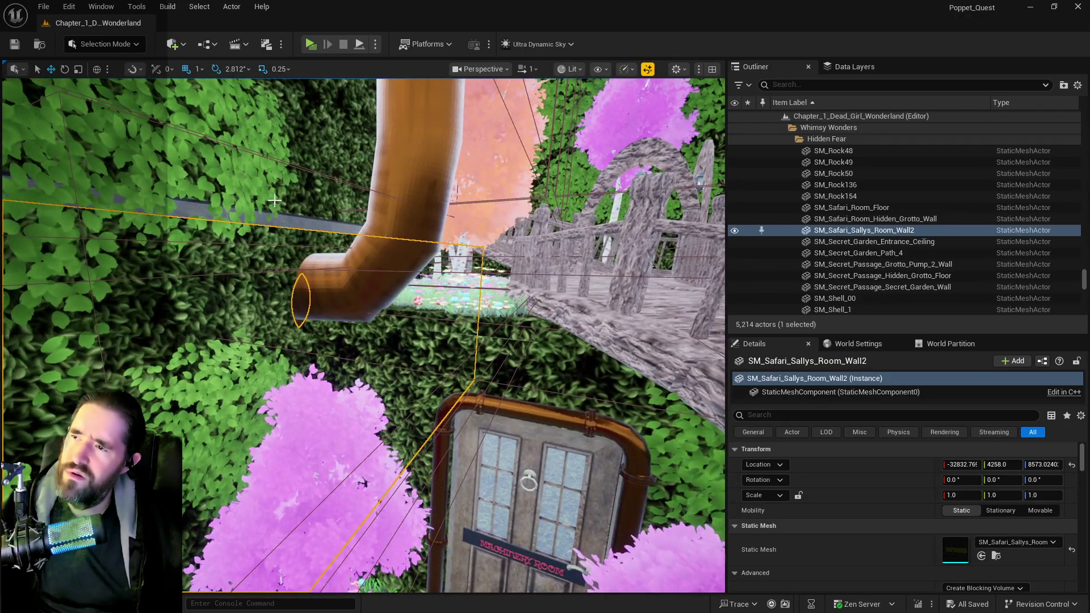
{"action": "left_click", "coordinate": [274, 200]}
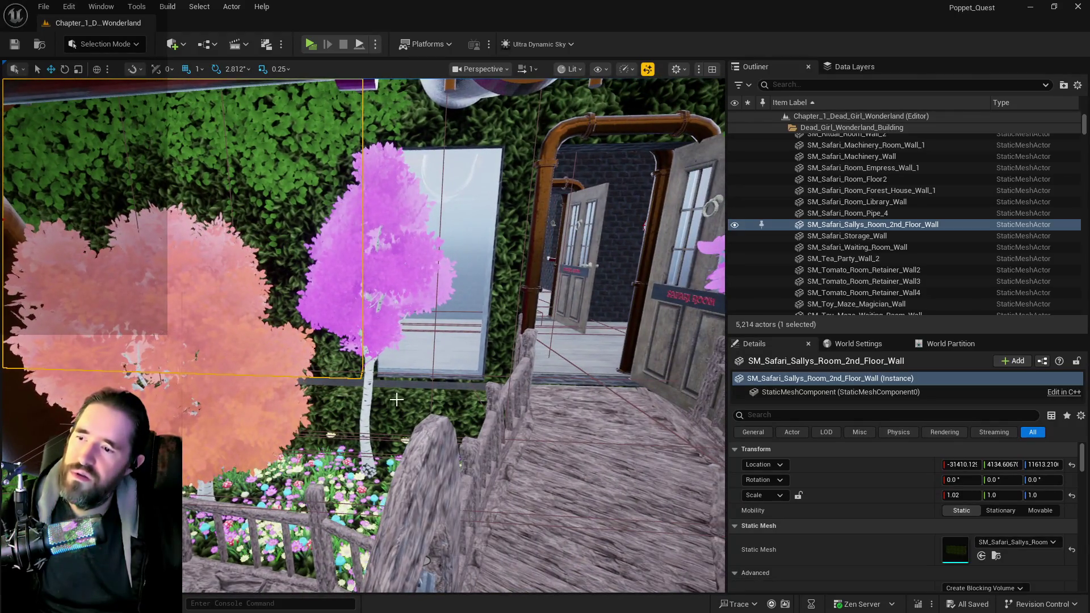
{"action": "left_click", "coordinate": [396, 399]}
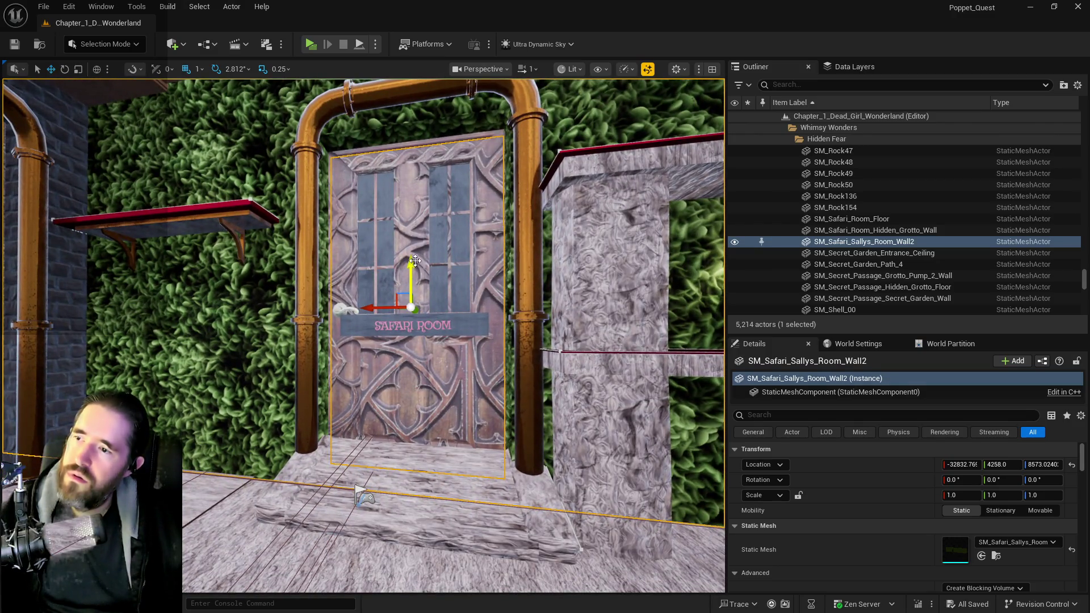
Lower SM_Safari_Sallys_Room_Wall2 slightly into the hedges and floor, undoing the overshoot.
{"action": "mouse_move", "coordinate": [414, 260]}
{"action": "left_mouse_down"}
{"action": "mouse_move", "coordinate": [407, 233]}
{"action": "mouse_move", "coordinate": [375, 235]}
{"action": "mouse_move", "coordinate": [352, 216]}
{"action": "mouse_move", "coordinate": [341, 228]}
{"action": "left_mouse_up"}
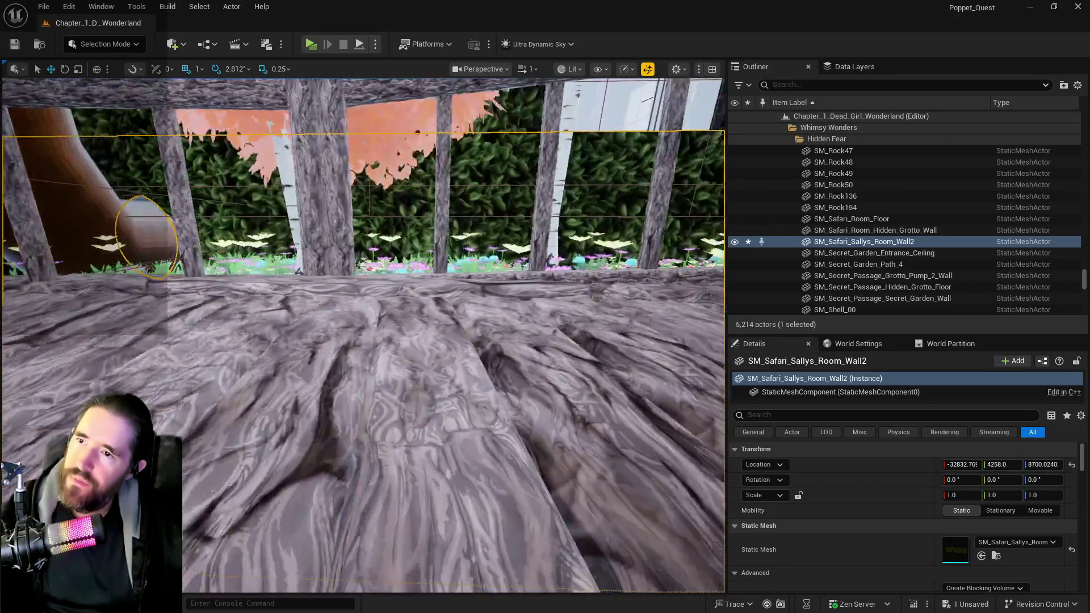
{"action": "mouse_move", "coordinate": [341, 227]}
{"action": "left_mouse_down"}
{"action": "mouse_move", "coordinate": [313, 222]}
{"action": "mouse_move", "coordinate": [301, 241]}
{"action": "mouse_move", "coordinate": [283, 223]}
{"action": "mouse_move", "coordinate": [307, 218]}
{"action": "left_mouse_up"}
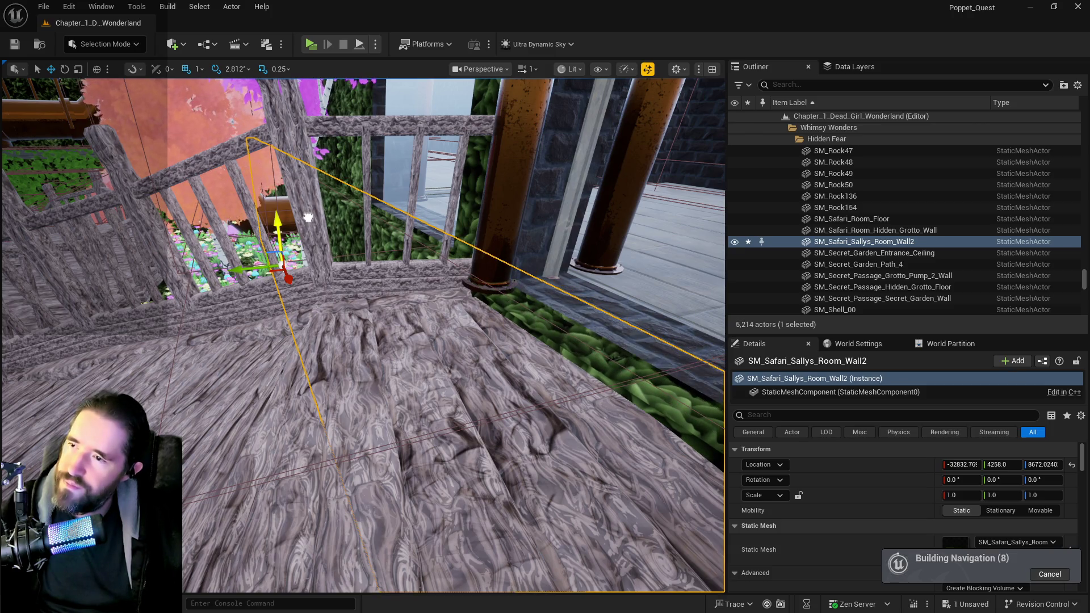
{"action": "left_click_drag", "start_coordinate": [308, 218], "coordinate": [306, 217]}
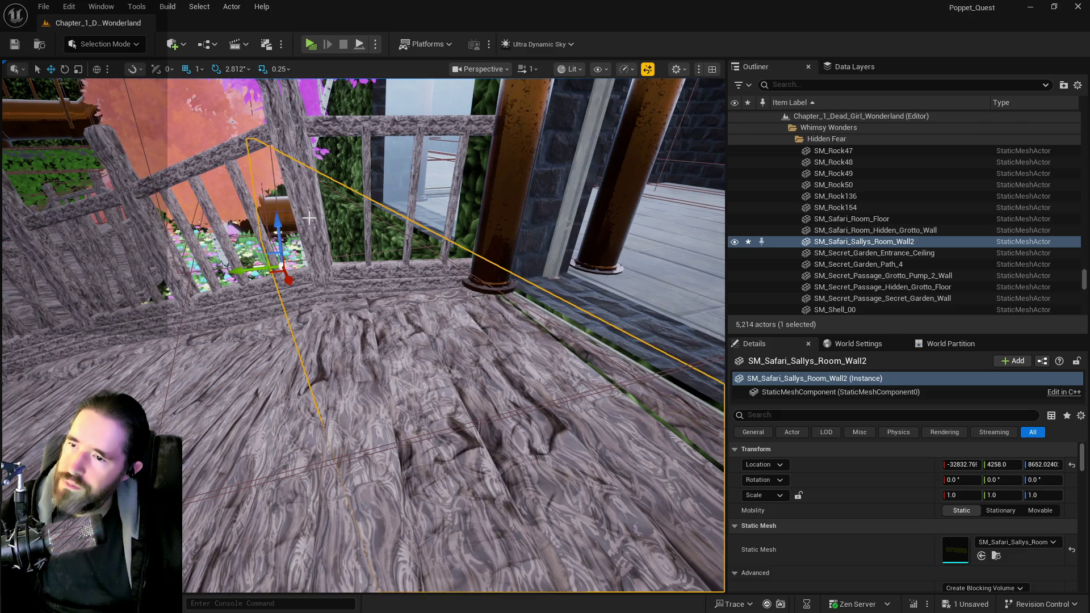
{"action": "left_click_drag", "start_coordinate": [279, 230], "coordinate": [280, 222]}
{"action": "left_click", "coordinate": [281, 222]}
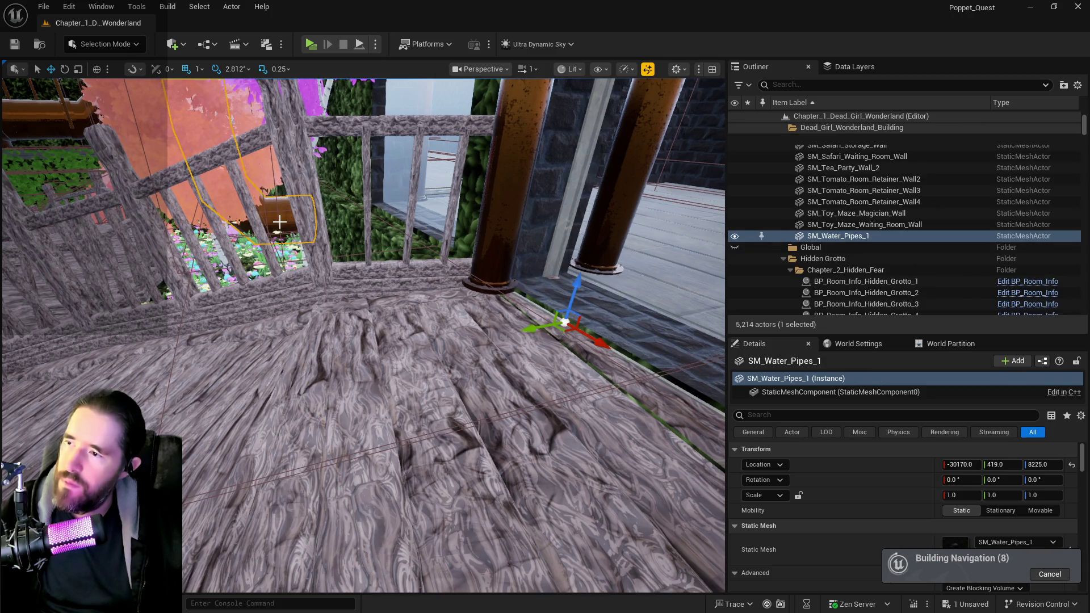
{"action": "key", "text": "ctrl+z"}
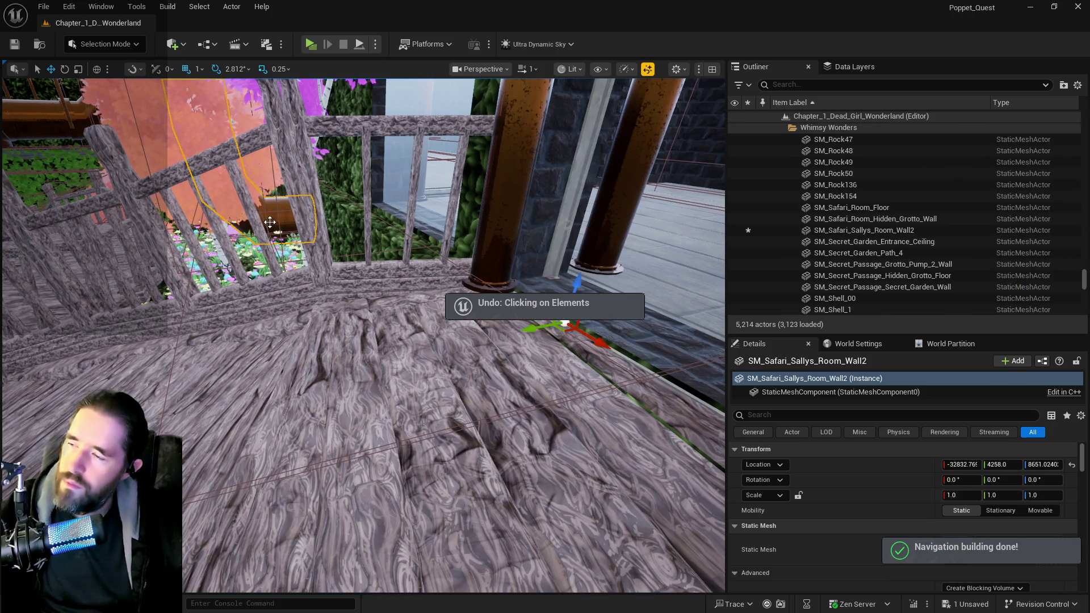
{"action": "left_click_drag", "start_coordinate": [280, 222], "coordinate": [280, 230]}
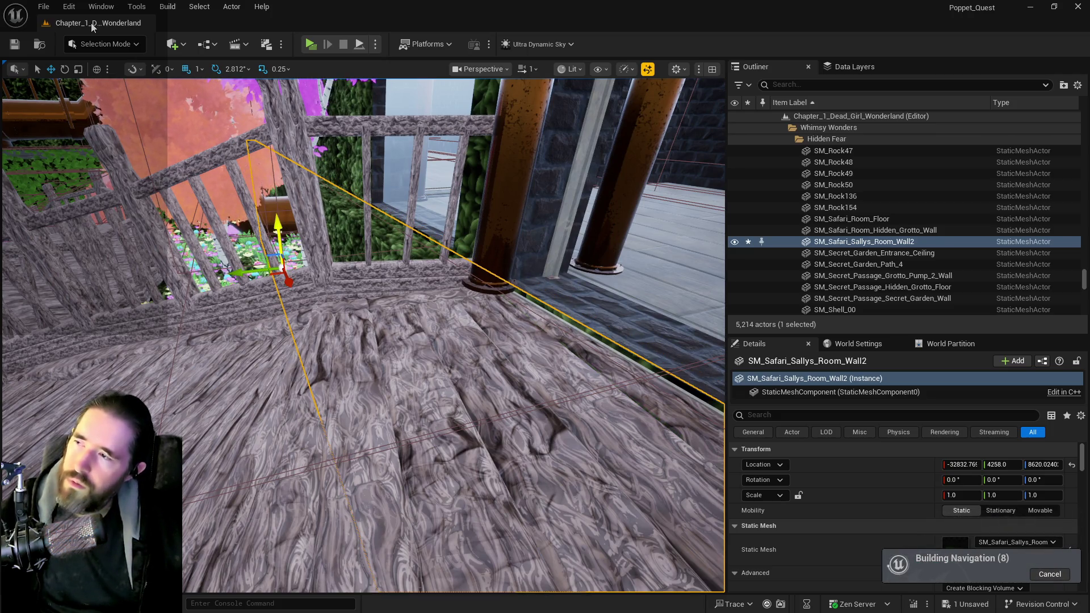
{"action": "key", "text": "ctrl+z"}
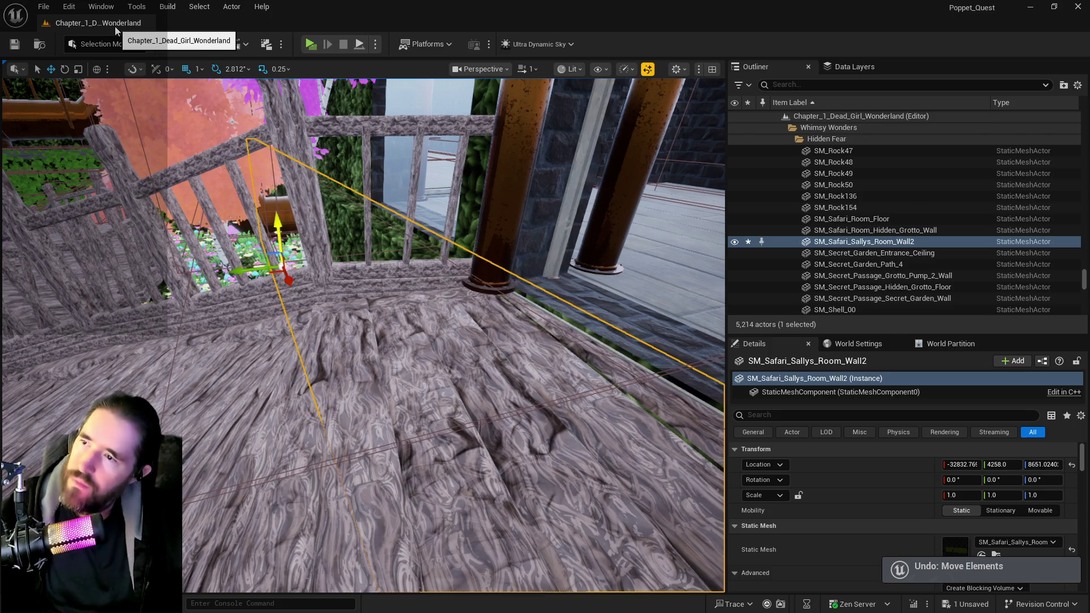
{"action": "mouse_move", "coordinate": [352, 227]}
{"action": "left_mouse_down"}
{"action": "mouse_move", "coordinate": [363, 238]}
{"action": "mouse_move", "coordinate": [363, 193]}
{"action": "mouse_move", "coordinate": [394, 168]}
{"action": "left_mouse_up"}
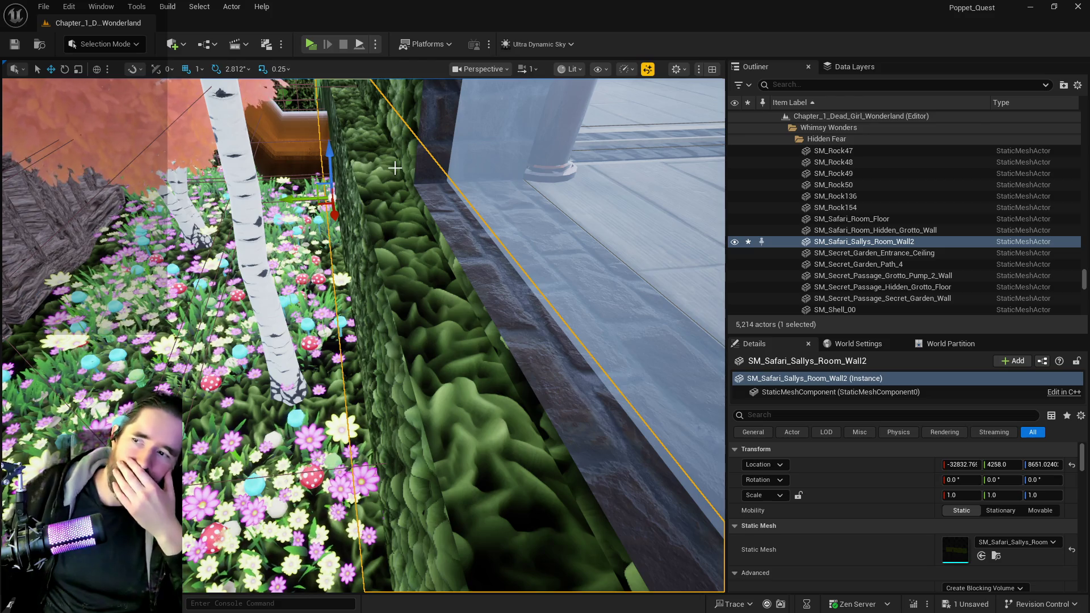
{"action": "left_click_drag", "start_coordinate": [395, 168], "coordinate": [406, 214]}
{"action": "left_click", "coordinate": [511, 284]}
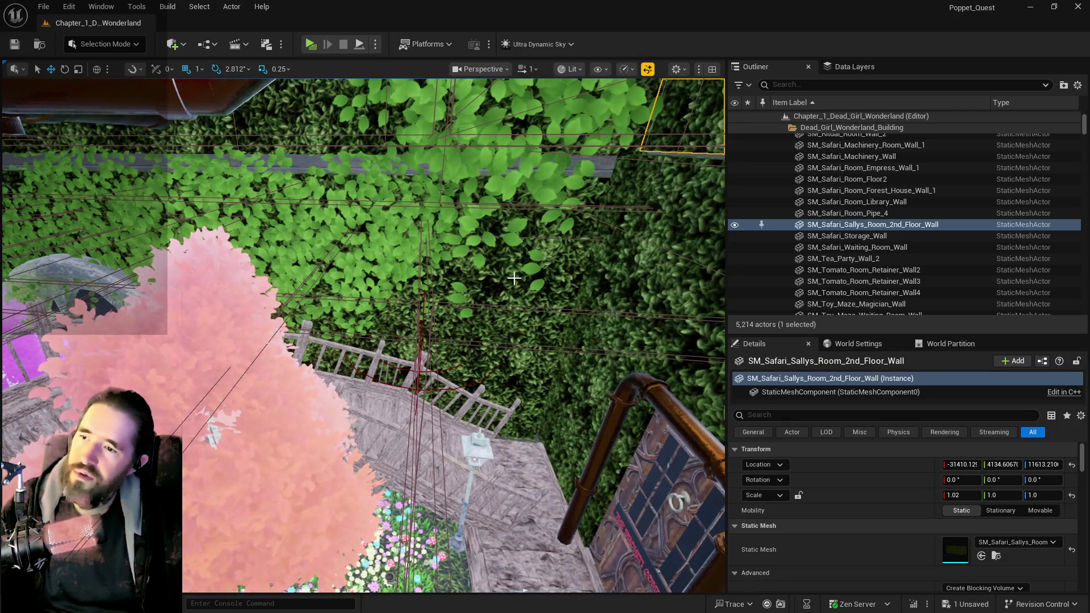
{"action": "left_click", "coordinate": [514, 278]}
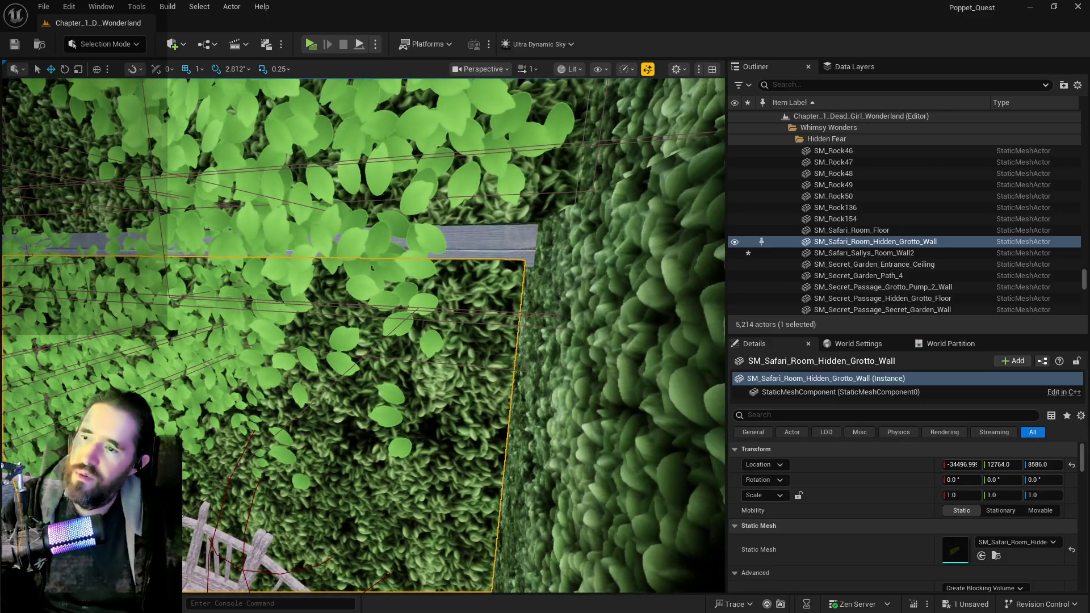
{"action": "left_click", "coordinate": [508, 243]}
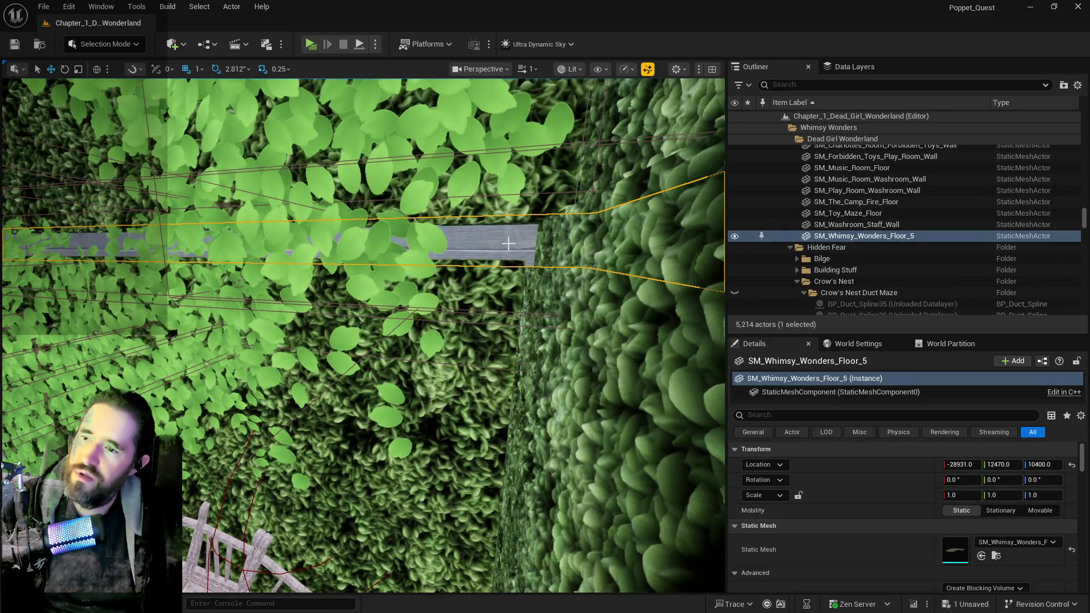
{"action": "left_click", "coordinate": [540, 187]}
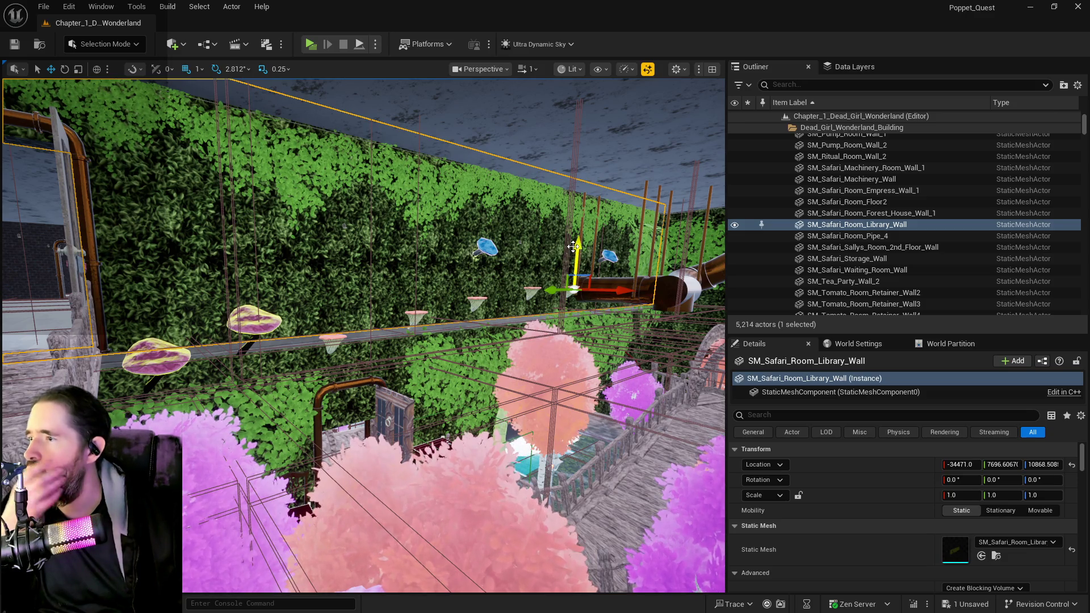
{"action": "left_click_drag", "start_coordinate": [573, 249], "coordinate": [576, 252]}
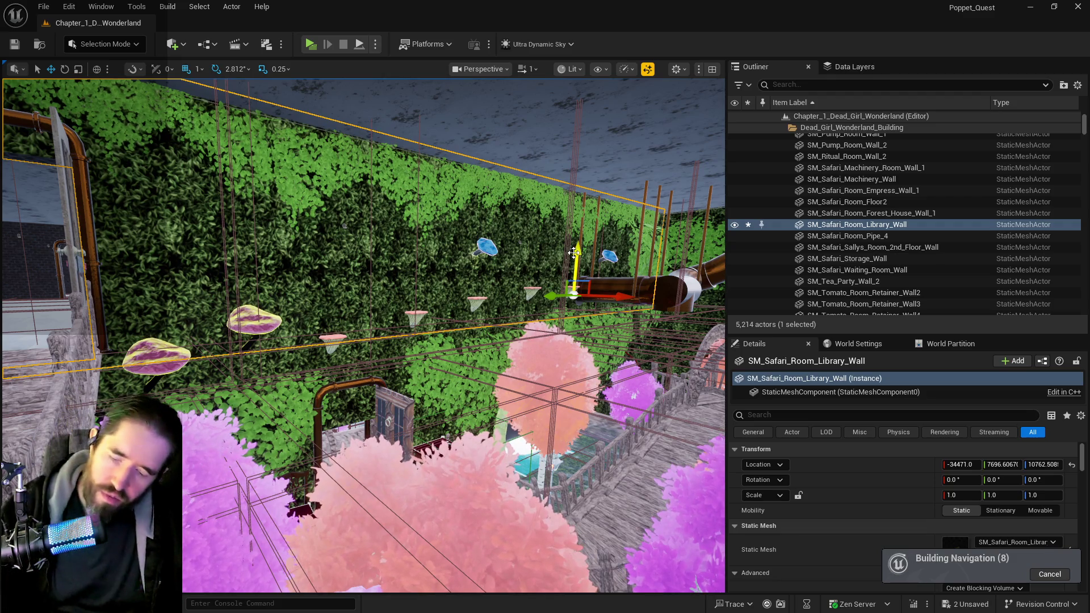
Try raising SM_Safari_Room_Library_Wall, undo it, and settle on a small height adjustment.
{"action": "key", "text": "ctrl+z"}
{"action": "key", "text": "f"}
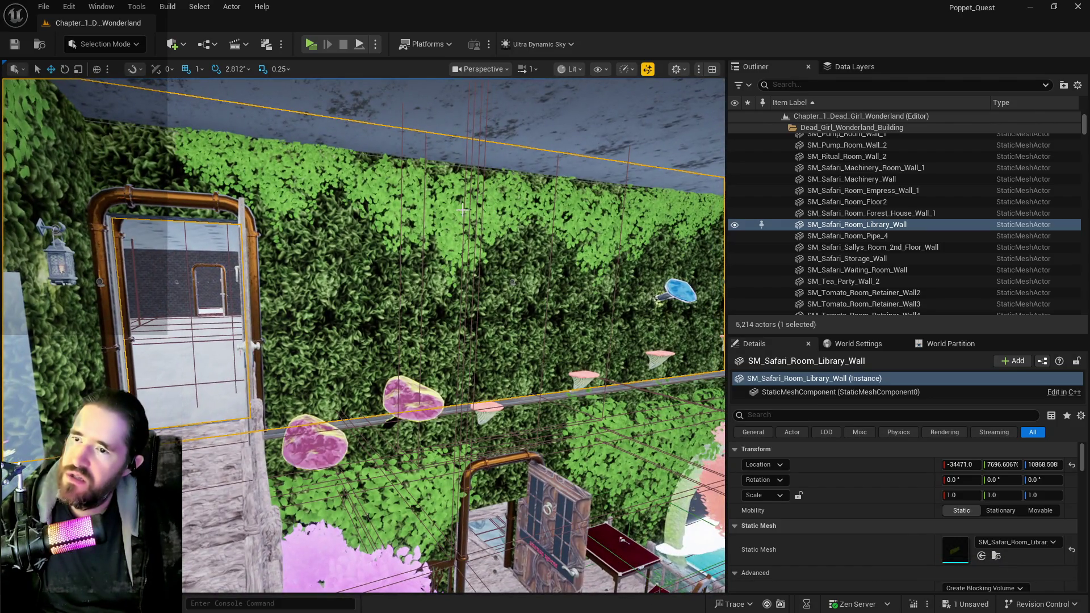
{"action": "left_click_drag", "start_coordinate": [462, 209], "coordinate": [431, 221]}
{"action": "left_click_drag", "start_coordinate": [642, 267], "coordinate": [642, 257]}
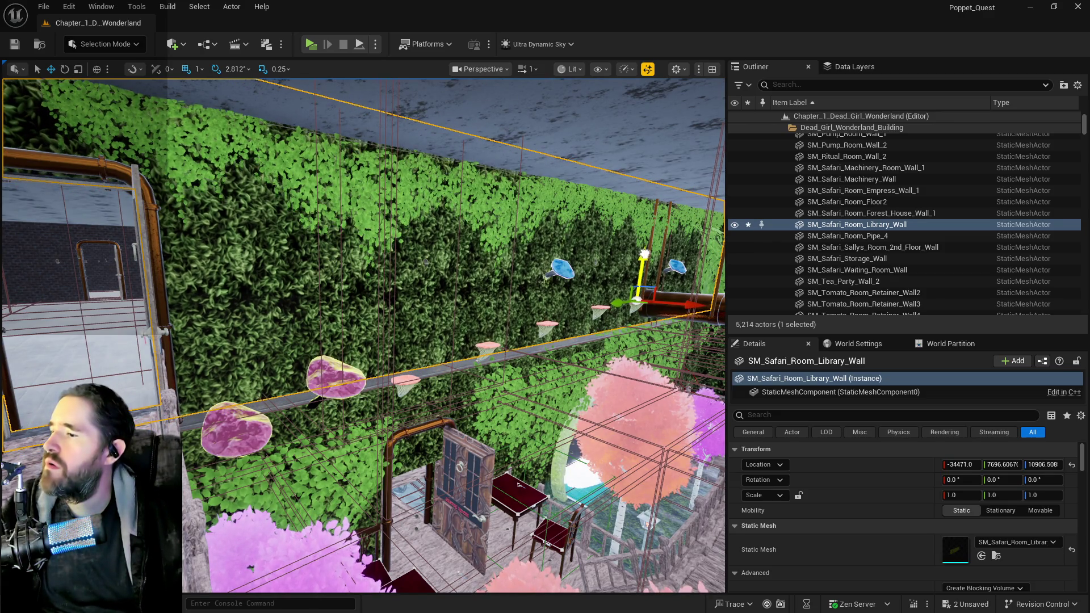
{"action": "mouse_move", "coordinate": [588, 289]}
{"action": "left_mouse_down"}
{"action": "mouse_move", "coordinate": [614, 261]}
{"action": "mouse_move", "coordinate": [618, 352]}
{"action": "left_mouse_up"}
{"action": "key", "text": "ctrl+z"}
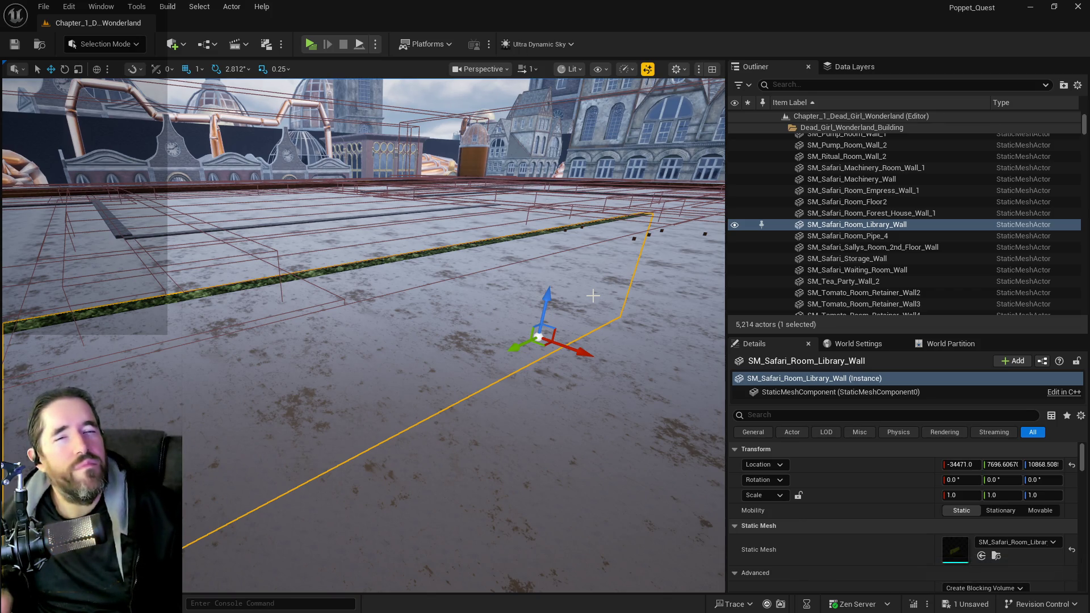
{"action": "mouse_move", "coordinate": [592, 295]}
{"action": "left_mouse_down"}
{"action": "mouse_move", "coordinate": [592, 369]}
{"action": "mouse_move", "coordinate": [584, 329]}
{"action": "mouse_move", "coordinate": [568, 312]}
{"action": "left_mouse_up"}
{"action": "mouse_move", "coordinate": [456, 214]}
{"action": "left_mouse_down"}
{"action": "mouse_move", "coordinate": [325, 486]}
{"action": "mouse_move", "coordinate": [392, 130]}
{"action": "left_mouse_up"}
{"action": "mouse_move", "coordinate": [566, 199]}
{"action": "left_mouse_down"}
{"action": "mouse_move", "coordinate": [574, 214]}
{"action": "mouse_move", "coordinate": [582, 188]}
{"action": "left_mouse_up"}
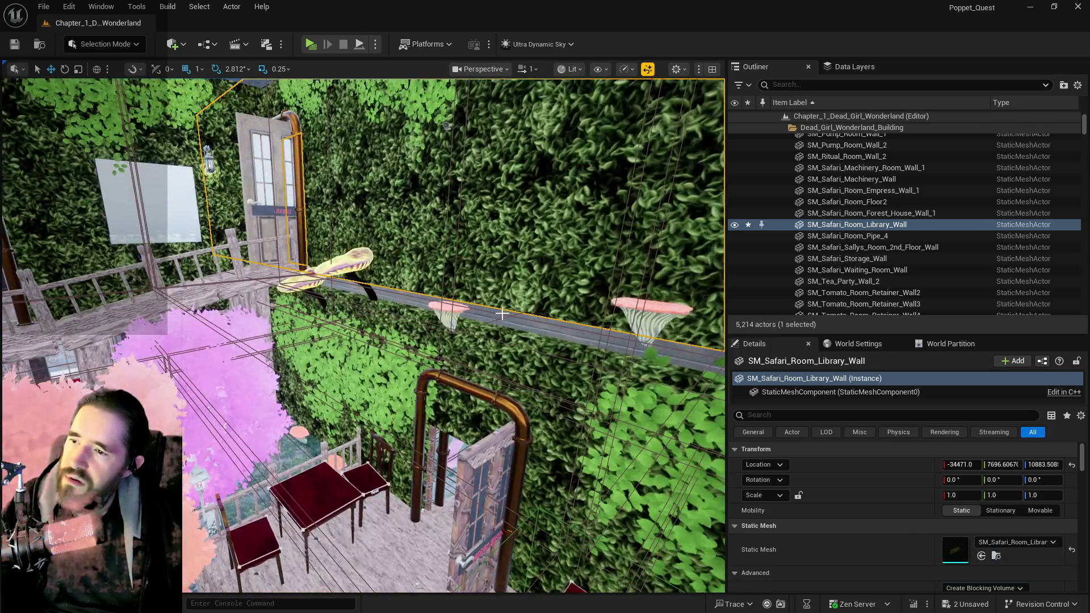
Select SM_Safari_Room_Hidden_Grotto_Wall and fly past the mushrooms toward the fountain.
{"action": "left_click", "coordinate": [318, 258]}
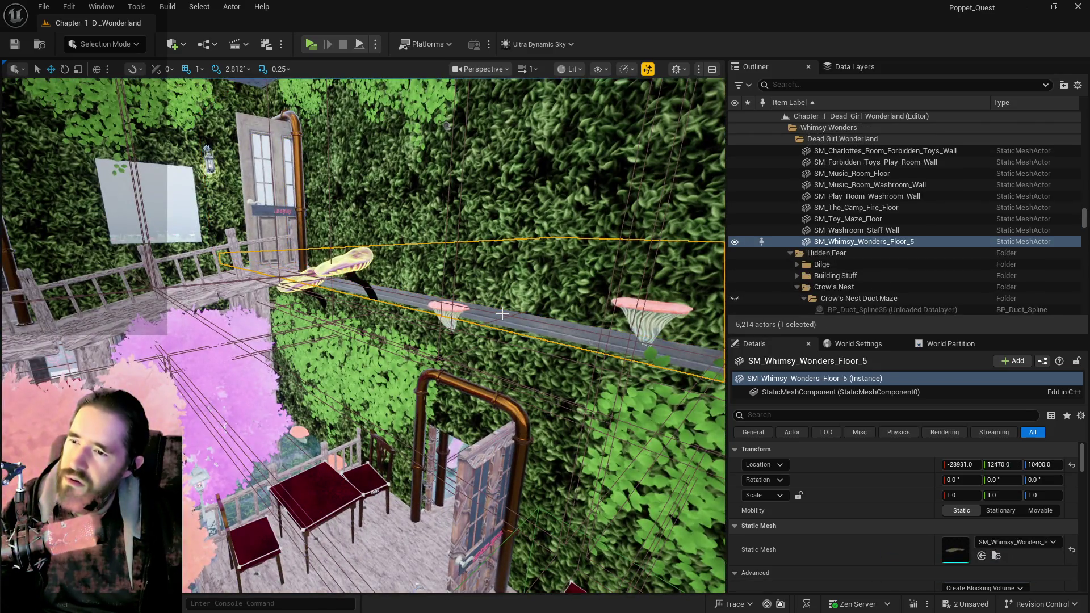
{"action": "left_click", "coordinate": [181, 356]}
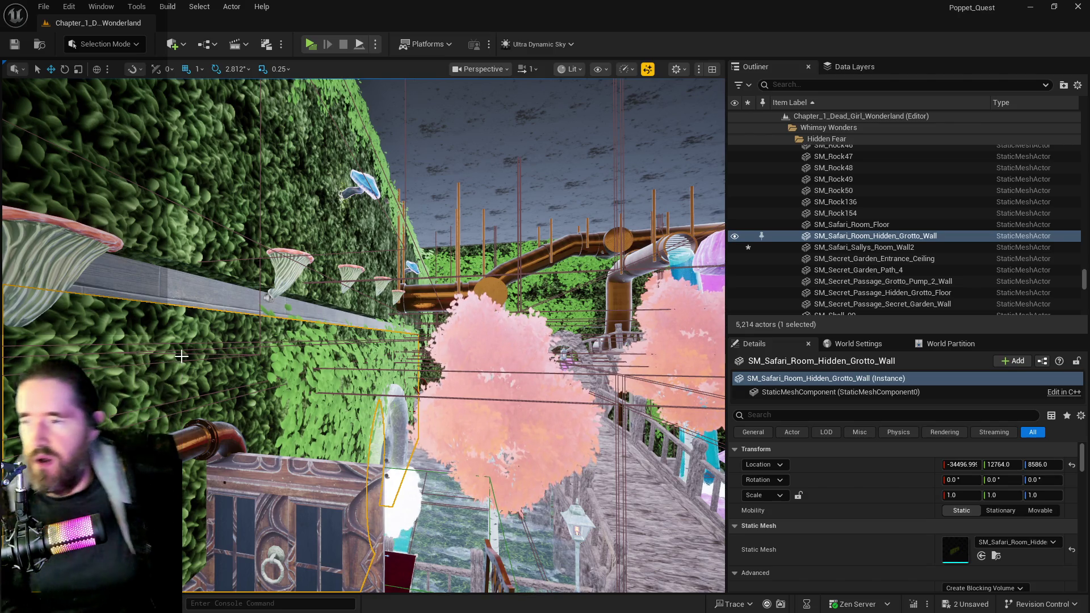
{"action": "left_click_drag", "start_coordinate": [154, 382], "coordinate": [169, 369]}
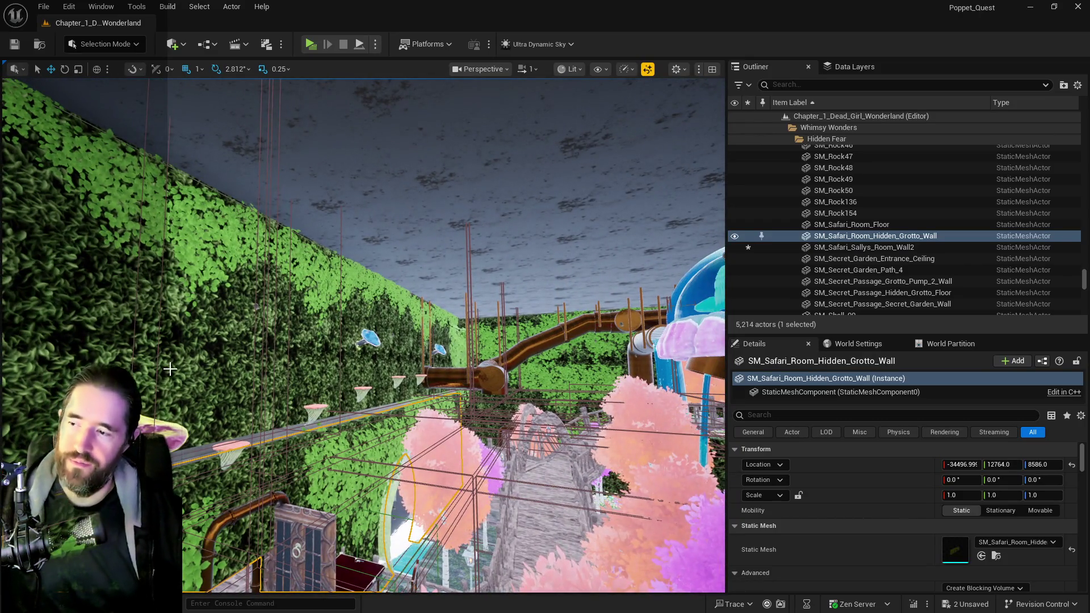
{"action": "left_click_drag", "start_coordinate": [301, 405], "coordinate": [300, 405]}
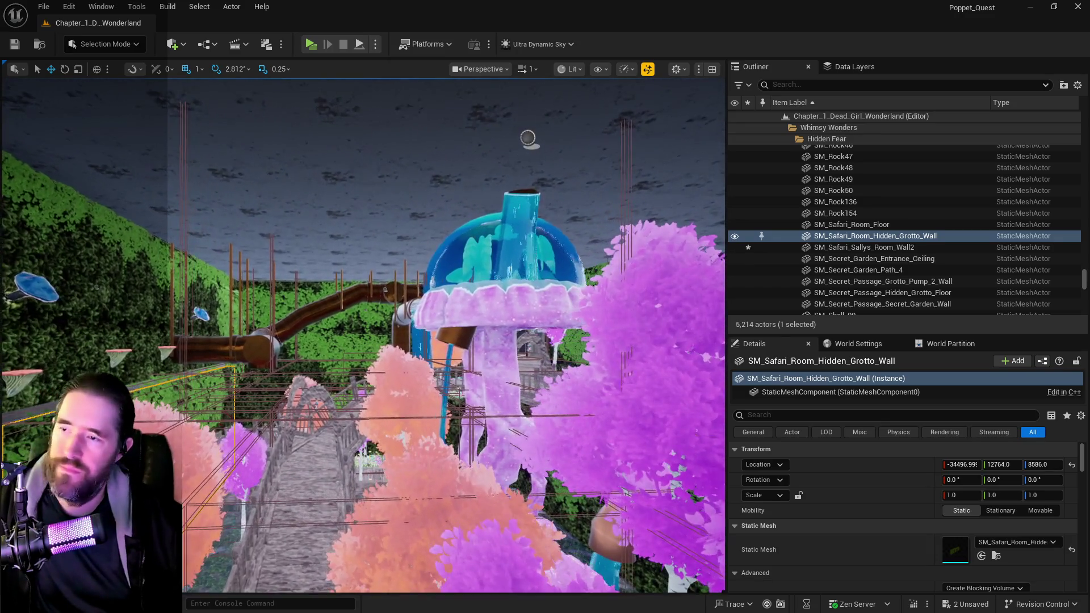
Raise the viewport camera speed from 1 to 8 and survey the hedge doorway and grotto wall.
{"action": "left_click", "coordinate": [533, 69]}
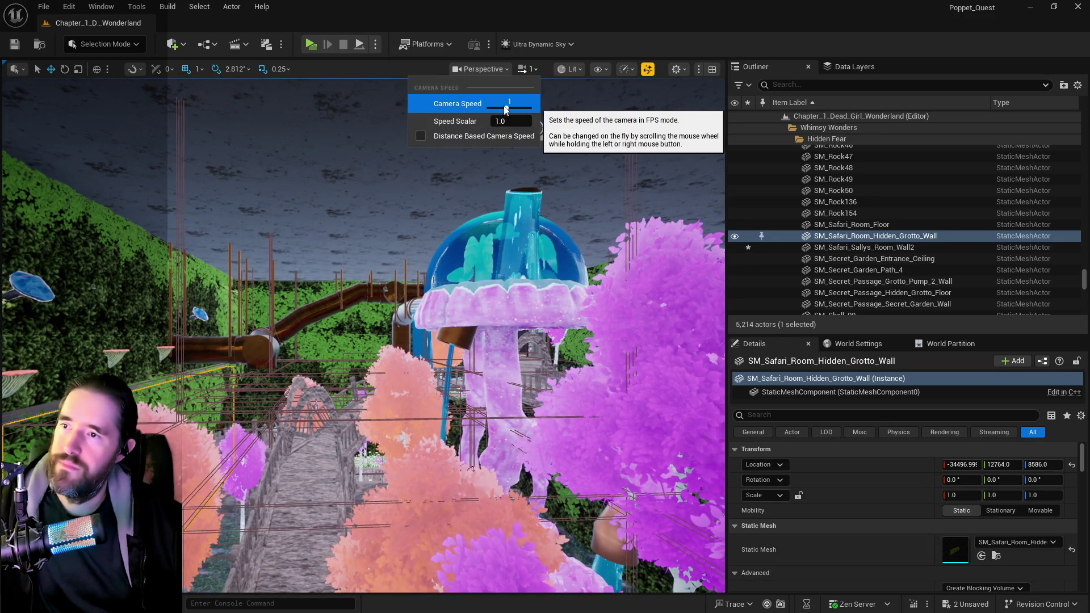
{"action": "left_click_drag", "start_coordinate": [364, 335], "coordinate": [364, 335]}
{"action": "left_click_drag", "start_coordinate": [291, 291], "coordinate": [291, 291]}
{"action": "left_click_drag", "start_coordinate": [286, 454], "coordinate": [286, 454]}
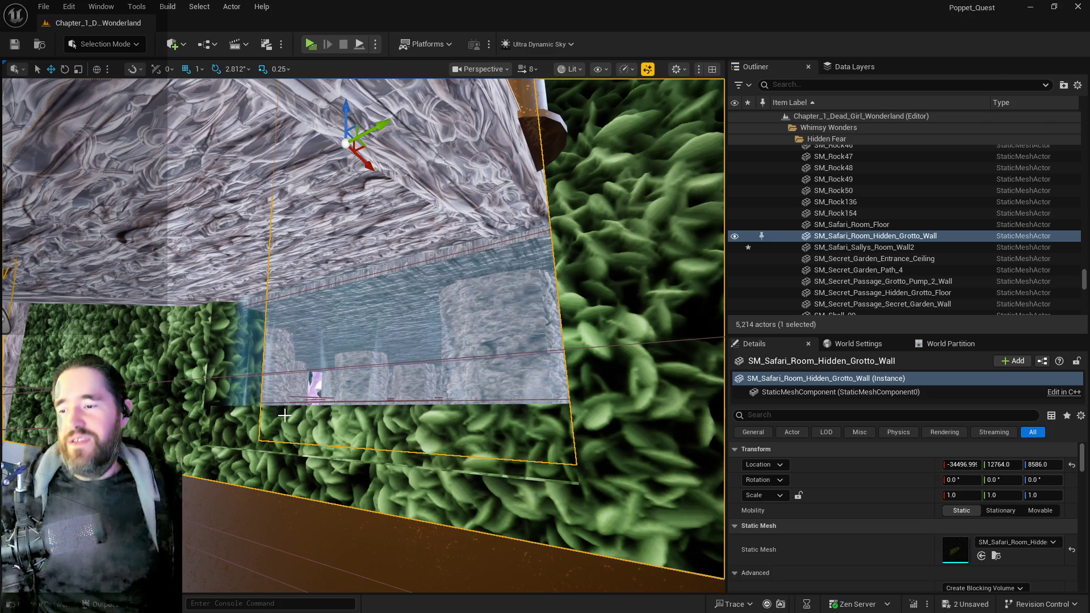
{"action": "scroll", "coordinate": [331, 337], "scroll_direction": "down", "scroll_amount": 5}
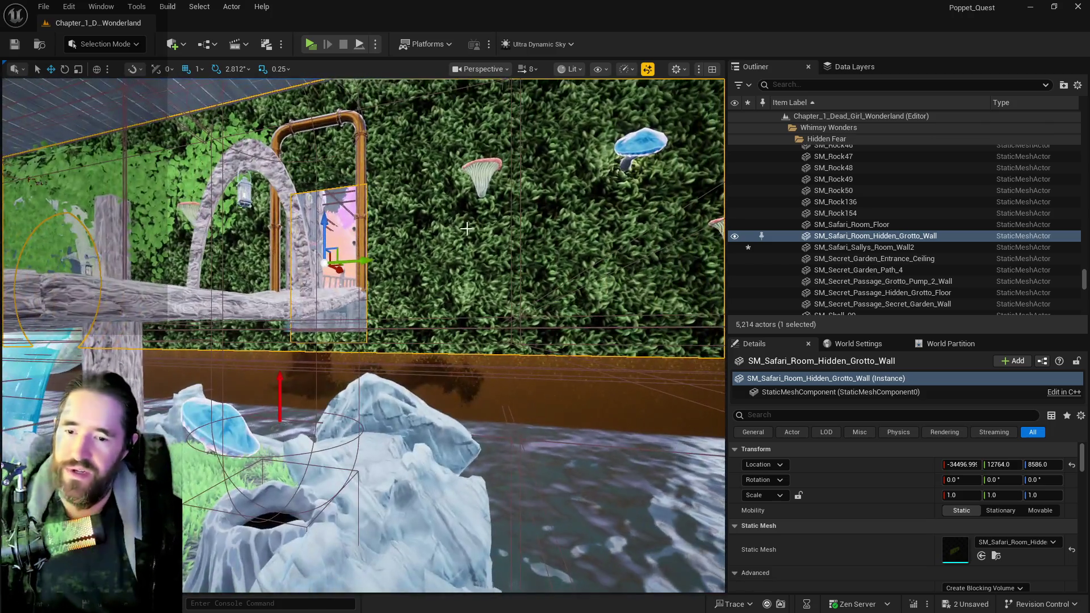
{"action": "scroll", "coordinate": [898, 492], "scroll_direction": "down", "scroll_amount": 3}
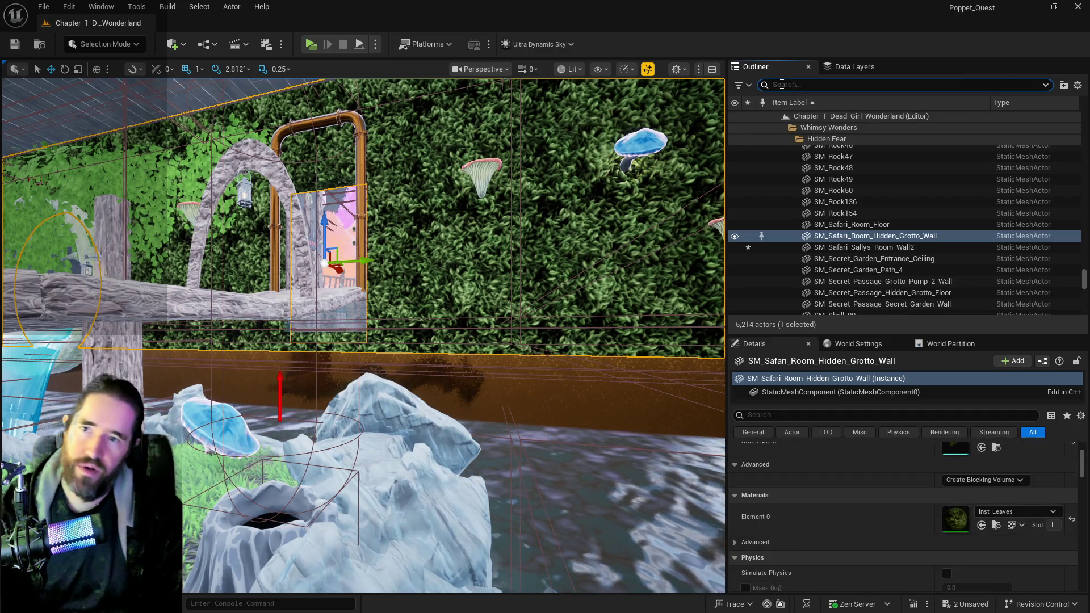
{"action": "left_click", "coordinate": [781, 84]}
Filter the actor list by 'brush' and shift Box Brush146 by the brick wall.
{"action": "type", "text": "brush"}
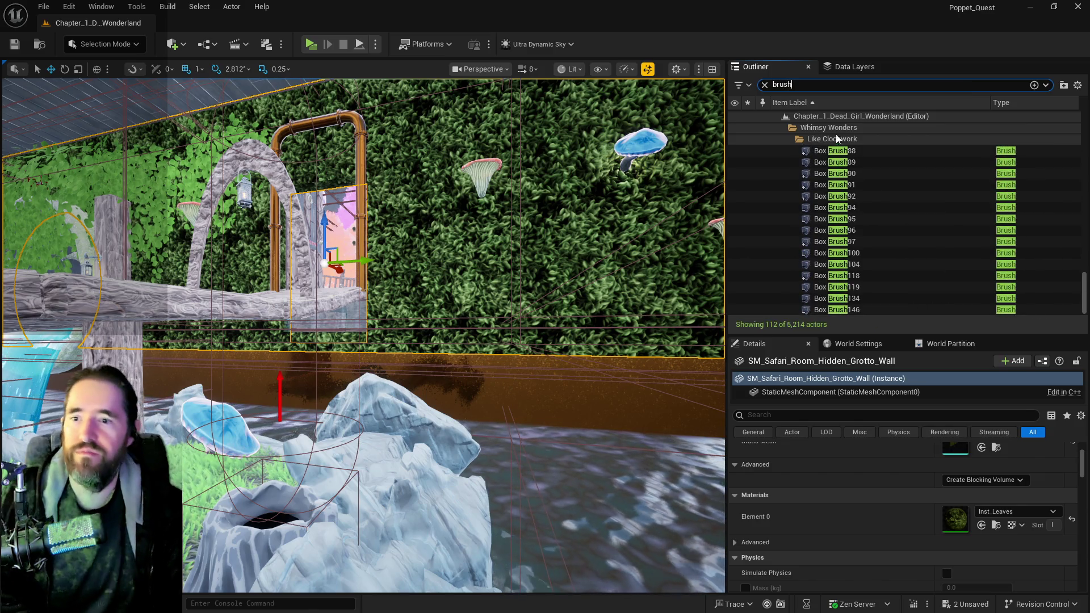
{"action": "mouse_move", "coordinate": [397, 341]}
{"action": "left_mouse_down"}
{"action": "mouse_move", "coordinate": [397, 199]}
{"action": "mouse_move", "coordinate": [432, 207]}
{"action": "left_mouse_up"}
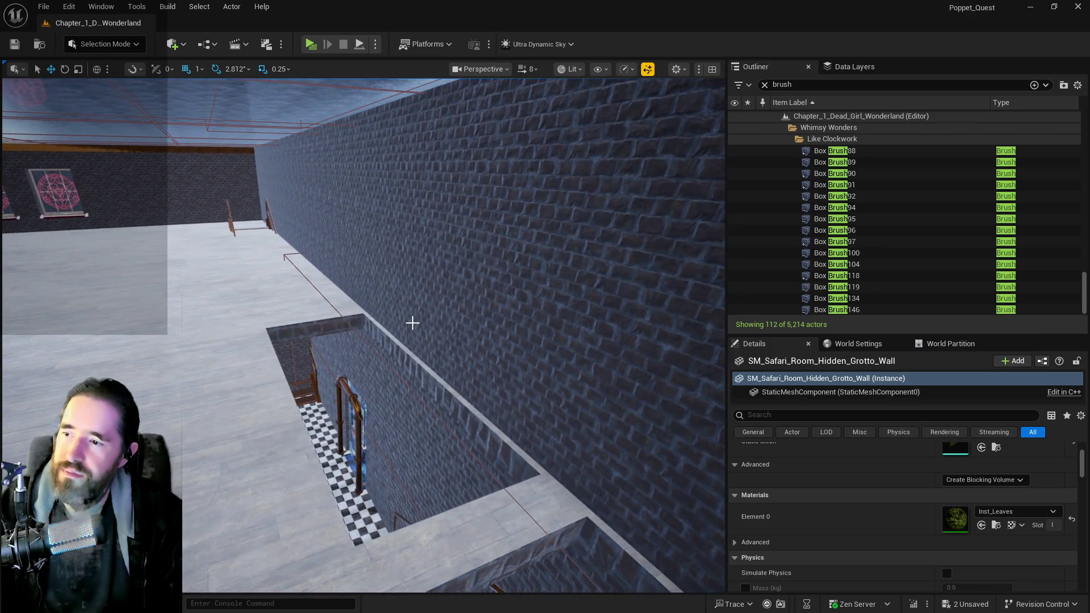
{"action": "left_click", "coordinate": [374, 412]}
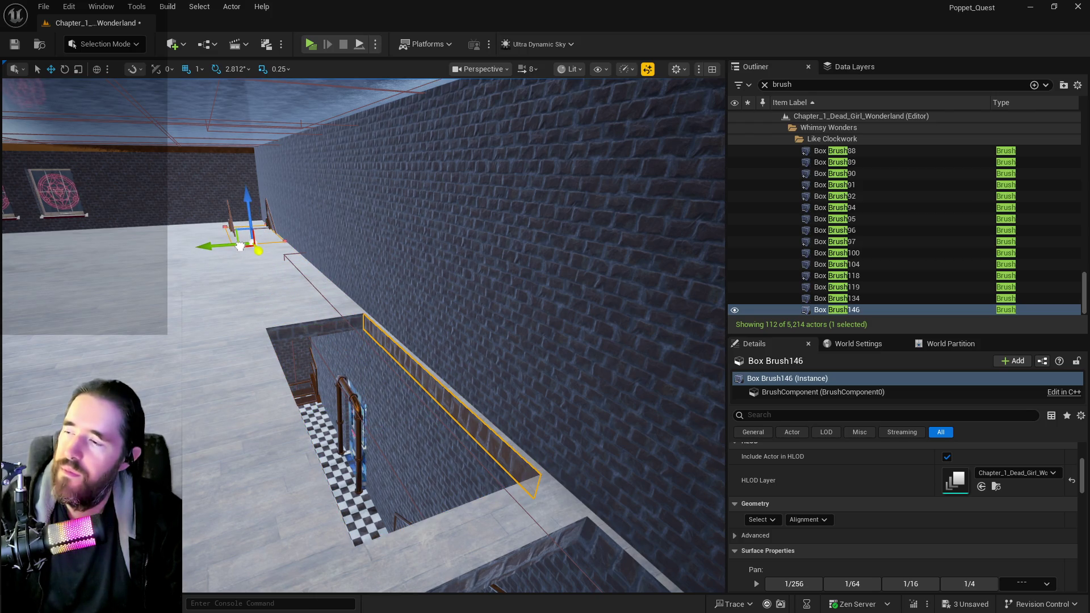
{"action": "left_click_drag", "start_coordinate": [240, 246], "coordinate": [258, 258]}
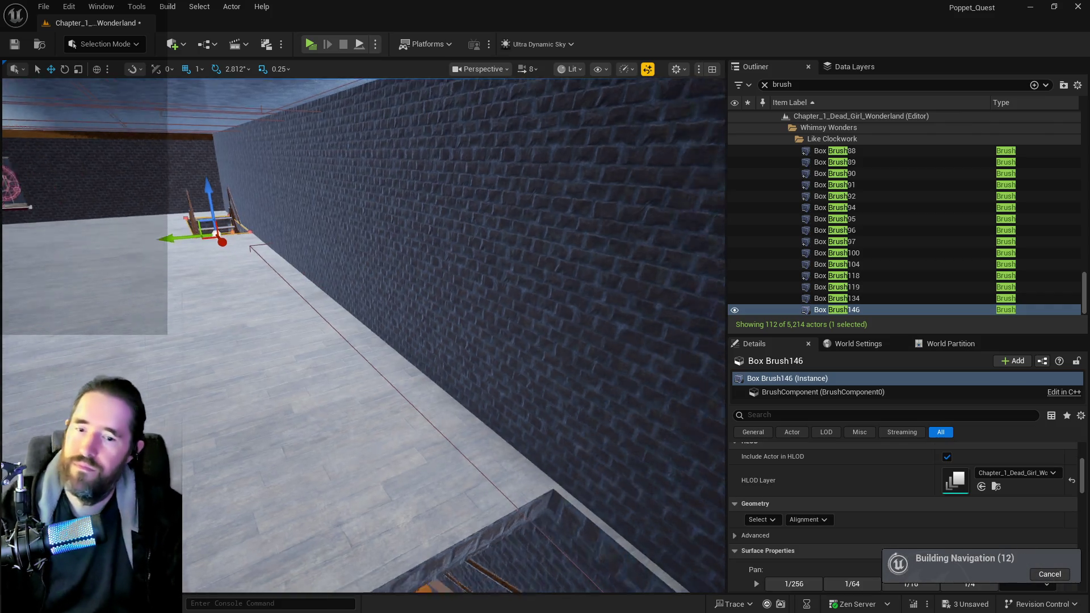
{"action": "key", "text": "f"}
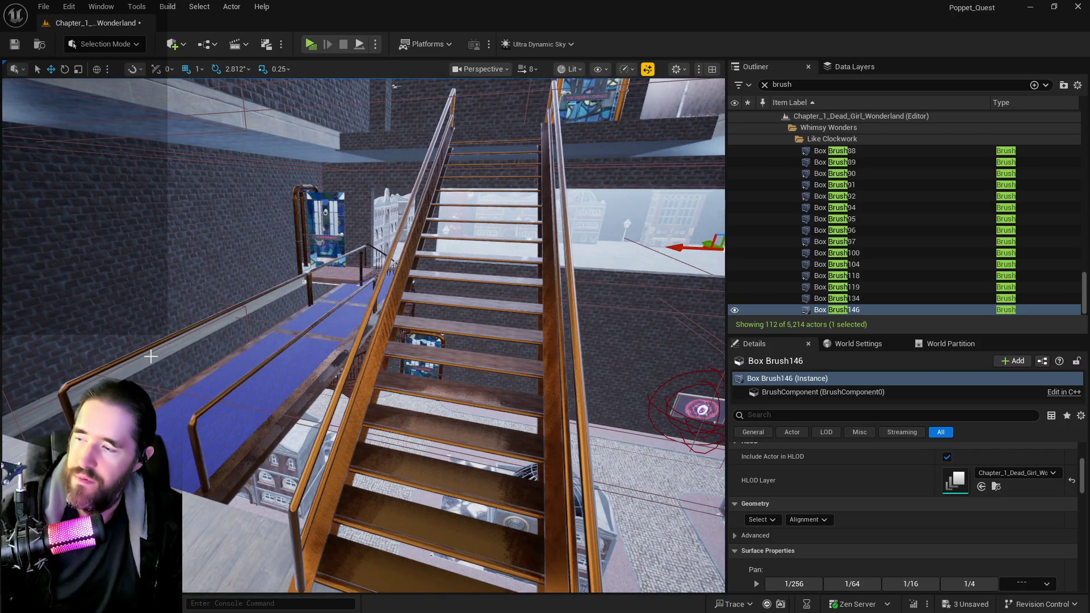
Select Box Brush15 from the list and frame it in the viewport.
{"action": "left_click", "coordinate": [150, 356]}
{"action": "key", "text": "f"}
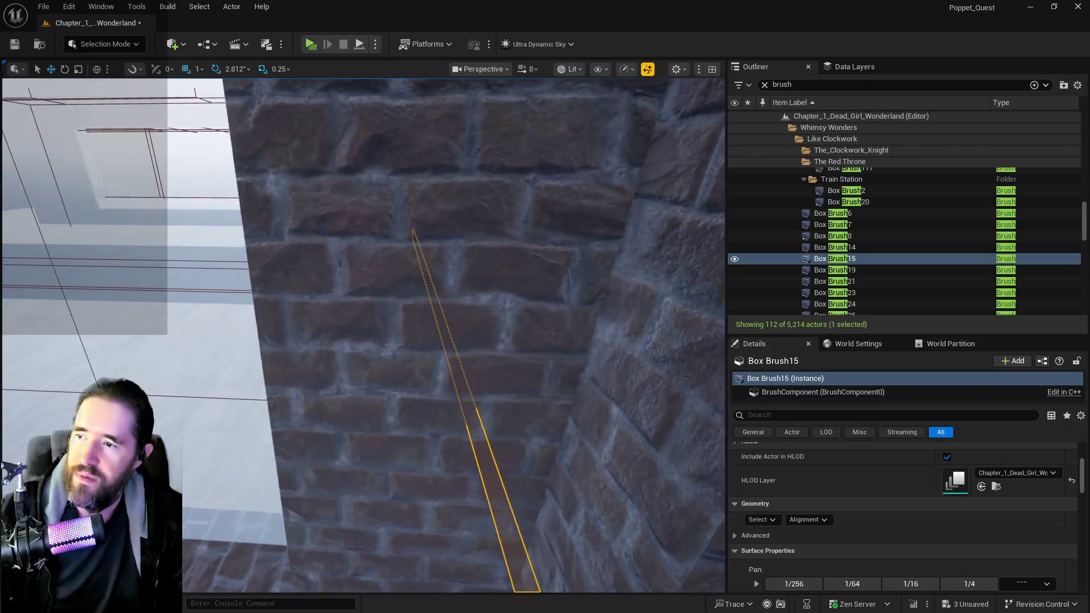
{"action": "key", "text": "f"}
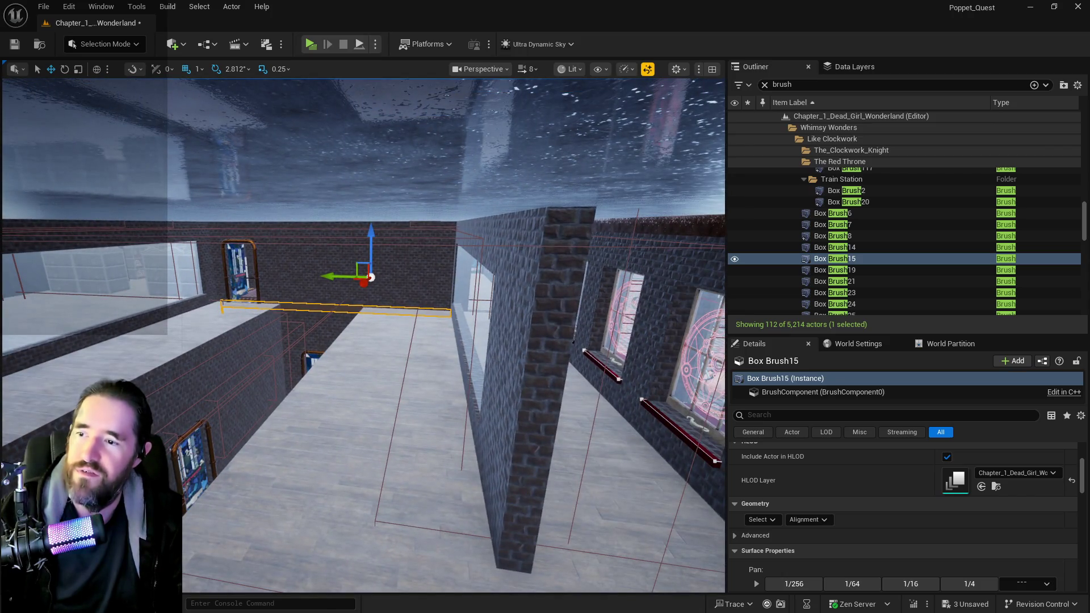
Locate Box Brush2 at the train station, test-move it, then delete it.
{"action": "left_click", "coordinate": [502, 360]}
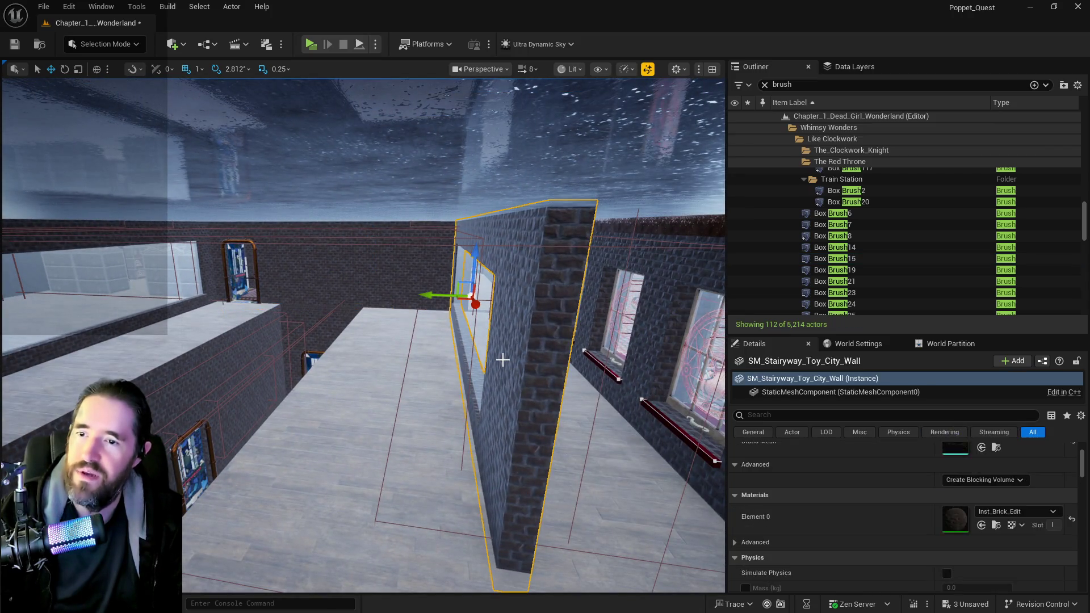
{"action": "double_click", "coordinate": [826, 192]}
{"action": "mouse_move", "coordinate": [278, 345]}
{"action": "left_mouse_down"}
{"action": "mouse_move", "coordinate": [250, 336]}
{"action": "mouse_move", "coordinate": [278, 344]}
{"action": "mouse_move", "coordinate": [290, 318]}
{"action": "left_mouse_up"}
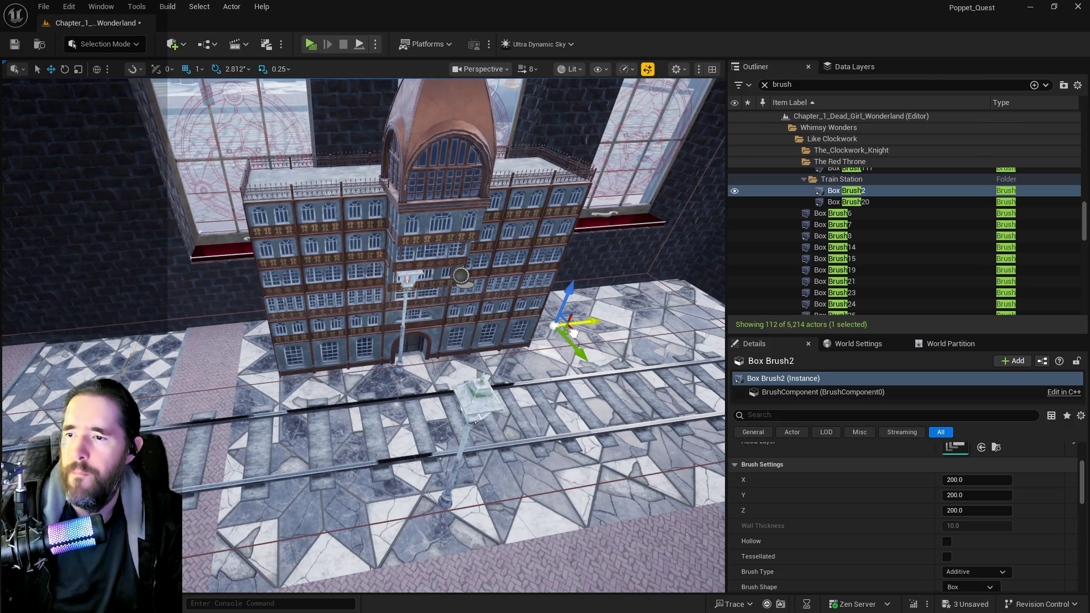
{"action": "left_click_drag", "start_coordinate": [574, 339], "coordinate": [574, 332]}
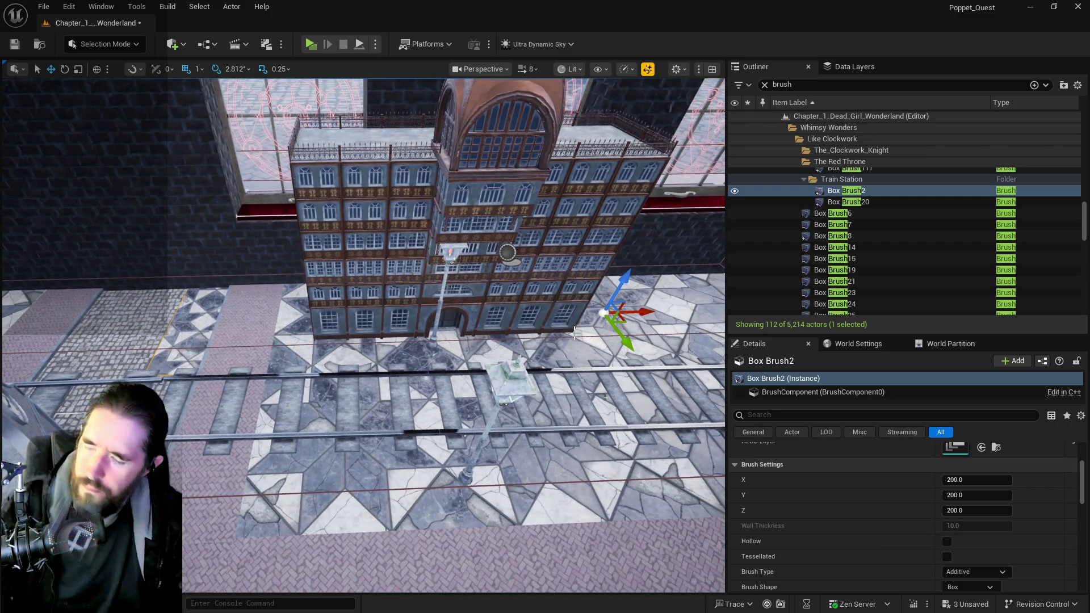
{"action": "key", "text": "ctrl+z"}
{"action": "left_click_drag", "start_coordinate": [574, 333], "coordinate": [556, 335]}
{"action": "left_click_drag", "start_coordinate": [339, 339], "coordinate": [423, 359]}
{"action": "left_click", "coordinate": [290, 345]}
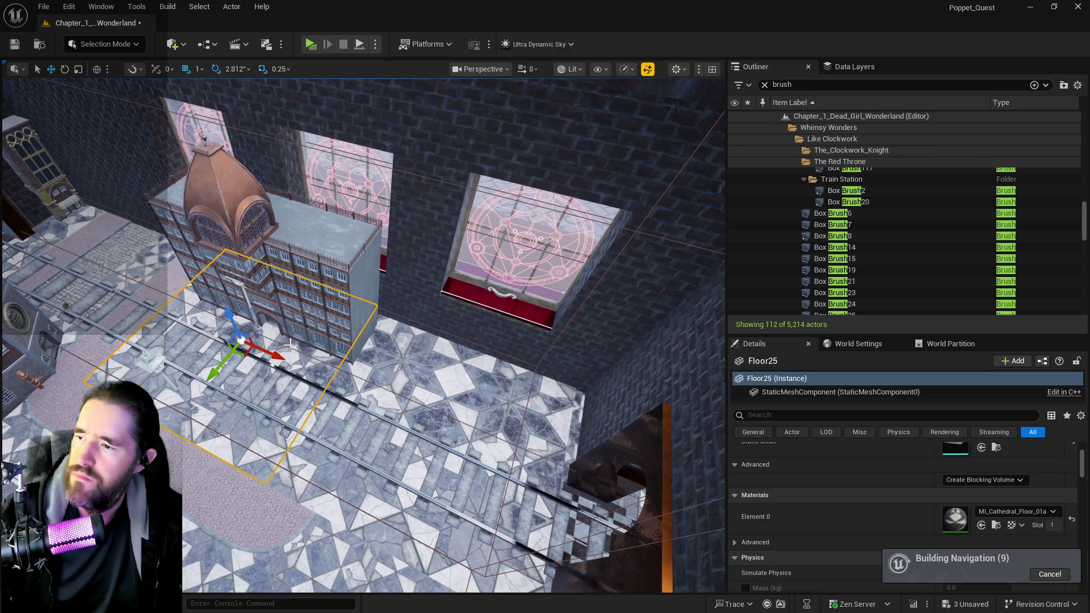
{"action": "left_click", "coordinate": [454, 437]}
{"action": "left_click_drag", "start_coordinate": [454, 438], "coordinate": [539, 377]}
{"action": "double_click", "coordinate": [831, 192]}
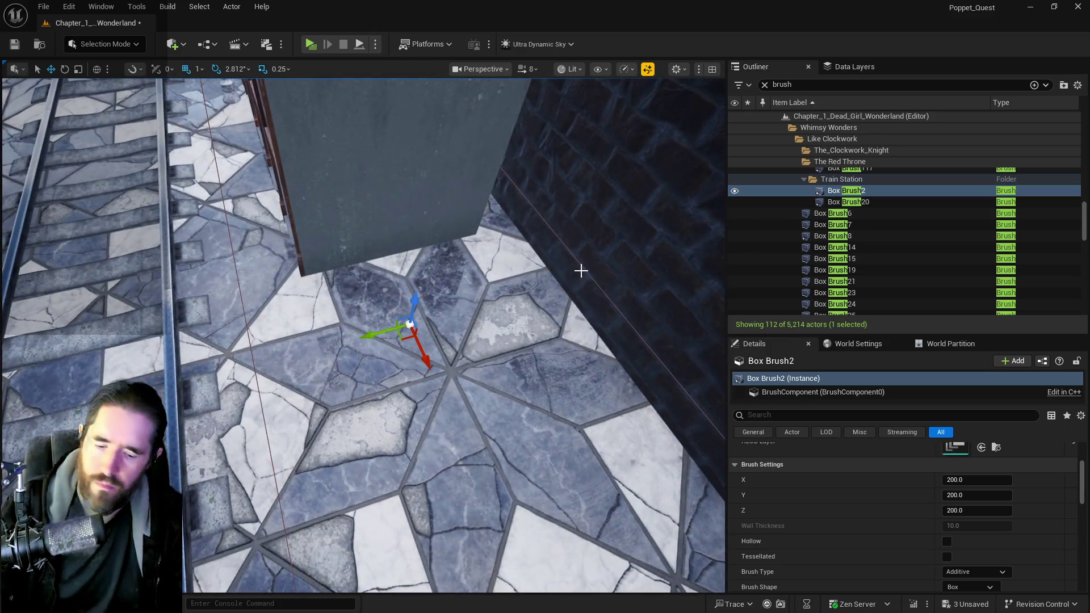
{"action": "key", "text": "Delete"}
Delete Box Brush20, then locate Box Brush117 and Box Brush26 in the list.
{"action": "double_click", "coordinate": [824, 190]}
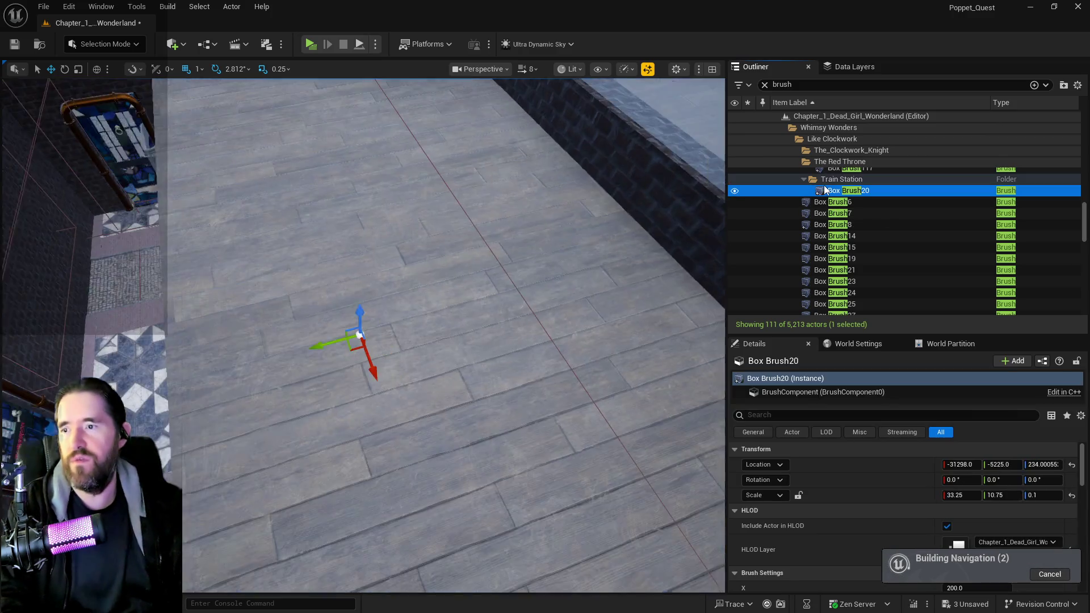
{"action": "mouse_move", "coordinate": [574, 244]}
{"action": "left_mouse_down"}
{"action": "mouse_move", "coordinate": [559, 334]}
{"action": "mouse_move", "coordinate": [551, 227]}
{"action": "mouse_move", "coordinate": [503, 265]}
{"action": "mouse_move", "coordinate": [308, 259]}
{"action": "mouse_move", "coordinate": [341, 299]}
{"action": "mouse_move", "coordinate": [376, 316]}
{"action": "left_mouse_up"}
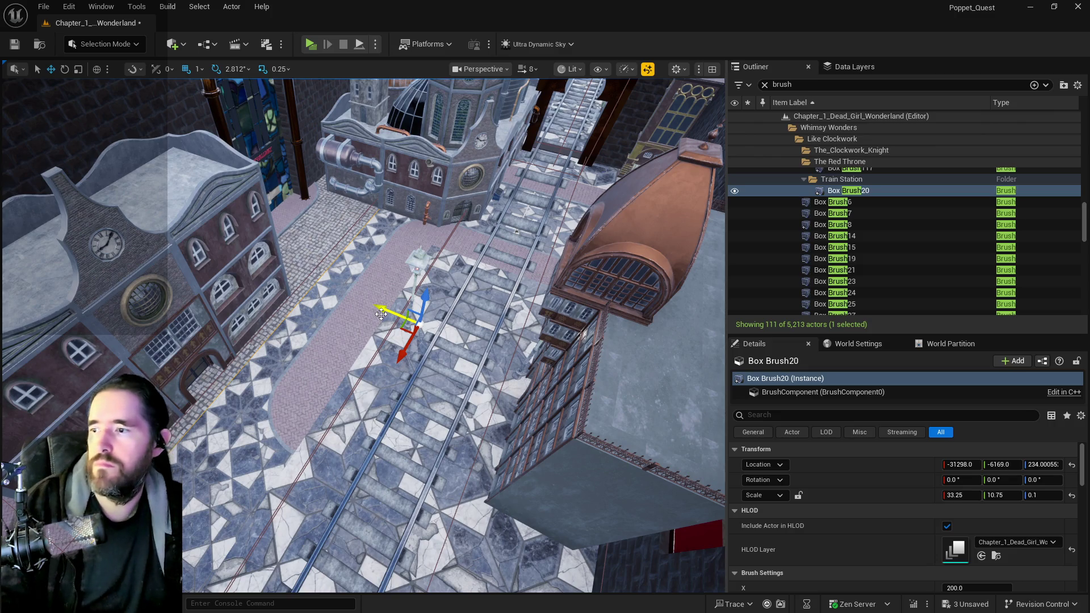
{"action": "key", "text": "Delete"}
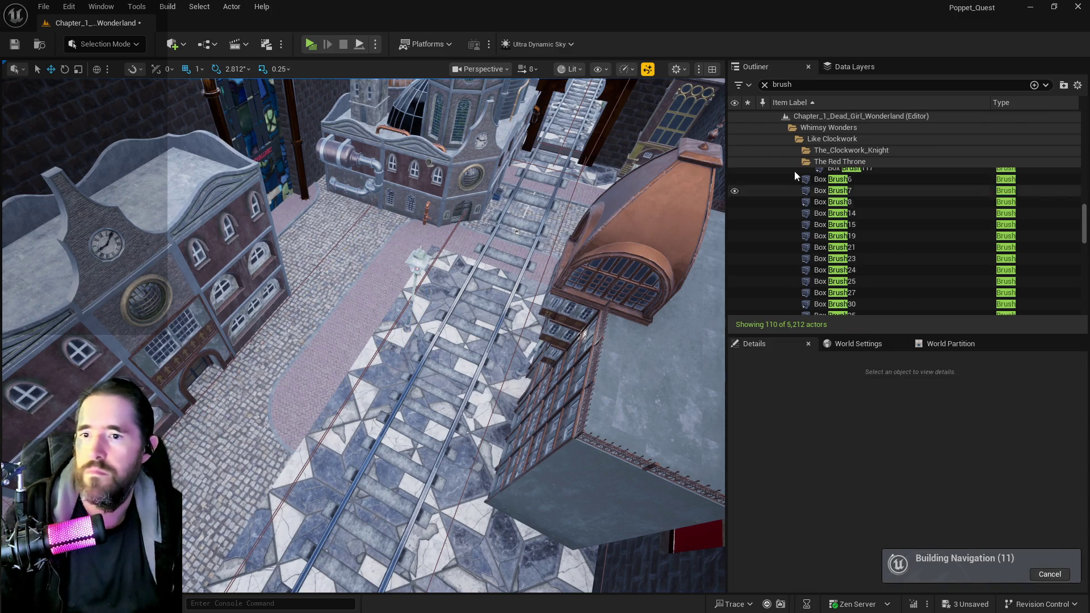
{"action": "scroll", "coordinate": [833, 224], "scroll_direction": "up", "scroll_amount": 2}
{"action": "double_click", "coordinate": [833, 222]}
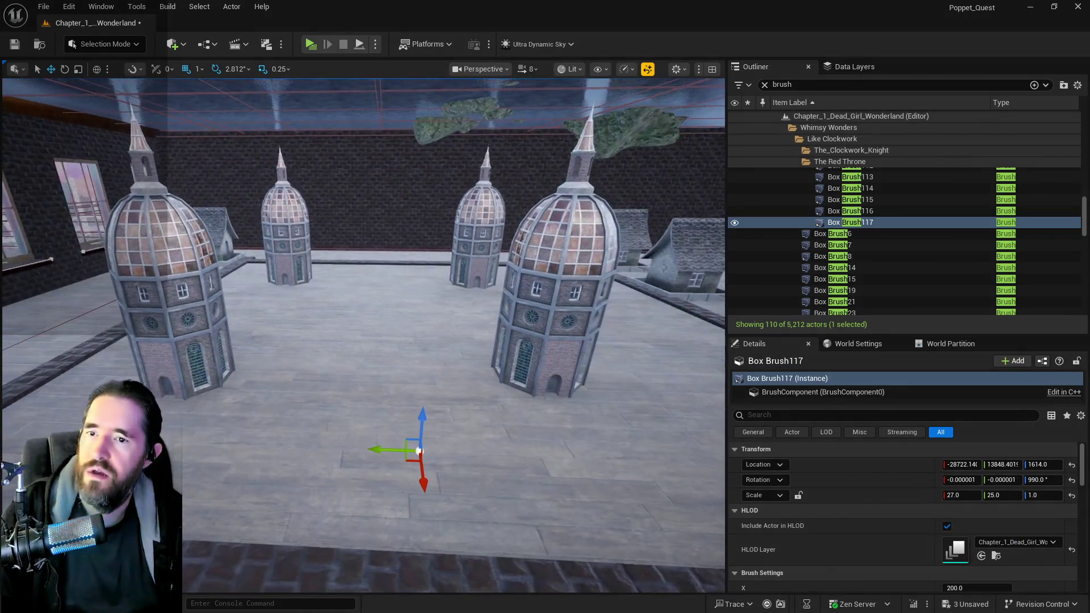
{"action": "scroll", "coordinate": [912, 229], "scroll_direction": "up", "scroll_amount": 5}
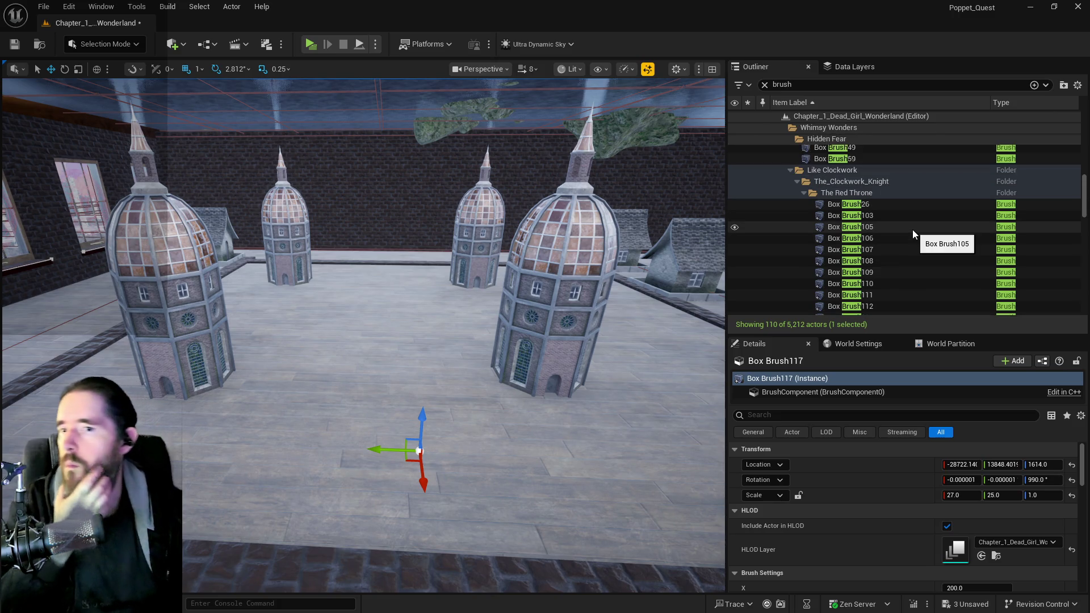
{"action": "double_click", "coordinate": [862, 205]}
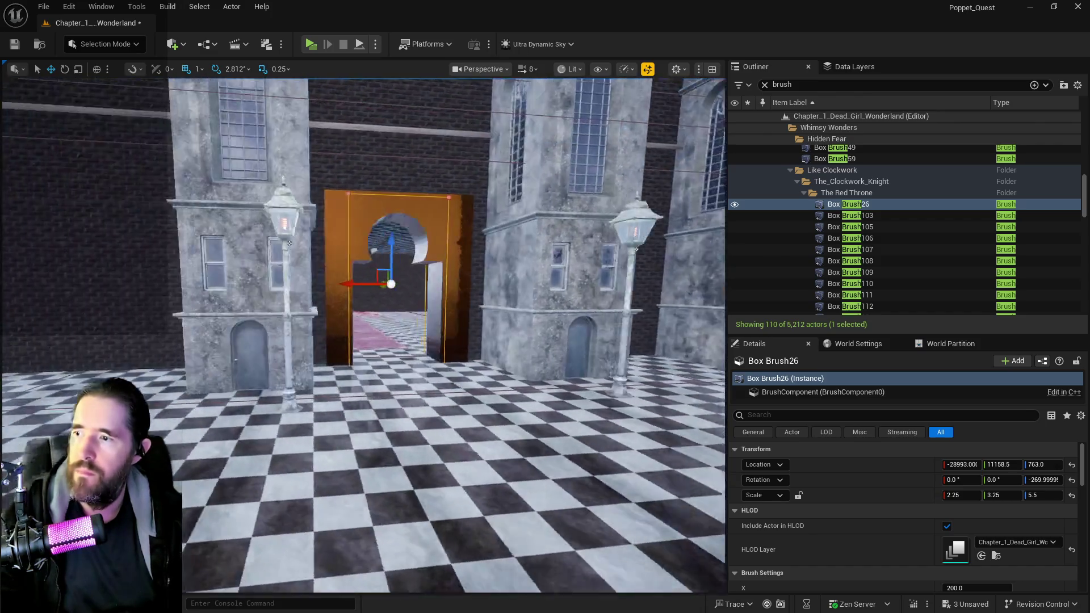
Select the range of brushes from Box Brush26 to Box Brush117.
{"action": "mouse_move", "coordinate": [290, 243]}
{"action": "left_mouse_down"}
{"action": "mouse_move", "coordinate": [335, 239]}
{"action": "mouse_move", "coordinate": [343, 201]}
{"action": "mouse_move", "coordinate": [348, 264]}
{"action": "left_mouse_up"}
{"action": "scroll", "coordinate": [885, 275], "scroll_direction": "down", "scroll_amount": 3}
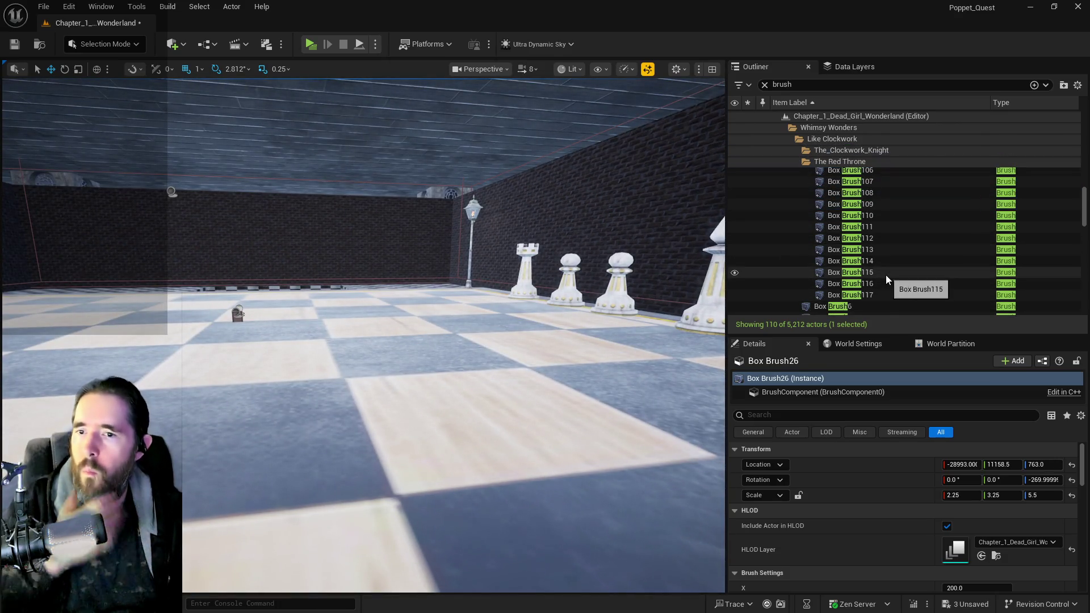
{"action": "left_click", "coordinate": [873, 277]}
{"action": "scroll", "coordinate": [877, 279], "scroll_direction": "up", "scroll_amount": 4}
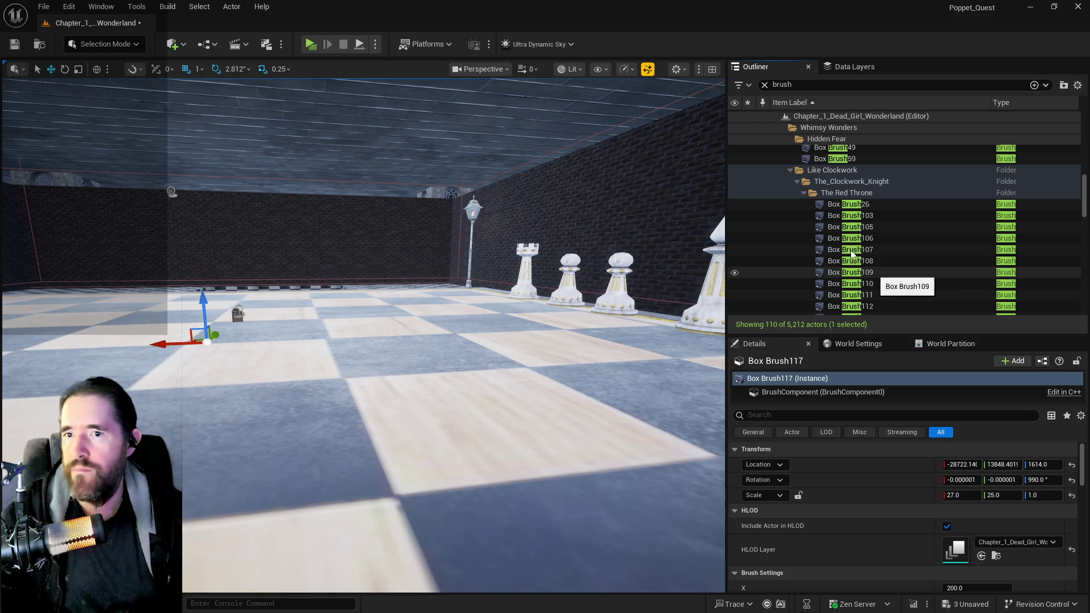
{"action": "left_click", "coordinate": [832, 206], "text": "shift"}
Select Mesh_ChessBoard in the checkered corridor and frame it.
{"action": "mouse_move", "coordinate": [363, 335]}
{"action": "left_mouse_down"}
{"action": "mouse_move", "coordinate": [369, 363]}
{"action": "mouse_move", "coordinate": [352, 352]}
{"action": "mouse_move", "coordinate": [357, 369]}
{"action": "left_mouse_up"}
{"action": "mouse_move", "coordinate": [503, 246]}
{"action": "left_mouse_down"}
{"action": "mouse_move", "coordinate": [494, 210]}
{"action": "mouse_move", "coordinate": [503, 246]}
{"action": "left_mouse_up"}
{"action": "left_click", "coordinate": [492, 208]}
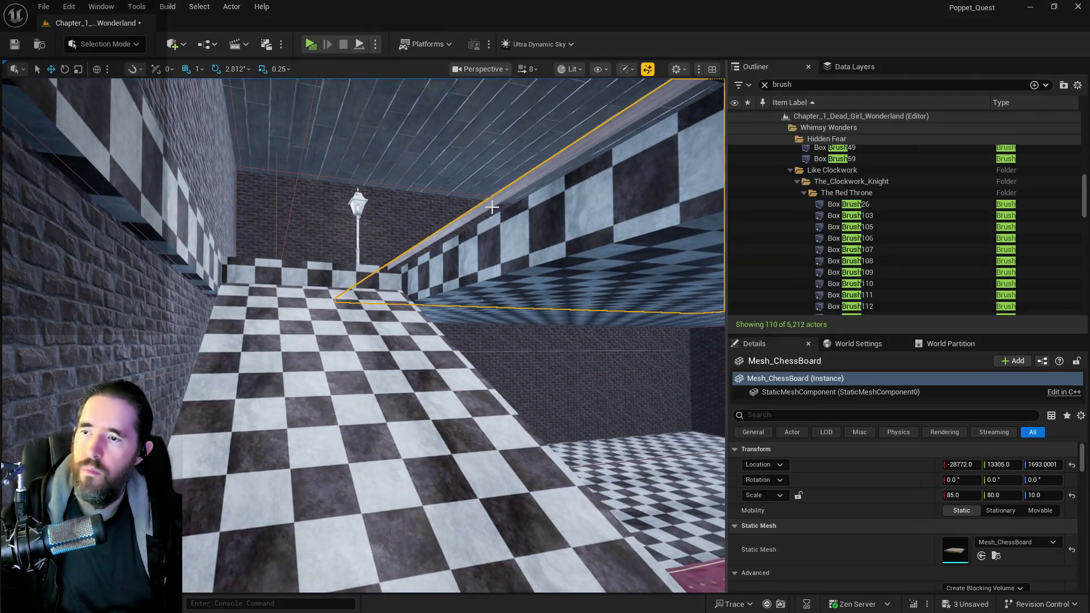
{"action": "mouse_move", "coordinate": [492, 208]}
{"action": "left_mouse_down"}
{"action": "mouse_move", "coordinate": [489, 227]}
{"action": "mouse_move", "coordinate": [492, 208]}
{"action": "left_mouse_up"}
{"action": "mouse_move", "coordinate": [619, 263]}
{"action": "left_mouse_down"}
{"action": "mouse_move", "coordinate": [601, 272]}
{"action": "mouse_move", "coordinate": [619, 263]}
{"action": "left_mouse_up"}
{"action": "key", "text": "f"}
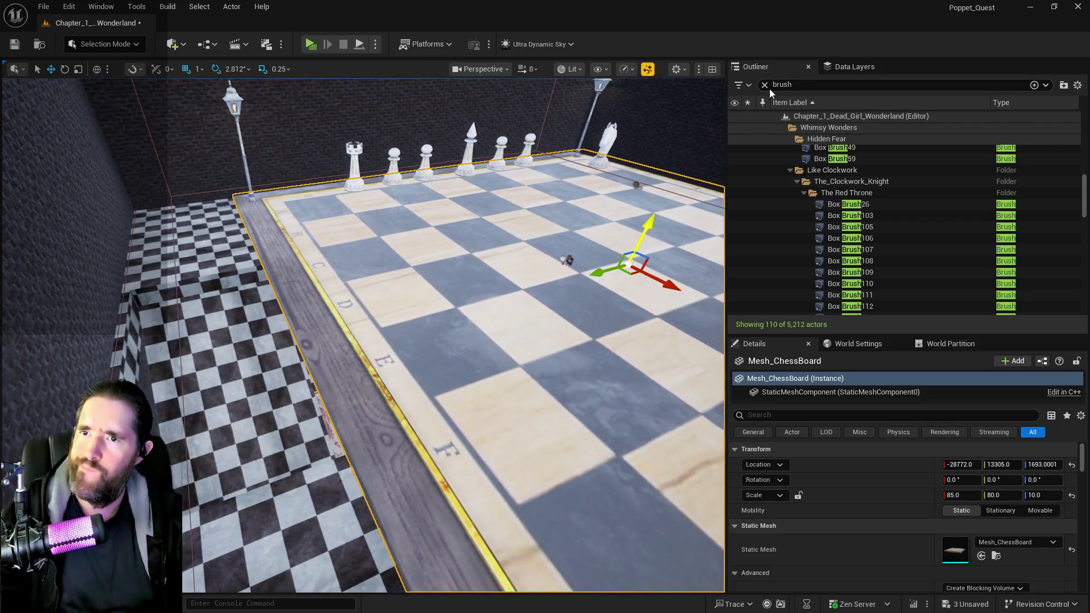
Clear the brush filter and open Mesh_ChessBoard in its static mesh editor.
{"action": "left_click", "coordinate": [765, 84]}
{"action": "right_click", "coordinate": [862, 236]}
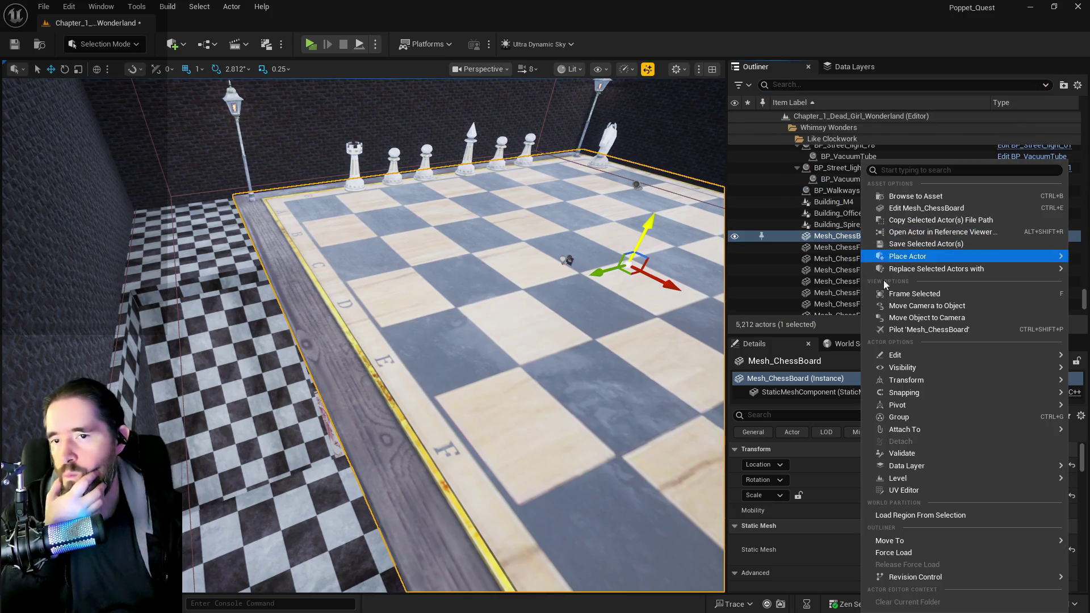
{"action": "left_click", "coordinate": [890, 213]}
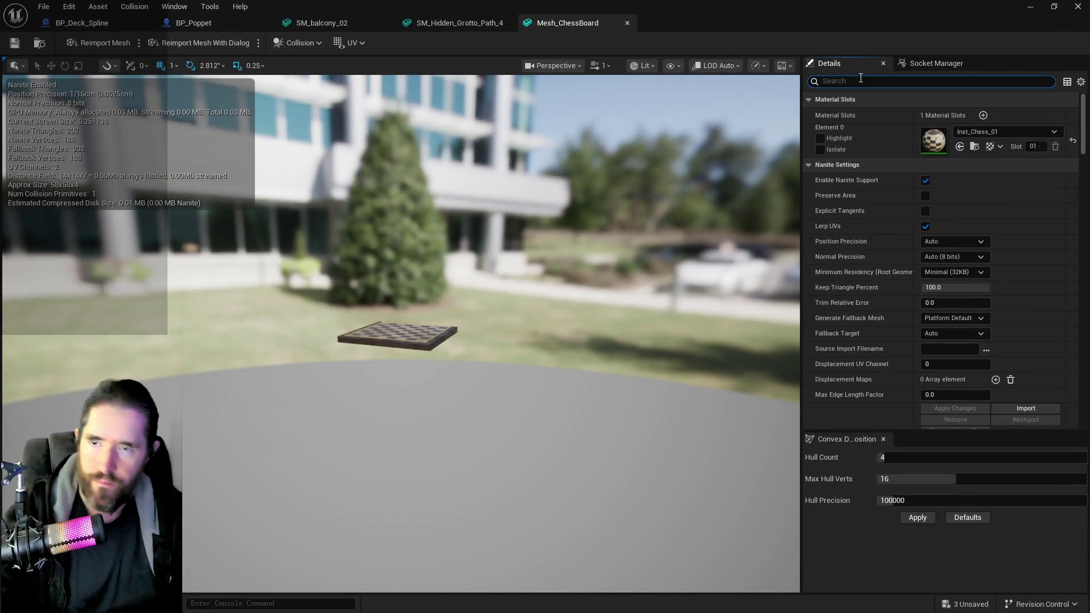
Turn on the Two Sided override for Inst_Chess_01, save it, and return to the level.
{"action": "type", "text": "two"}
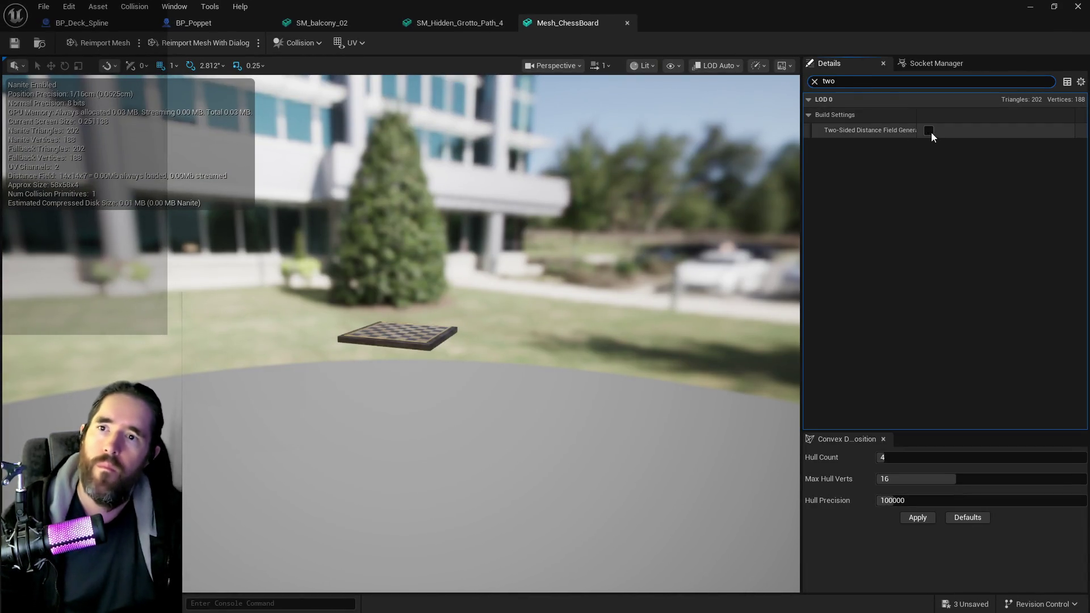
{"action": "left_click", "coordinate": [815, 82]}
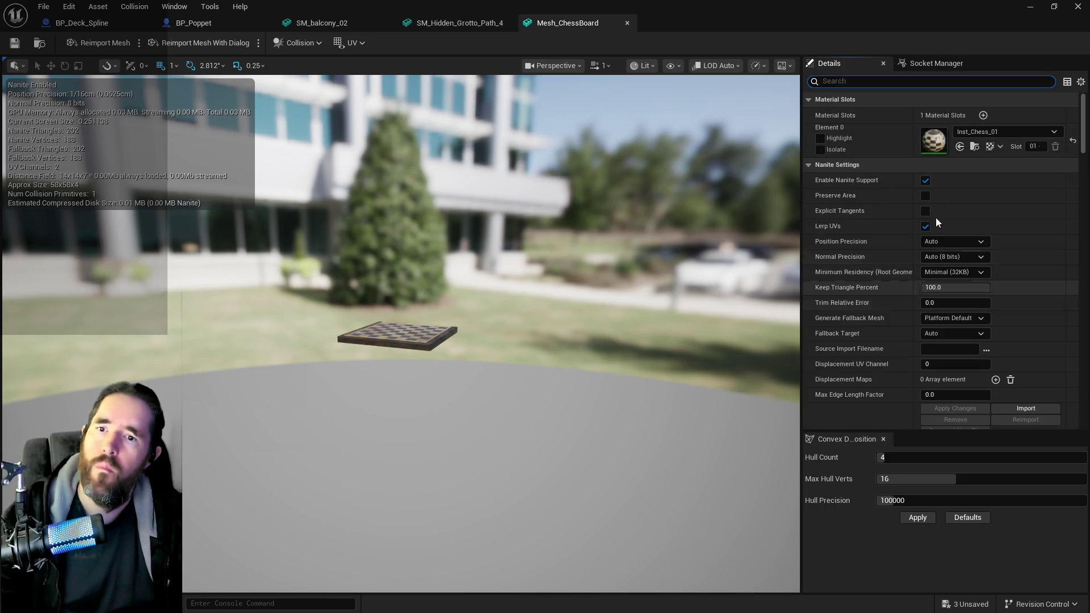
{"action": "double_click", "coordinate": [933, 142]}
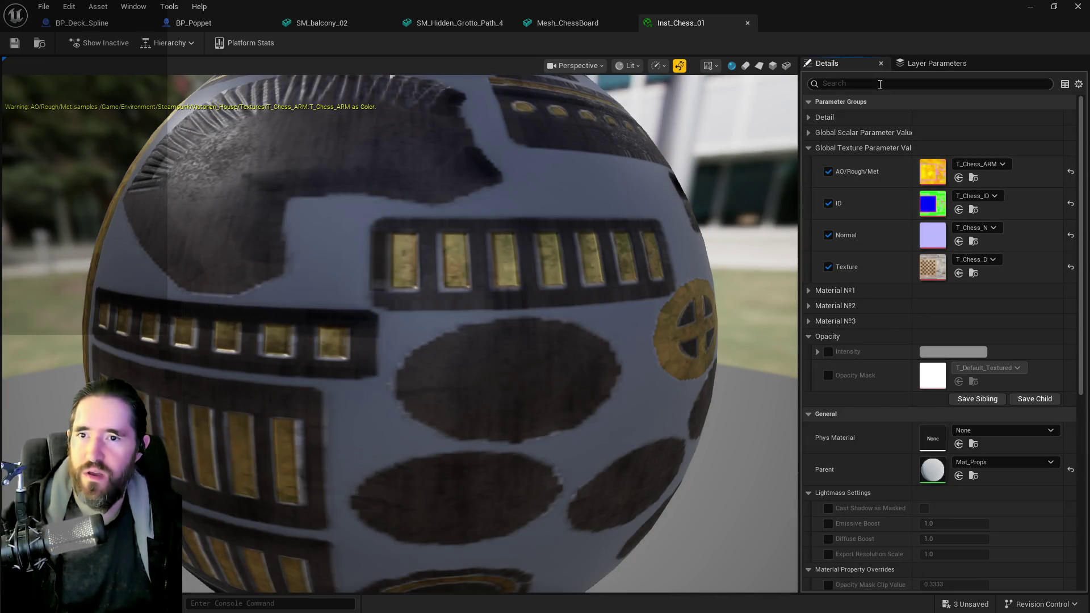
{"action": "type", "text": "two"}
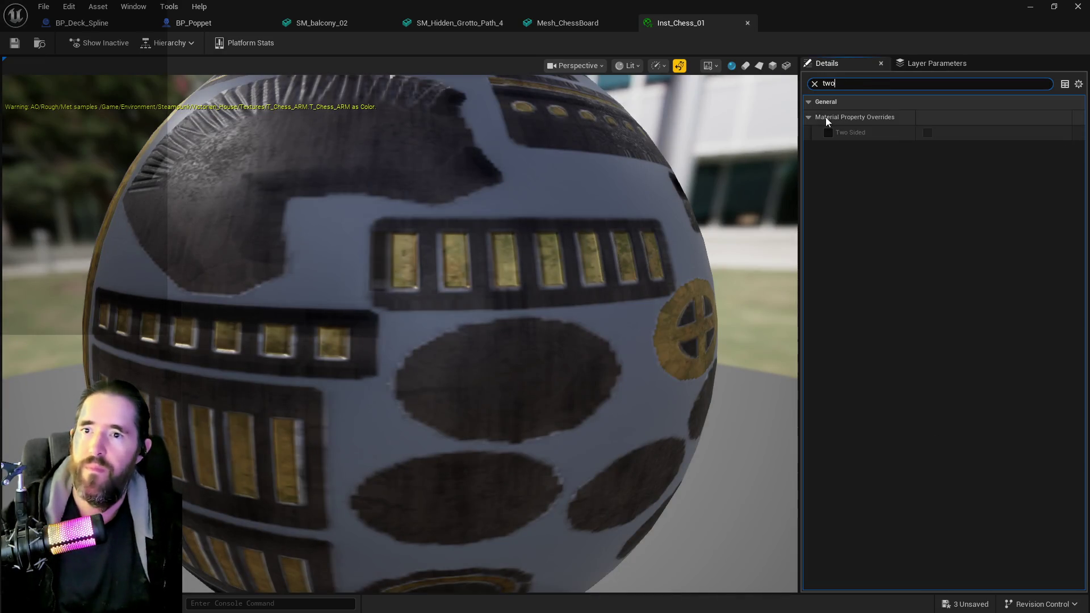
{"action": "left_click", "coordinate": [827, 132]}
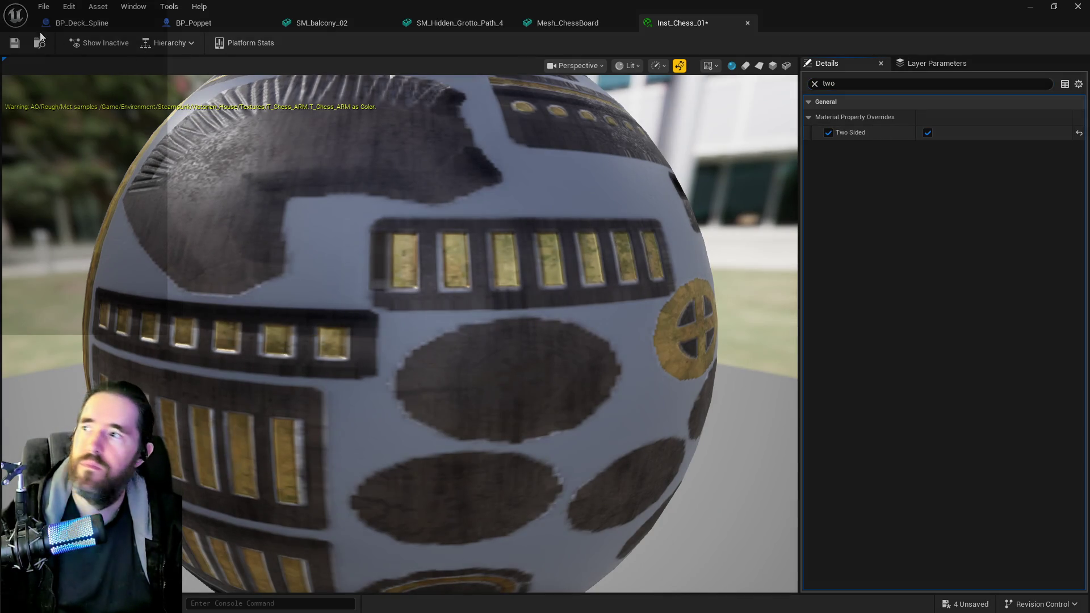
{"action": "left_click", "coordinate": [15, 43]}
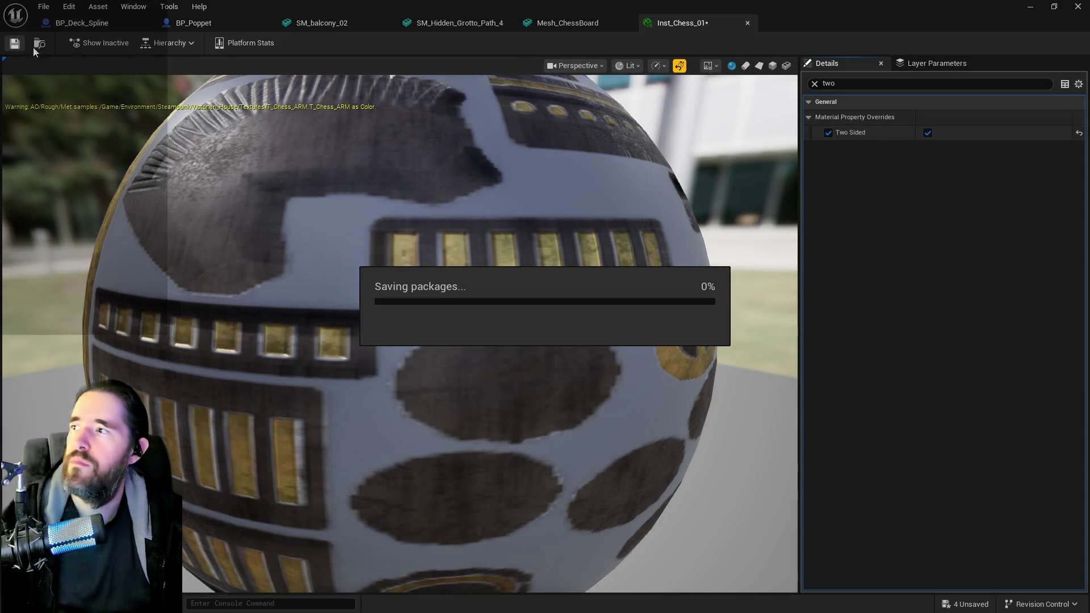
{"action": "key", "text": "alt+Tab"}
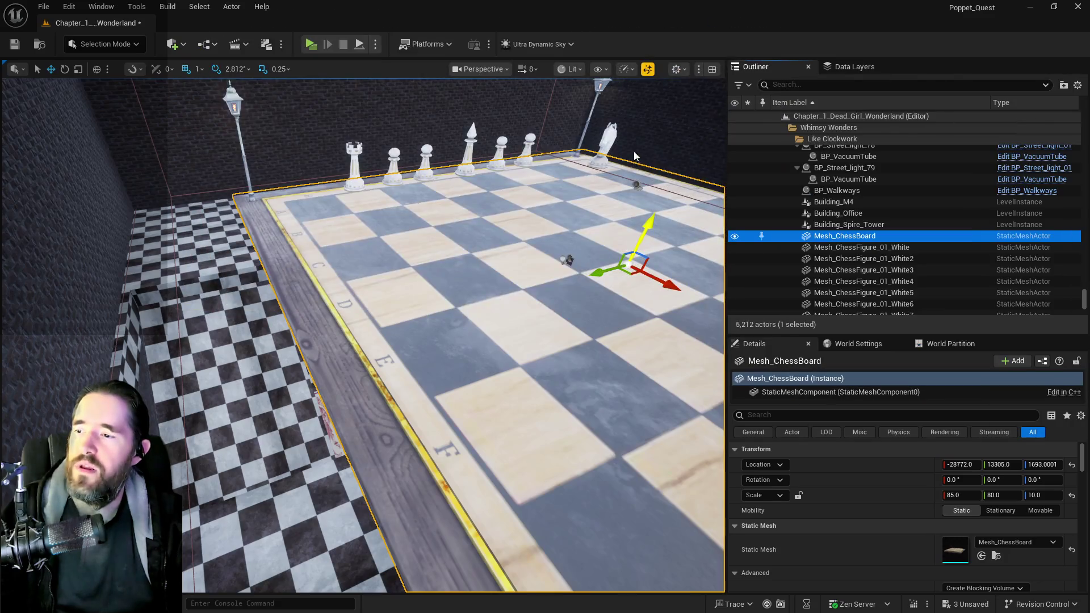
Select Box Brush104 and slide it 100 units along Y beside the brick wall.
{"action": "mouse_move", "coordinate": [363, 335]}
{"action": "left_mouse_down"}
{"action": "mouse_move", "coordinate": [352, 318]}
{"action": "mouse_move", "coordinate": [391, 295]}
{"action": "mouse_move", "coordinate": [397, 273]}
{"action": "mouse_move", "coordinate": [262, 275]}
{"action": "mouse_move", "coordinate": [262, 250]}
{"action": "left_mouse_up"}
{"action": "left_click", "coordinate": [200, 390]}
{"action": "mouse_move", "coordinate": [200, 390]}
{"action": "left_mouse_down"}
{"action": "mouse_move", "coordinate": [226, 379]}
{"action": "mouse_move", "coordinate": [203, 476]}
{"action": "left_mouse_up"}
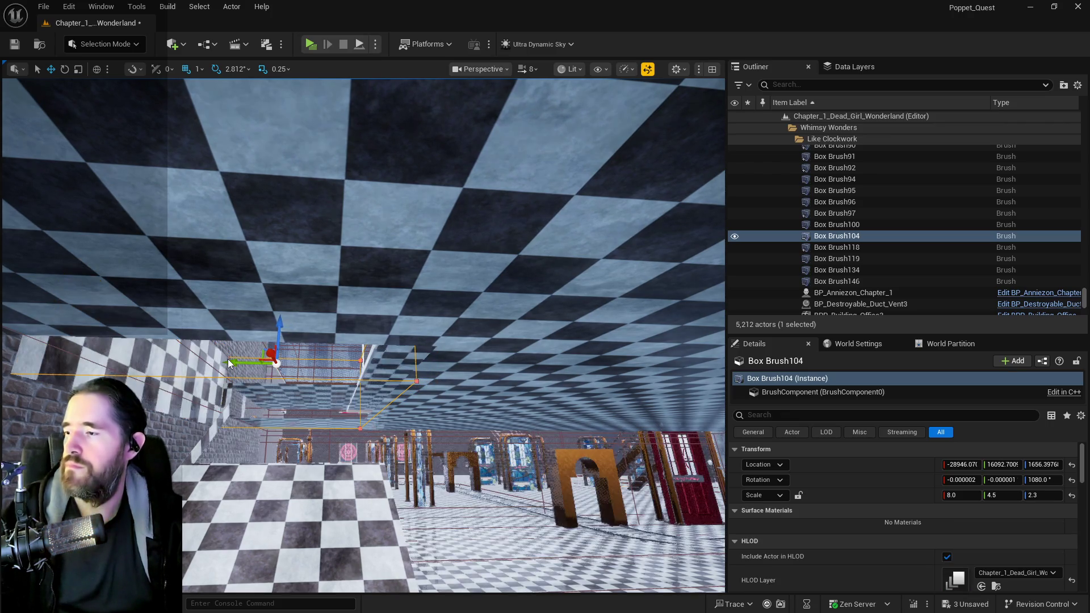
{"action": "mouse_move", "coordinate": [227, 359]}
{"action": "left_mouse_down"}
{"action": "mouse_move", "coordinate": [210, 335]}
{"action": "mouse_move", "coordinate": [257, 363]}
{"action": "left_mouse_up"}
{"action": "key", "text": "r"}
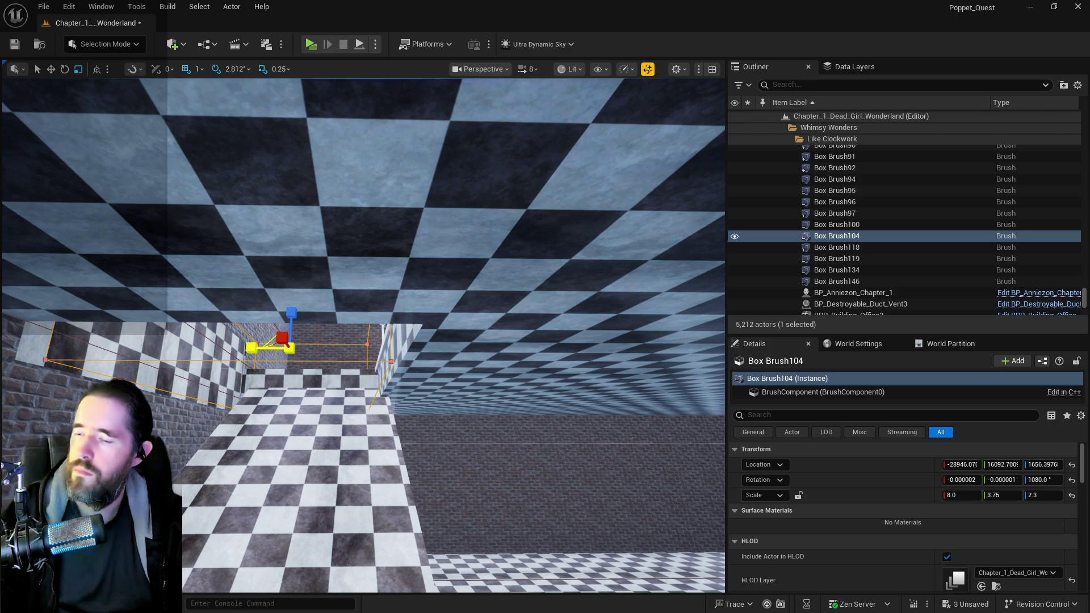
{"action": "left_click_drag", "start_coordinate": [253, 348], "coordinate": [261, 349]}
{"action": "key", "text": "ctrl+z"}
{"action": "key", "text": "w"}
{"action": "left_click_drag", "start_coordinate": [258, 348], "coordinate": [284, 348]}
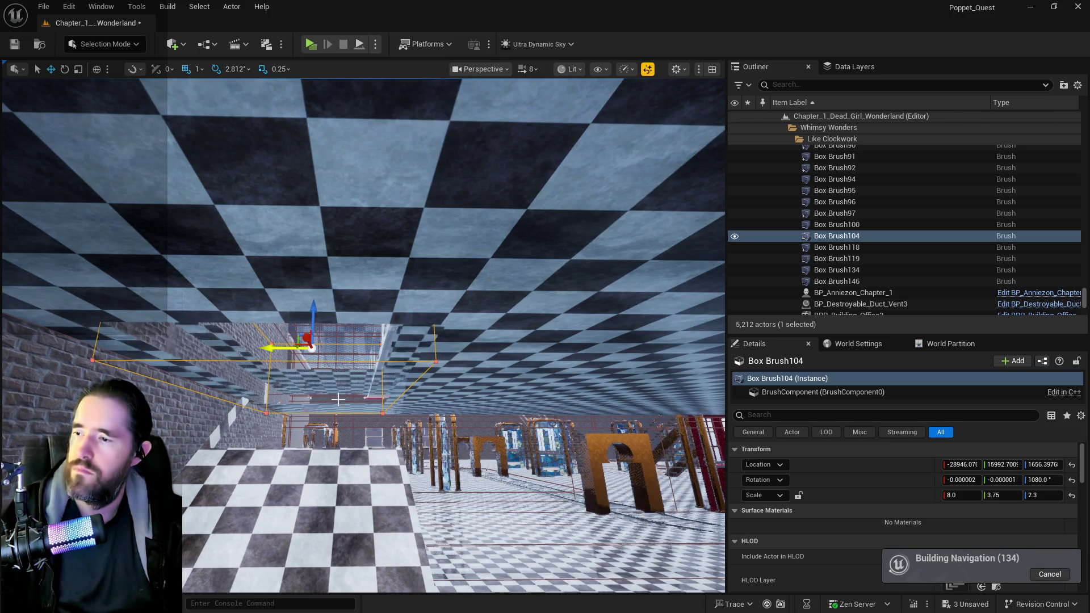
Return to the checkered-floor room and nudge Box Brush104 further along its Y axis.
{"action": "scroll", "coordinate": [277, 344], "scroll_direction": "up", "scroll_amount": 2}
{"action": "key", "text": "w"}
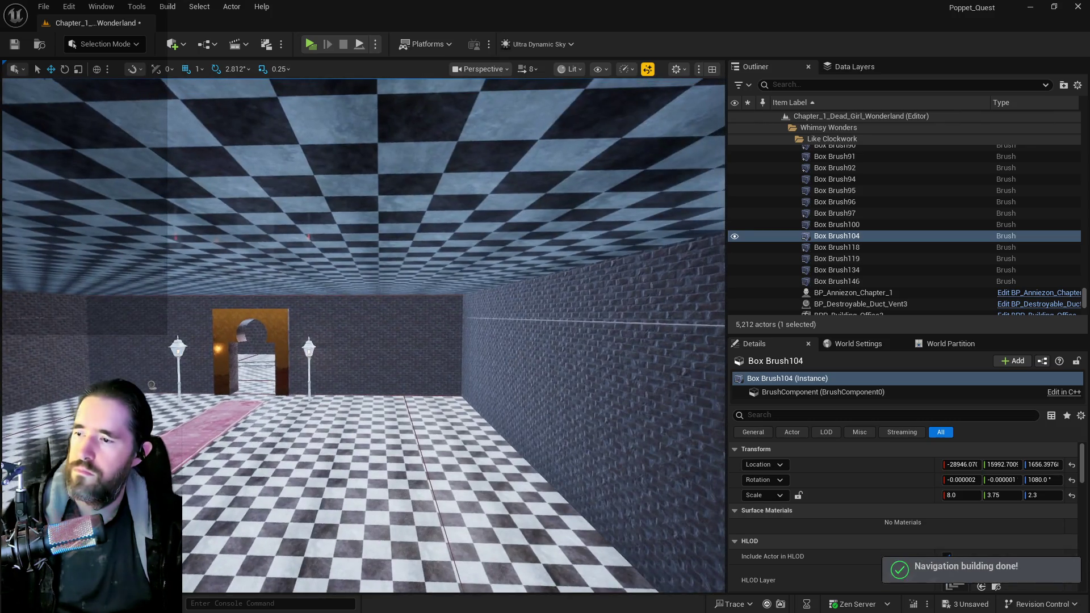
{"action": "key", "text": "w"}
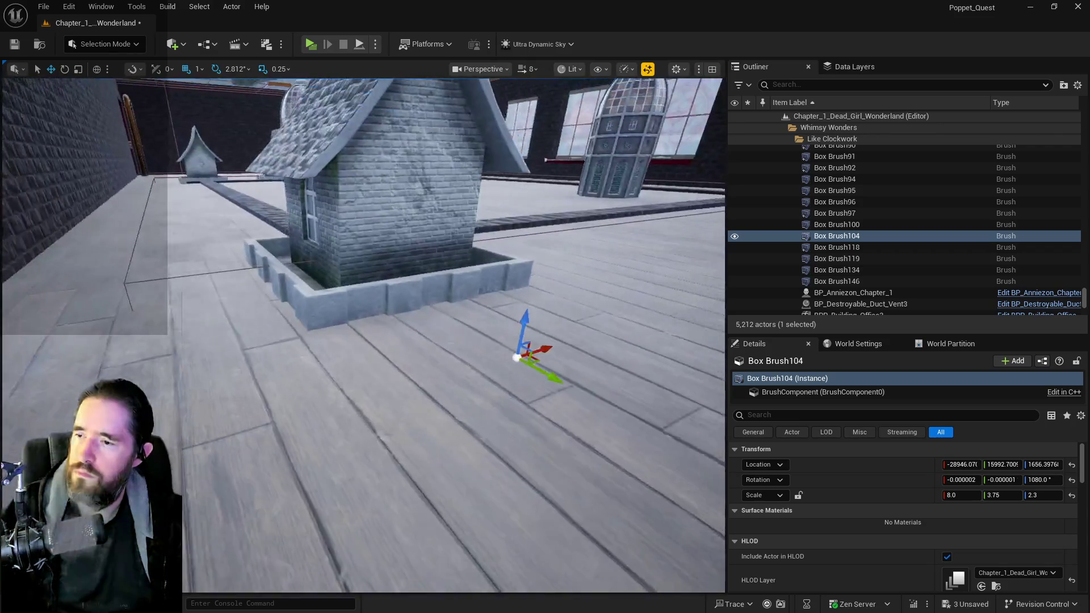
{"action": "key", "text": "w"}
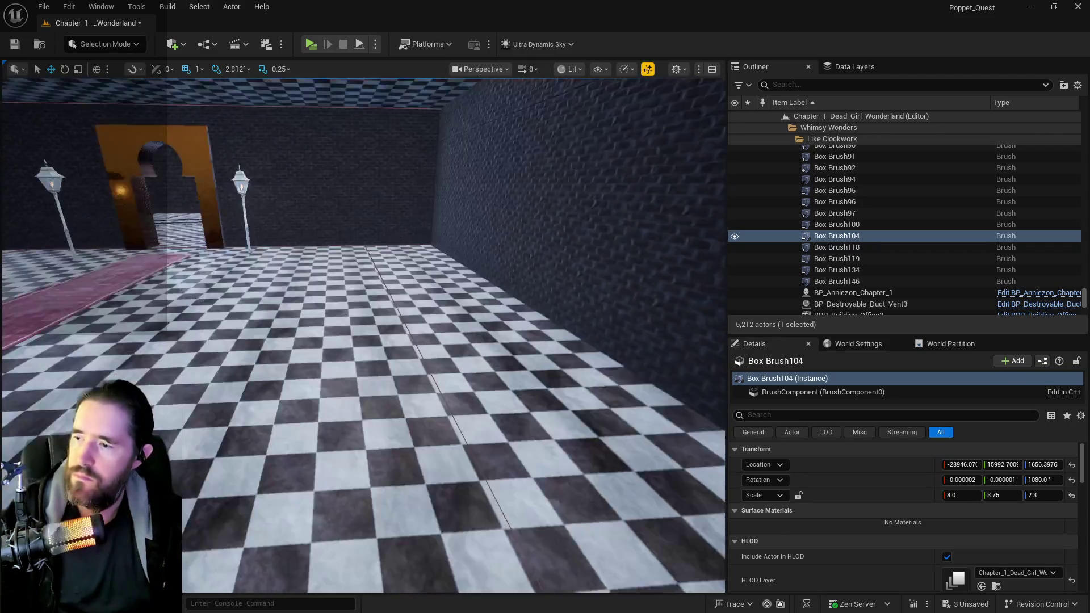
{"action": "key", "text": "w"}
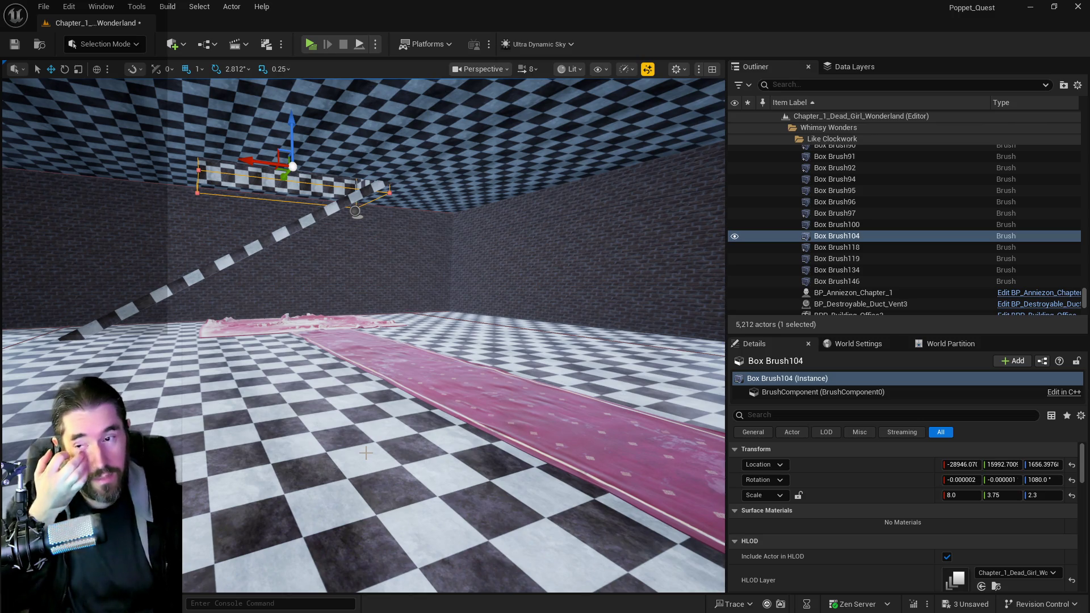
{"action": "mouse_move", "coordinate": [367, 453]}
{"action": "left_mouse_down"}
{"action": "mouse_move", "coordinate": [367, 409]}
{"action": "mouse_move", "coordinate": [340, 431]}
{"action": "left_mouse_up"}
{"action": "key", "text": "f"}
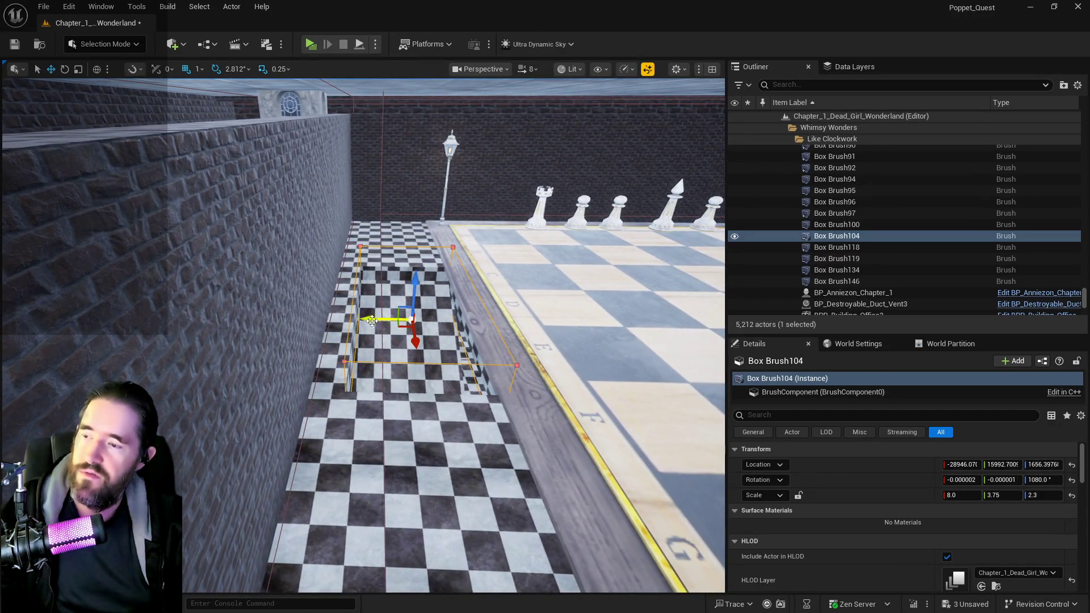
{"action": "left_click_drag", "start_coordinate": [372, 321], "coordinate": [347, 316]}
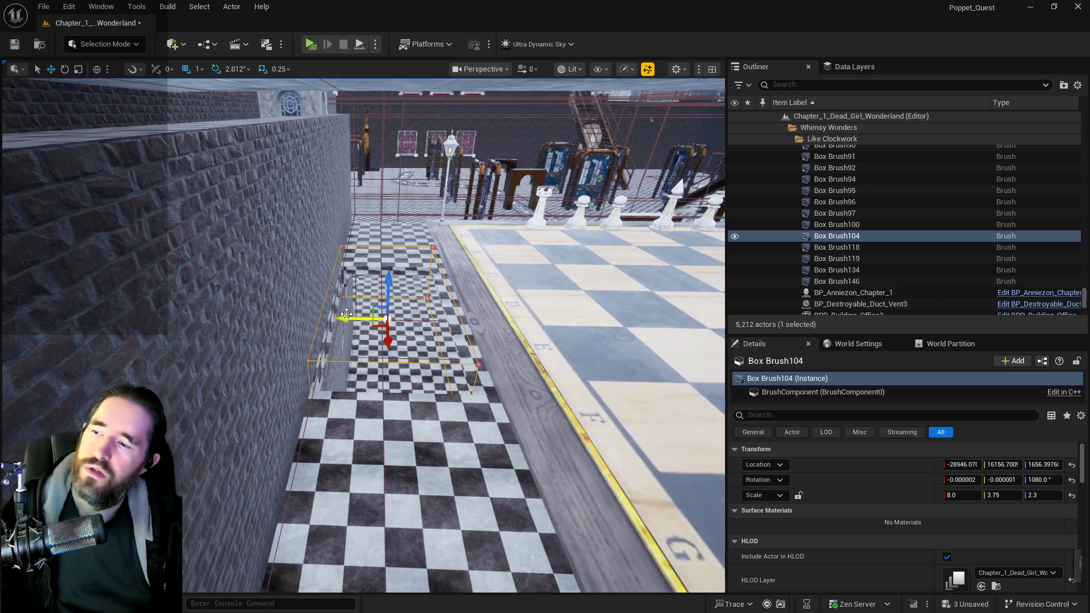
Select the corridor floor Box Brush118 and move it along X to meet the corridor.
{"action": "left_click", "coordinate": [417, 352]}
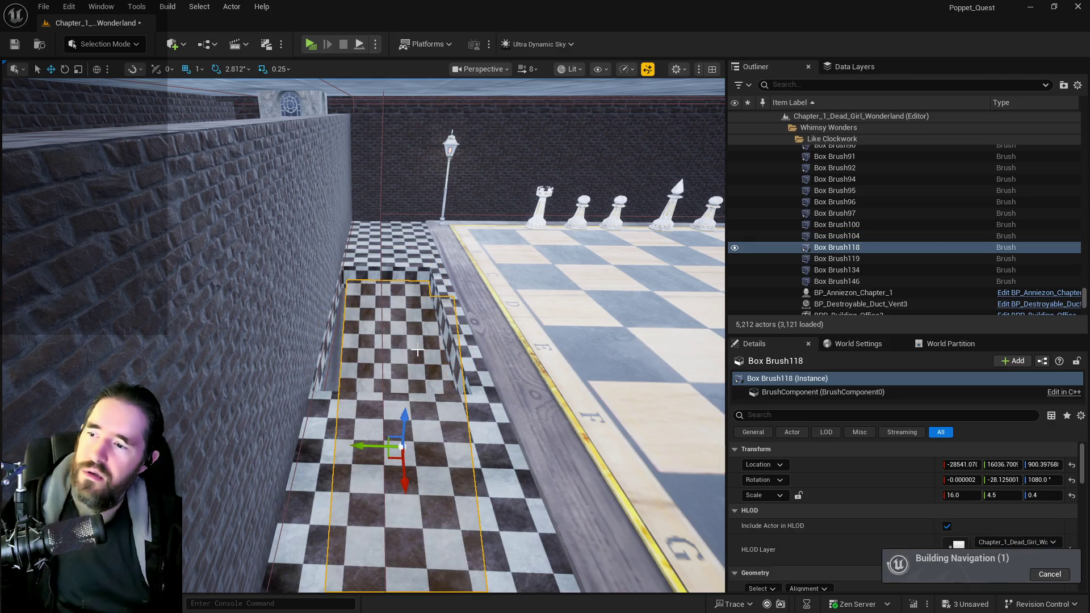
{"action": "key", "text": "f"}
{"action": "mouse_move", "coordinate": [465, 404]}
{"action": "left_mouse_down"}
{"action": "mouse_move", "coordinate": [455, 449]}
{"action": "mouse_move", "coordinate": [418, 403]}
{"action": "left_mouse_up"}
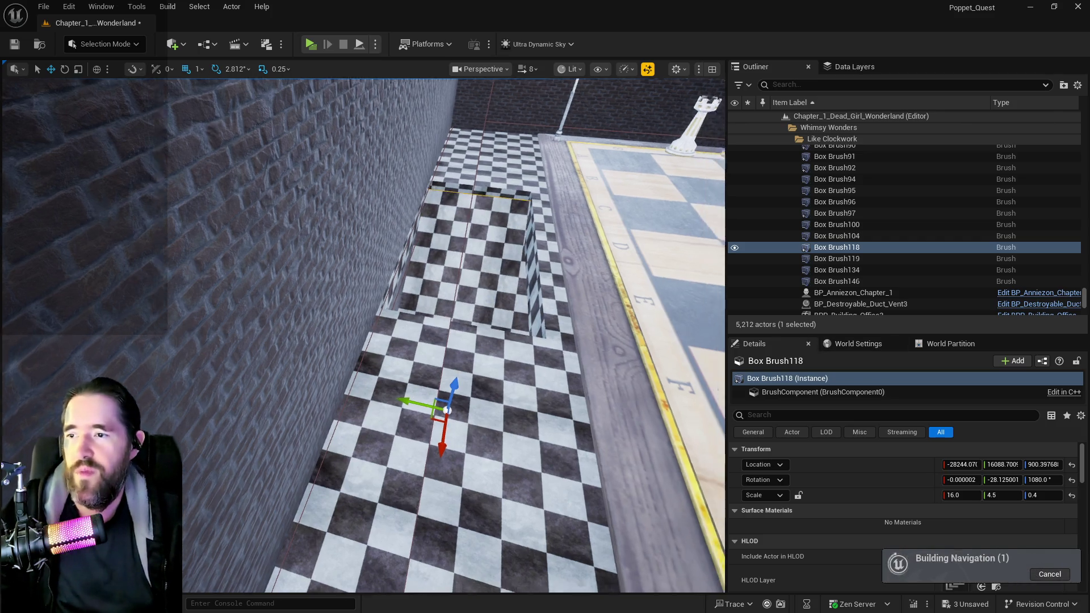
{"action": "scroll", "coordinate": [510, 309], "scroll_direction": "up", "scroll_amount": 10}
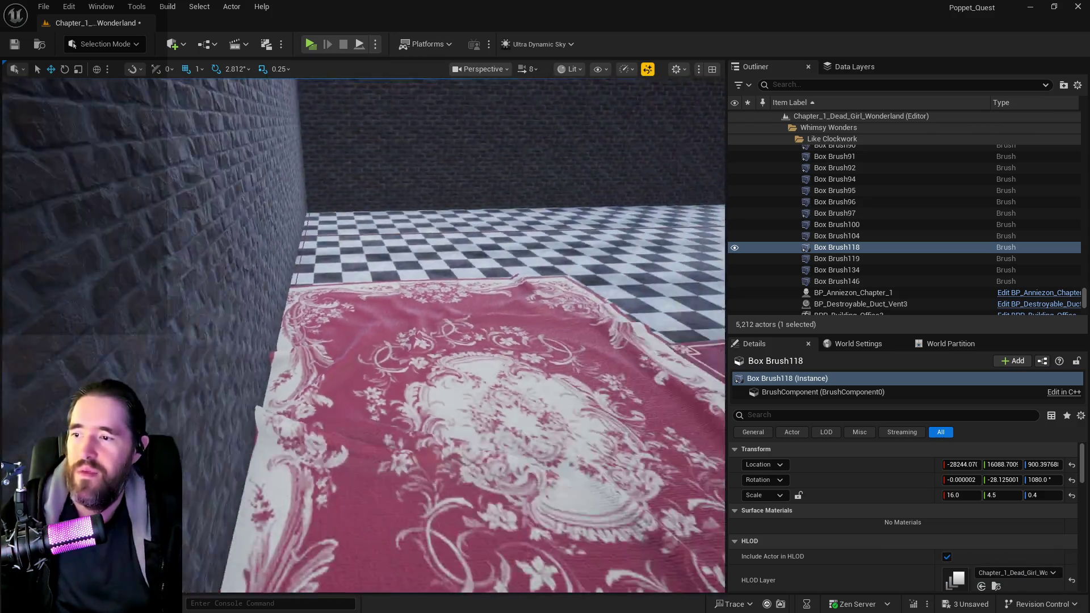
{"action": "left_click_drag", "start_coordinate": [493, 308], "coordinate": [492, 308]}
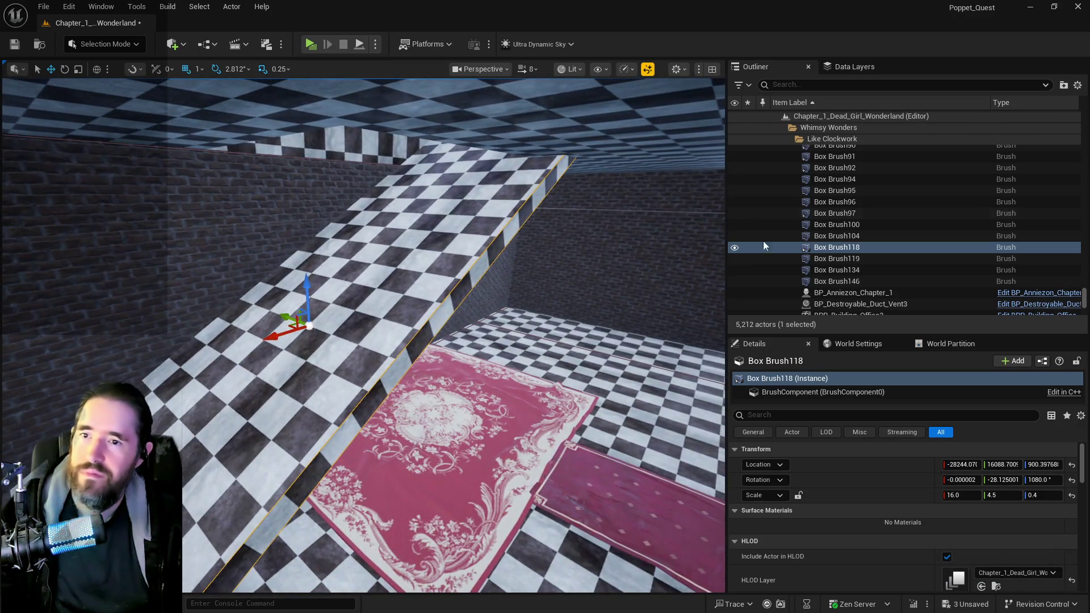
{"action": "right_click", "coordinate": [853, 247]}
Move Box Brush118 into The Red Throne folder in the Outliner.
{"action": "mouse_move", "coordinate": [931, 405]}
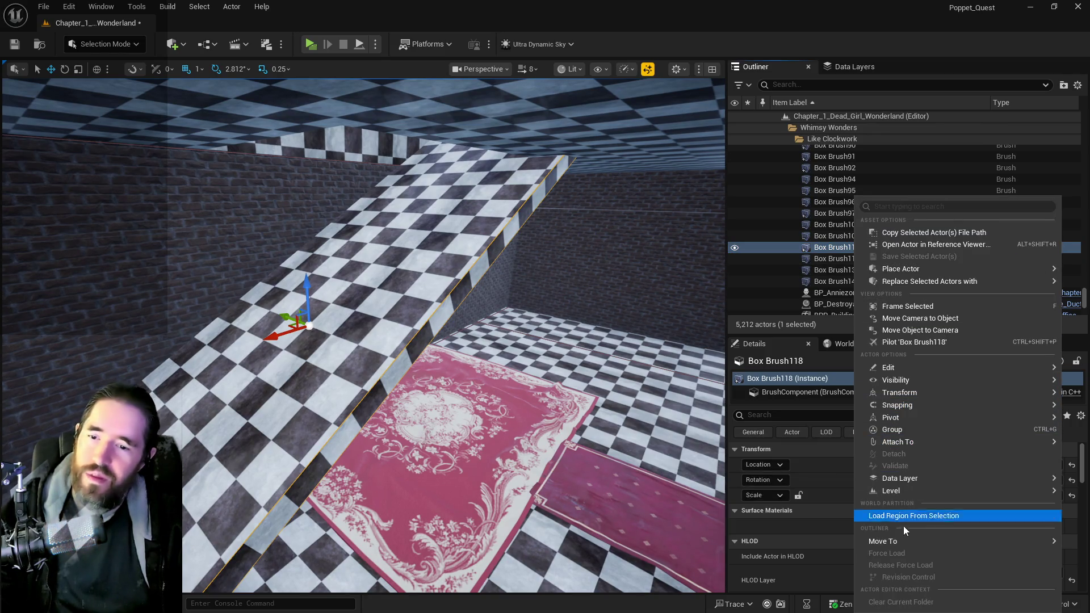
{"action": "mouse_move", "coordinate": [898, 544]}
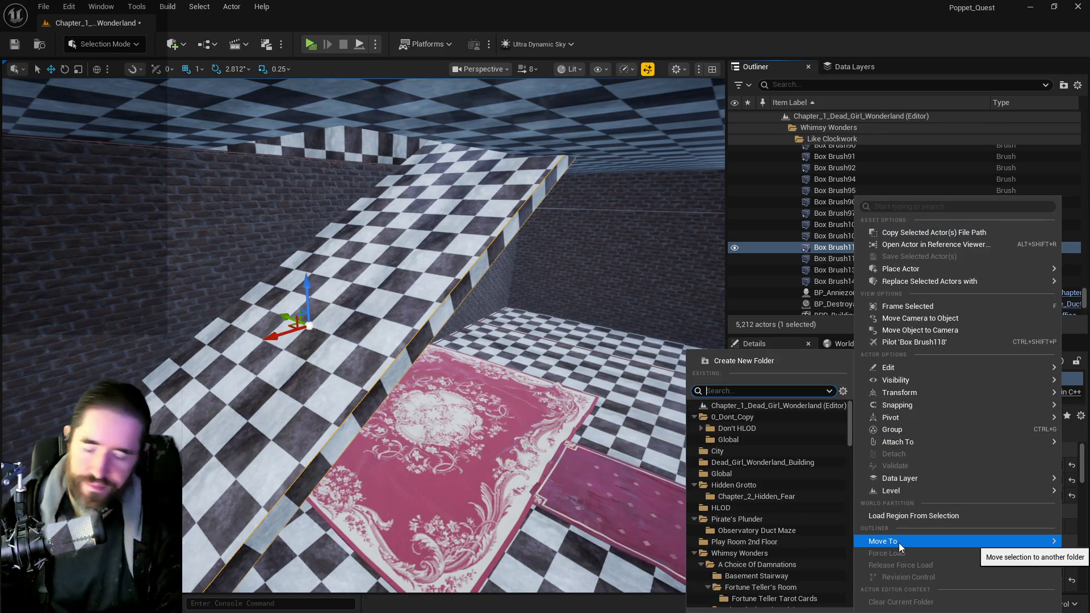
{"action": "type", "text": "red"}
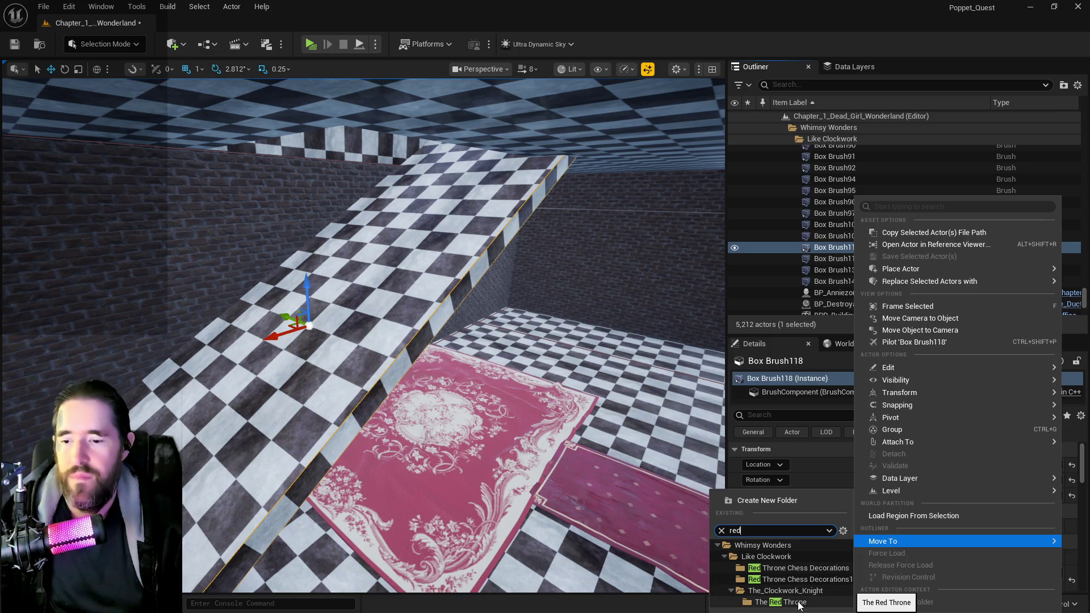
{"action": "left_click", "coordinate": [795, 602]}
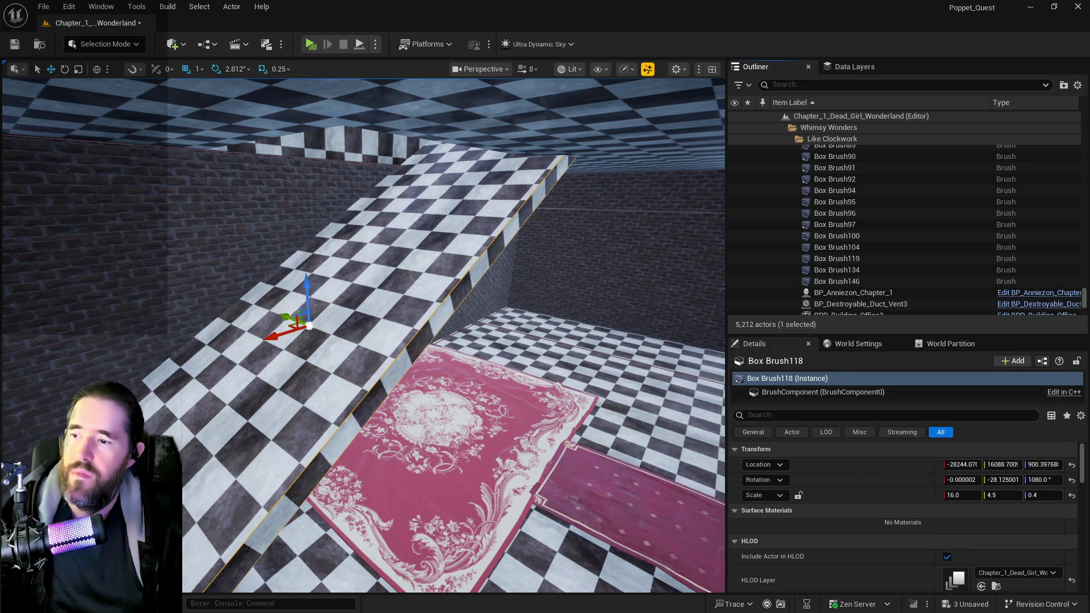
{"action": "key", "text": "f"}
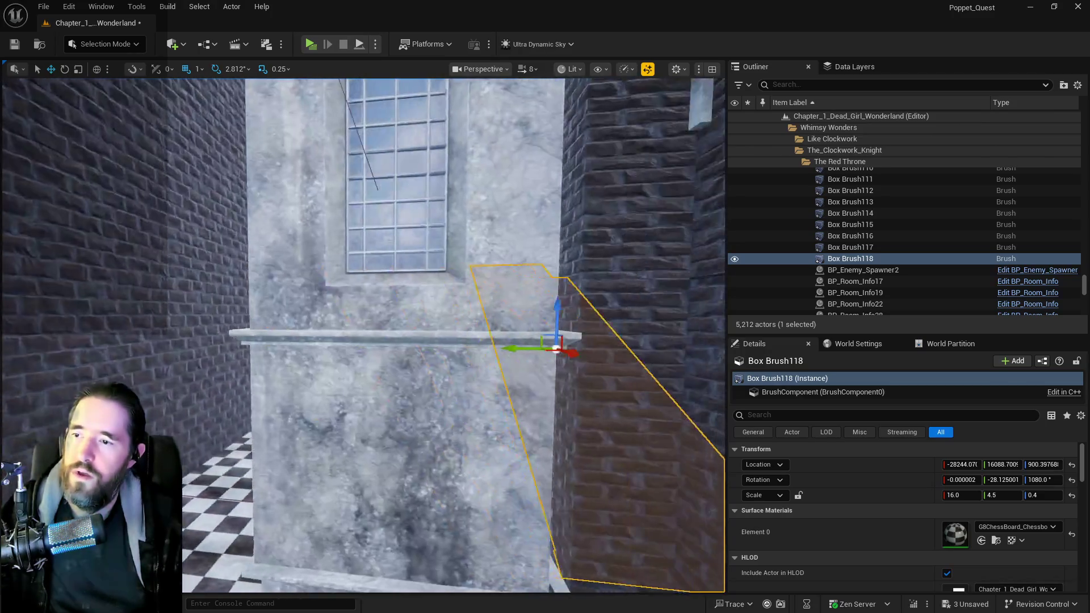
Narrow the floor brush to Y scale 3.75.
{"action": "key", "text": "e"}
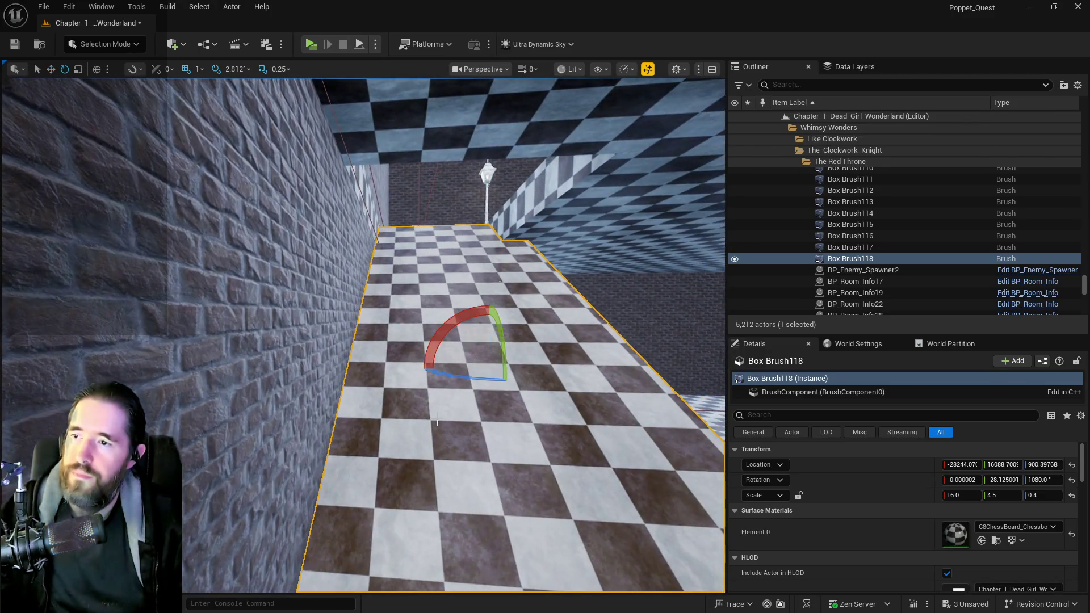
{"action": "key", "text": "r"}
{"action": "mouse_move", "coordinate": [450, 369]}
{"action": "left_mouse_down"}
{"action": "mouse_move", "coordinate": [467, 373]}
{"action": "mouse_move", "coordinate": [435, 370]}
{"action": "left_mouse_up"}
{"action": "key", "text": "w"}
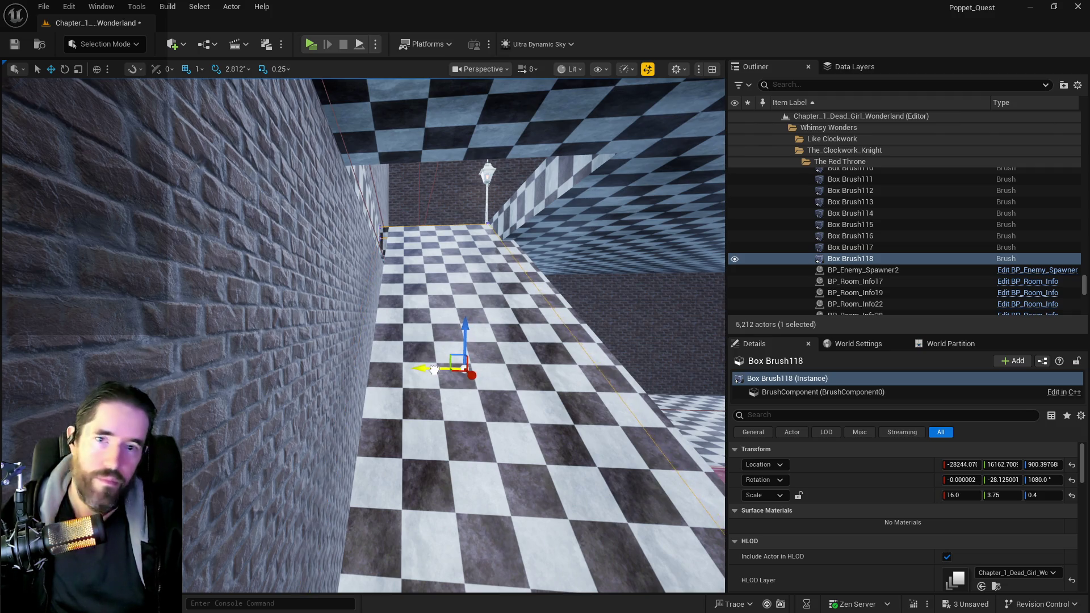
{"action": "mouse_move", "coordinate": [435, 370]}
{"action": "left_mouse_down"}
{"action": "mouse_move", "coordinate": [431, 346]}
{"action": "mouse_move", "coordinate": [400, 337]}
{"action": "mouse_move", "coordinate": [397, 318]}
{"action": "mouse_move", "coordinate": [405, 349]}
{"action": "mouse_move", "coordinate": [363, 358]}
{"action": "left_mouse_up"}
Lengthen the floor brush to X scale 17.0 along the corridor.
{"action": "key", "text": "e"}
{"action": "key", "text": "r"}
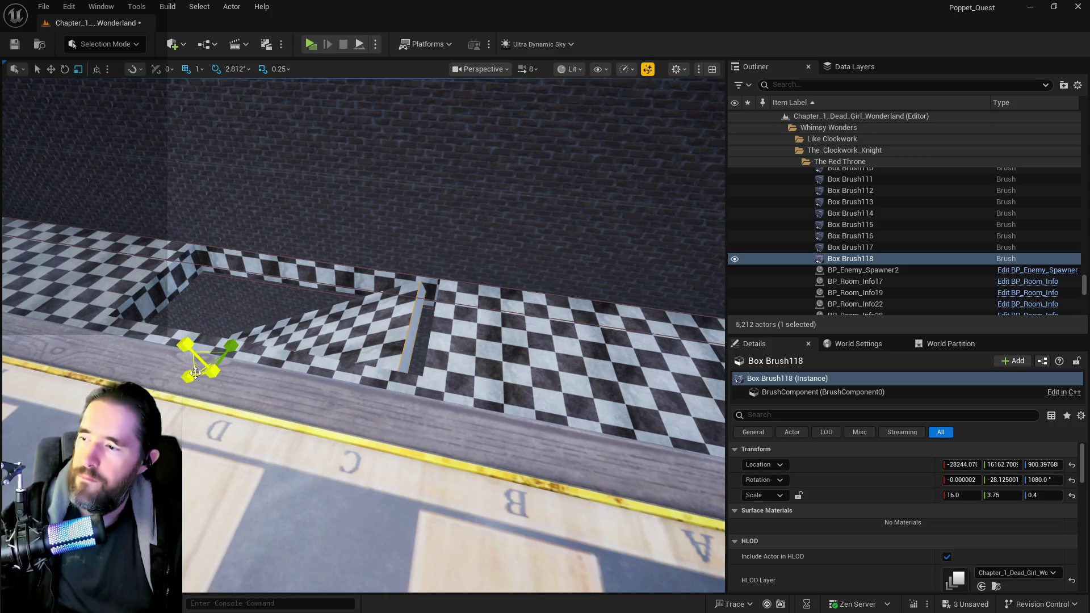
{"action": "left_click_drag", "start_coordinate": [961, 495], "coordinate": [971, 495]}
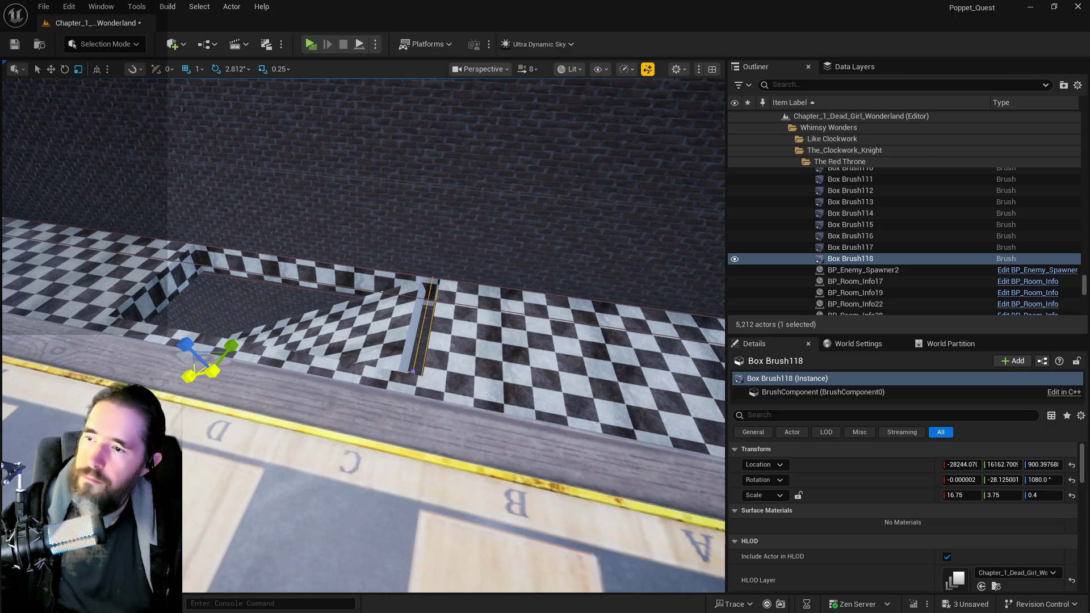
{"action": "left_click_drag", "start_coordinate": [211, 372], "coordinate": [214, 372]}
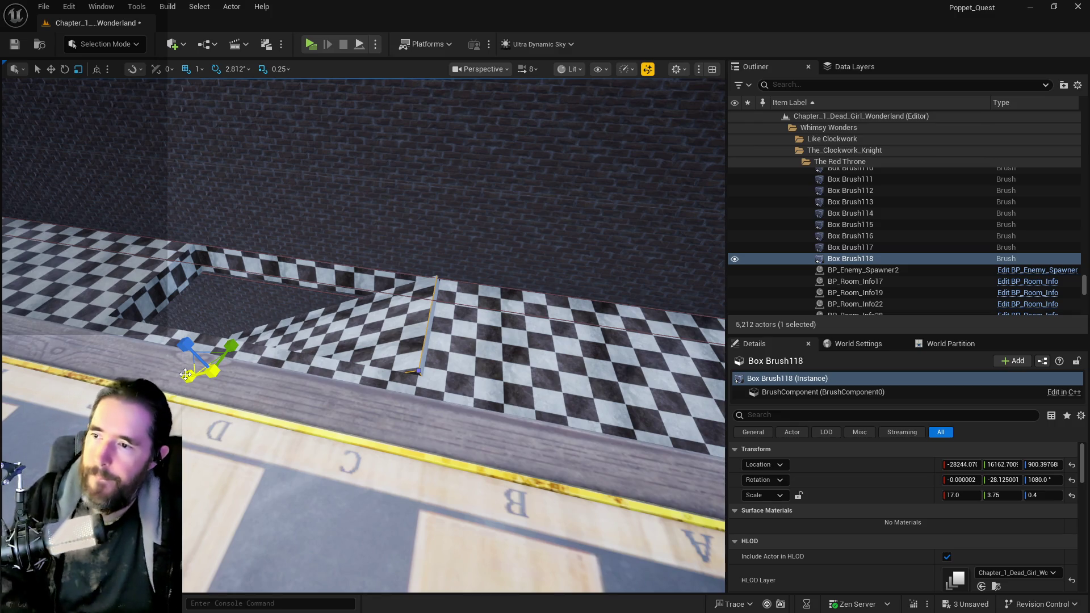
{"action": "left_click_drag", "start_coordinate": [362, 299], "coordinate": [295, 310]}
{"action": "mouse_move", "coordinate": [468, 346]}
{"action": "left_mouse_down"}
{"action": "mouse_move", "coordinate": [494, 363]}
{"action": "mouse_move", "coordinate": [482, 375]}
{"action": "mouse_move", "coordinate": [468, 345]}
{"action": "mouse_move", "coordinate": [488, 329]}
{"action": "mouse_move", "coordinate": [488, 352]}
{"action": "mouse_move", "coordinate": [471, 340]}
{"action": "mouse_move", "coordinate": [483, 357]}
{"action": "mouse_move", "coordinate": [477, 341]}
{"action": "mouse_move", "coordinate": [466, 346]}
{"action": "mouse_move", "coordinate": [474, 338]}
{"action": "mouse_move", "coordinate": [462, 340]}
{"action": "left_mouse_up"}
{"action": "left_click", "coordinate": [401, 265]}
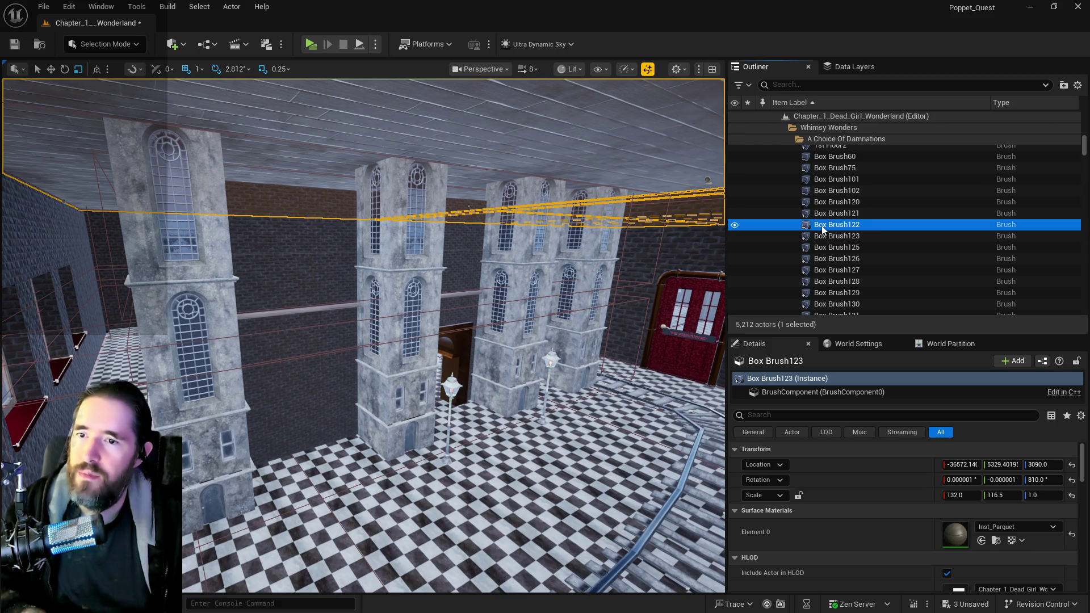
Select the Box Brush122 brick wall plus its arched doorway frame brush and frame both.
{"action": "double_click", "coordinate": [822, 226]}
{"action": "mouse_move", "coordinate": [397, 296]}
{"action": "left_mouse_down"}
{"action": "mouse_move", "coordinate": [357, 304]}
{"action": "mouse_move", "coordinate": [358, 357]}
{"action": "mouse_move", "coordinate": [313, 352]}
{"action": "mouse_move", "coordinate": [318, 391]}
{"action": "mouse_move", "coordinate": [301, 340]}
{"action": "left_mouse_up"}
{"action": "left_click", "coordinate": [341, 170]}
{"action": "left_click", "coordinate": [295, 364], "text": "ctrl"}
{"action": "key", "text": "f"}
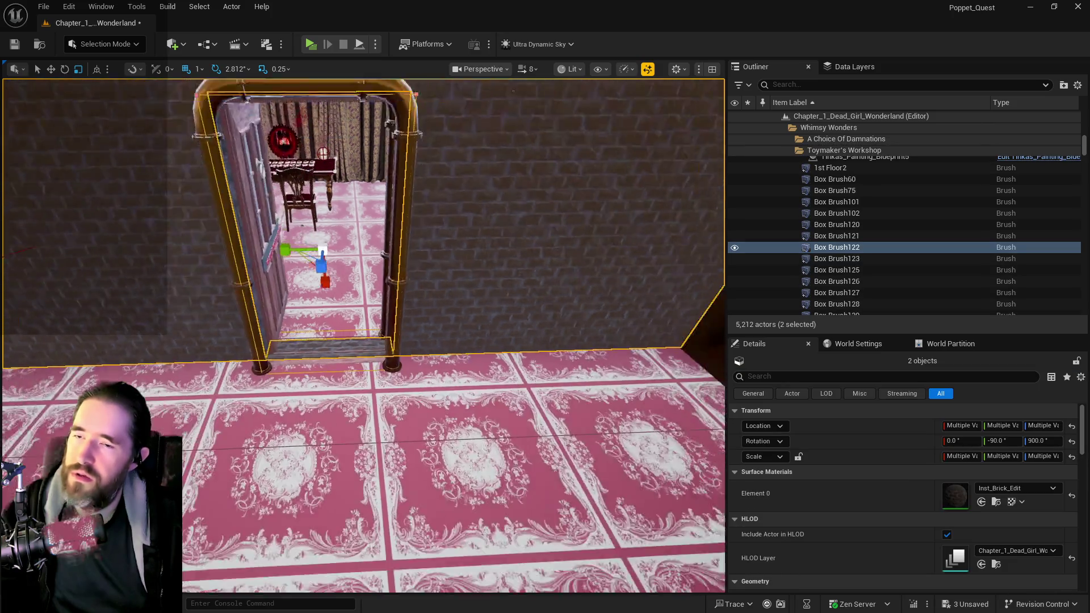
{"action": "mouse_move", "coordinate": [295, 364]}
{"action": "left_mouse_down"}
{"action": "mouse_move", "coordinate": [296, 352]}
{"action": "mouse_move", "coordinate": [296, 364]}
{"action": "left_mouse_up"}
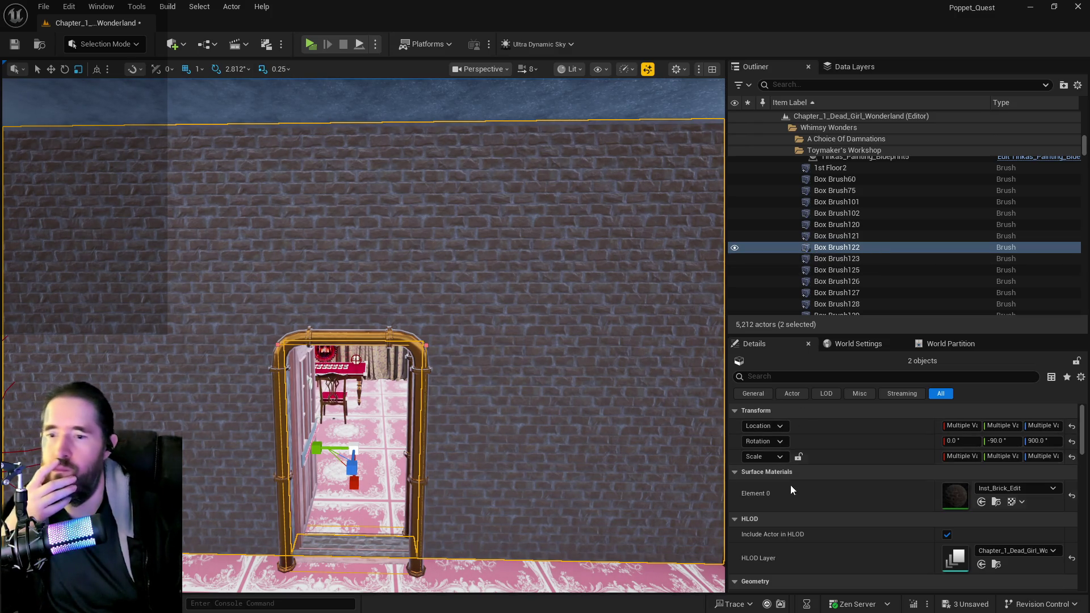
{"action": "scroll", "coordinate": [785, 518], "scroll_direction": "down", "scroll_amount": 3}
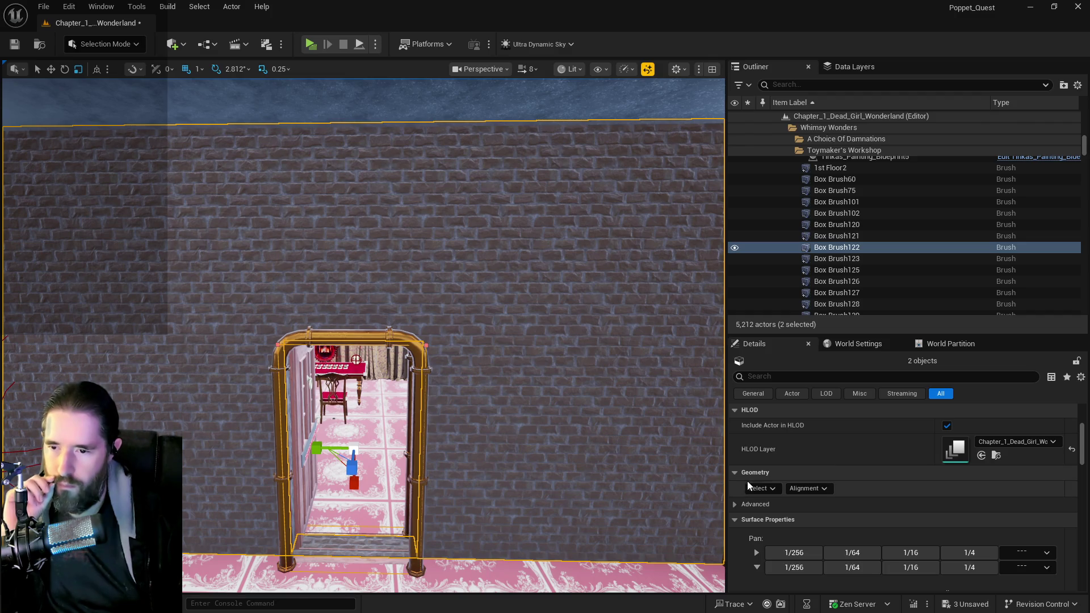
{"action": "left_click", "coordinate": [759, 488]}
{"action": "left_click", "coordinate": [797, 365]}
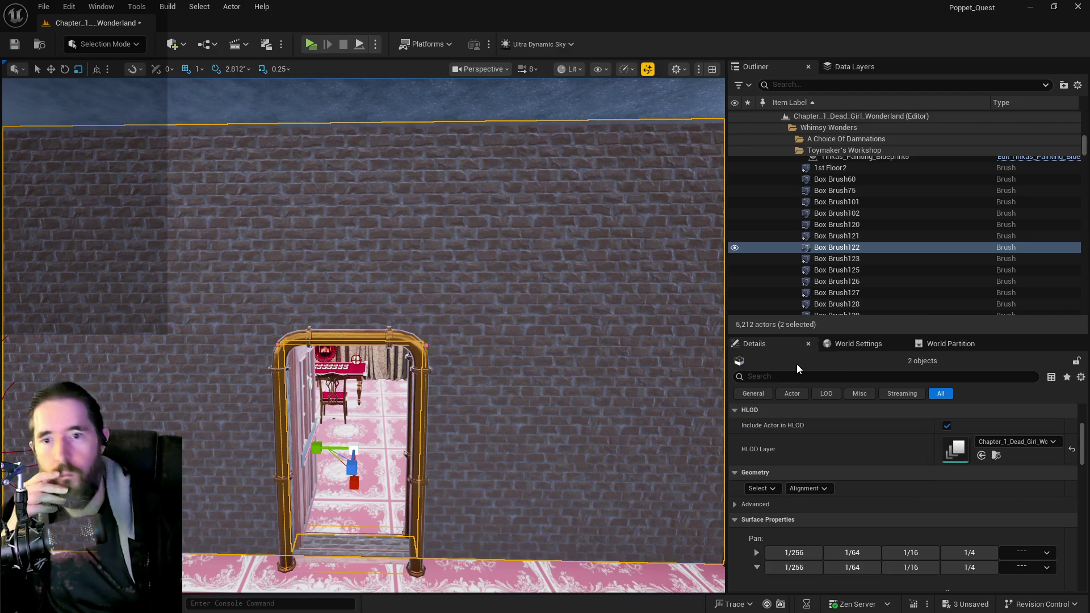
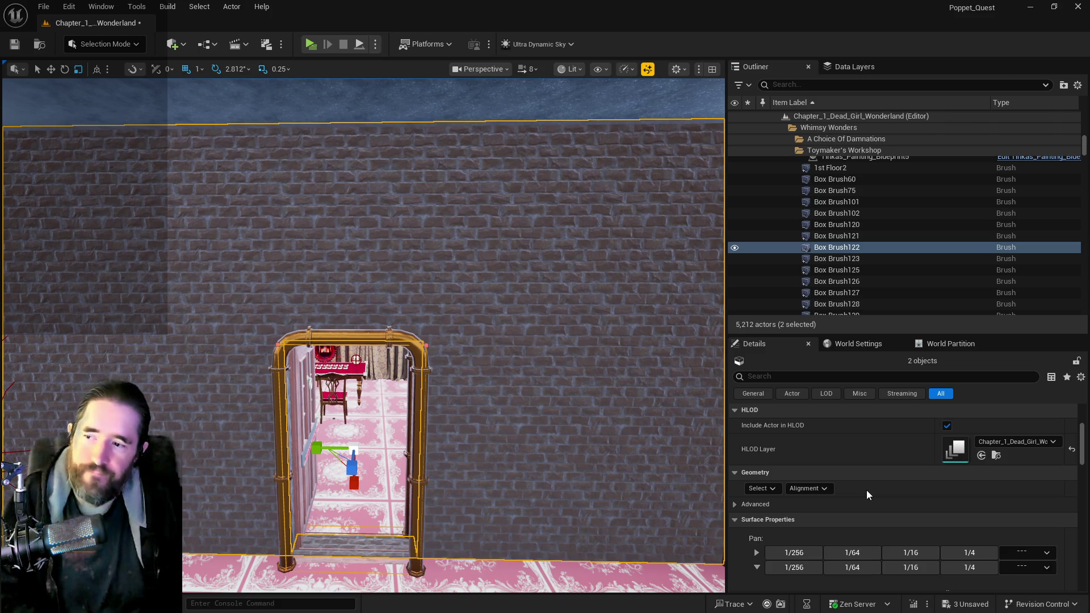
Set the wall brushes' surface Scale U to 10 and apply it.
{"action": "scroll", "coordinate": [867, 492], "scroll_direction": "down", "scroll_amount": 5}
{"action": "left_click", "coordinate": [798, 500]}
{"action": "type", "text": "0"}
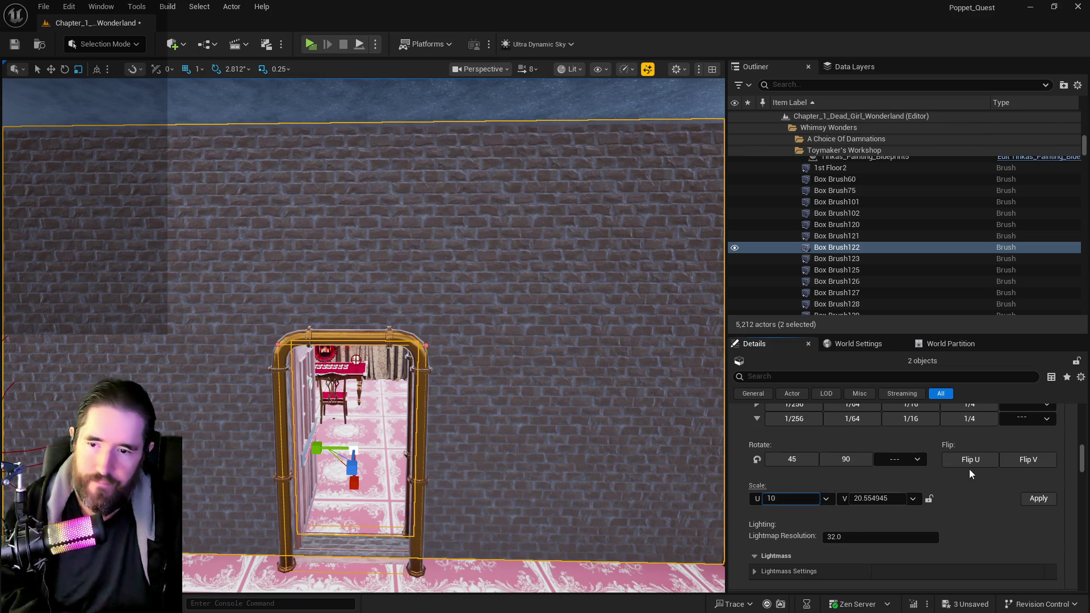
{"action": "left_click", "coordinate": [1038, 499]}
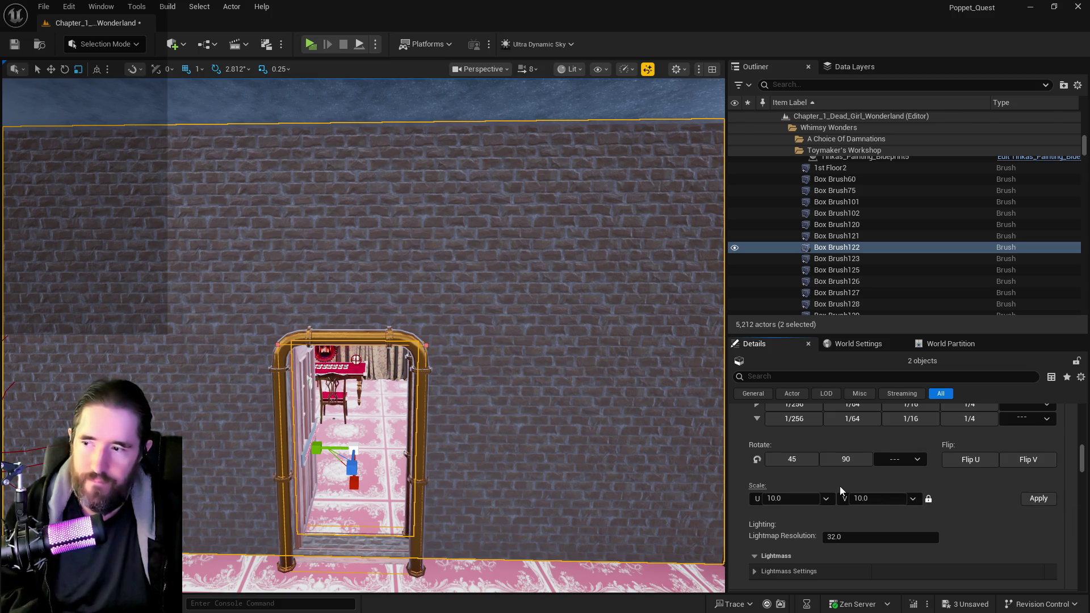
Remove WorldGridMaterial so the brushes use only Inst_Brick_Edit.
{"action": "scroll", "coordinate": [948, 529], "scroll_direction": "up", "scroll_amount": 5}
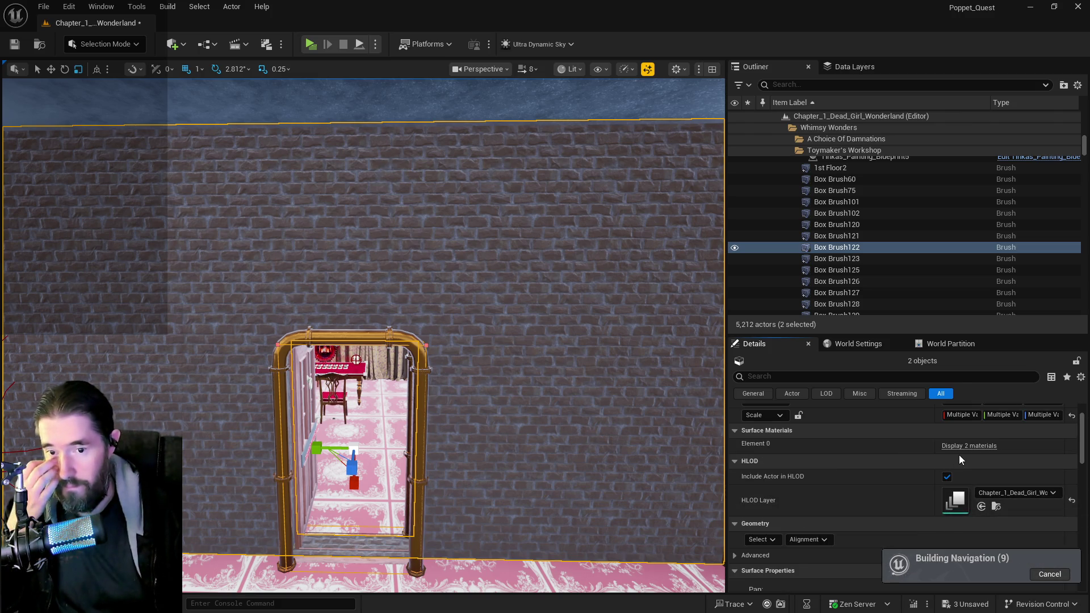
{"action": "left_click", "coordinate": [963, 447]}
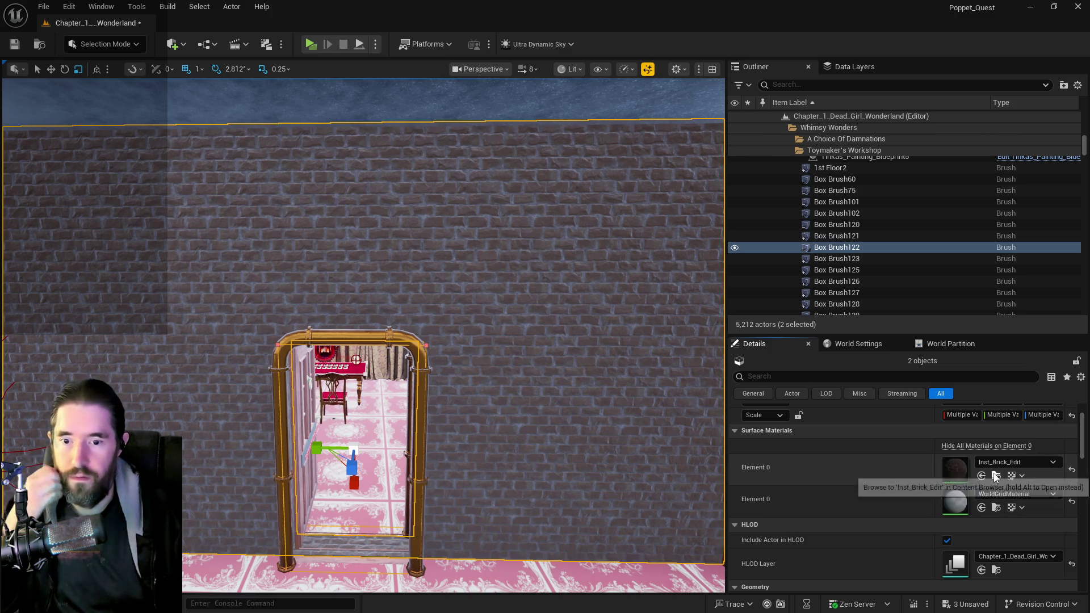
{"action": "left_click", "coordinate": [981, 507]}
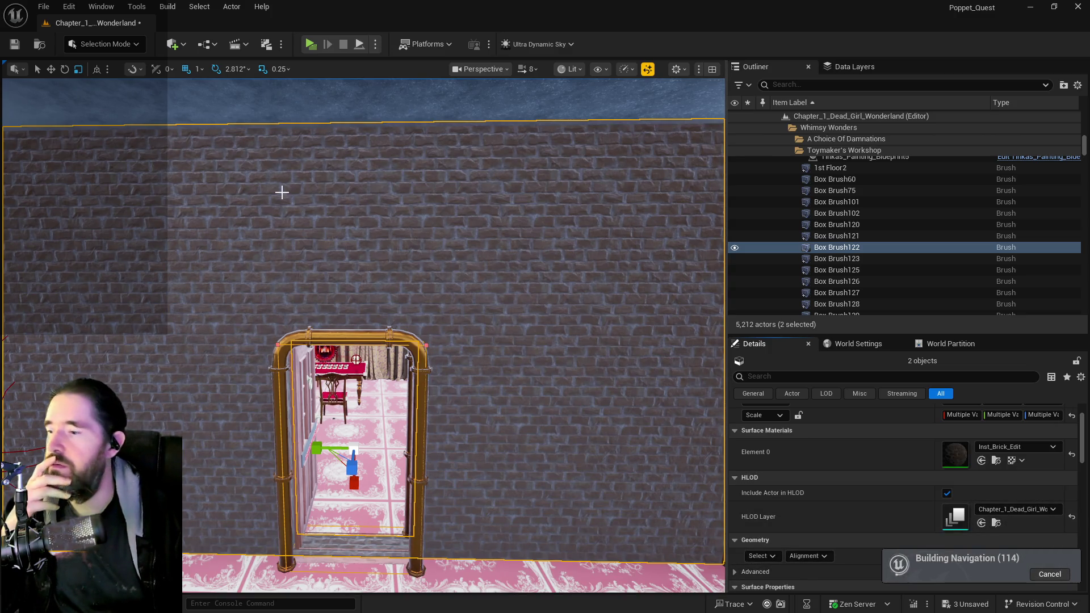
Run Create Static Mesh from Brush Settings > Advanced and expand the save-path folders.
{"action": "scroll", "coordinate": [935, 478], "scroll_direction": "down", "scroll_amount": 5}
{"action": "scroll", "coordinate": [972, 536], "scroll_direction": "down", "scroll_amount": 5}
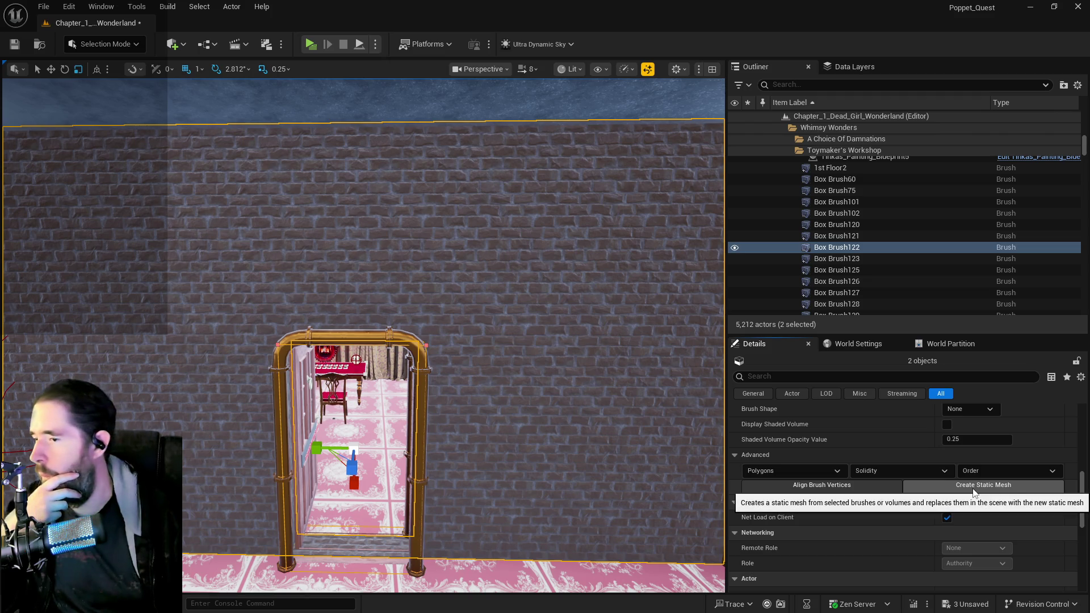
{"action": "mouse_move", "coordinate": [557, 472]}
{"action": "left_mouse_down"}
{"action": "mouse_move", "coordinate": [528, 431]}
{"action": "mouse_move", "coordinate": [517, 500]}
{"action": "mouse_move", "coordinate": [921, 479]}
{"action": "left_mouse_up"}
{"action": "left_click", "coordinate": [922, 482]}
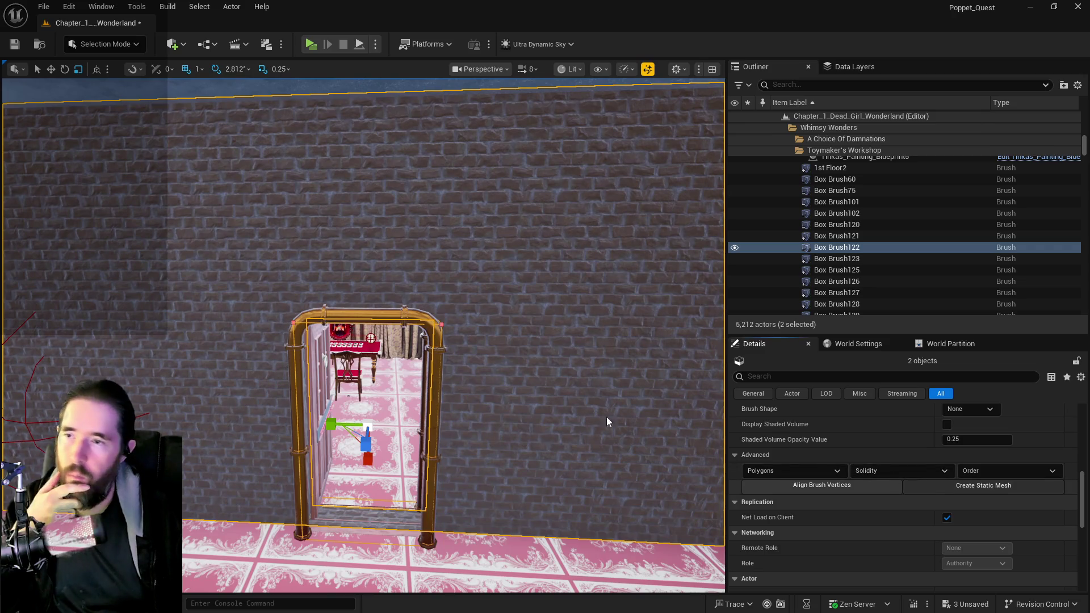
{"action": "left_click", "coordinate": [447, 267]}
Create the static mesh SM_Fortune_Teller_Room_Wall in the Whimsy_Wonders folder.
{"action": "left_click", "coordinate": [453, 276]}
{"action": "scroll", "coordinate": [460, 284], "scroll_direction": "down", "scroll_amount": 2}
{"action": "scroll", "coordinate": [460, 284], "scroll_direction": "up", "scroll_amount": 2}
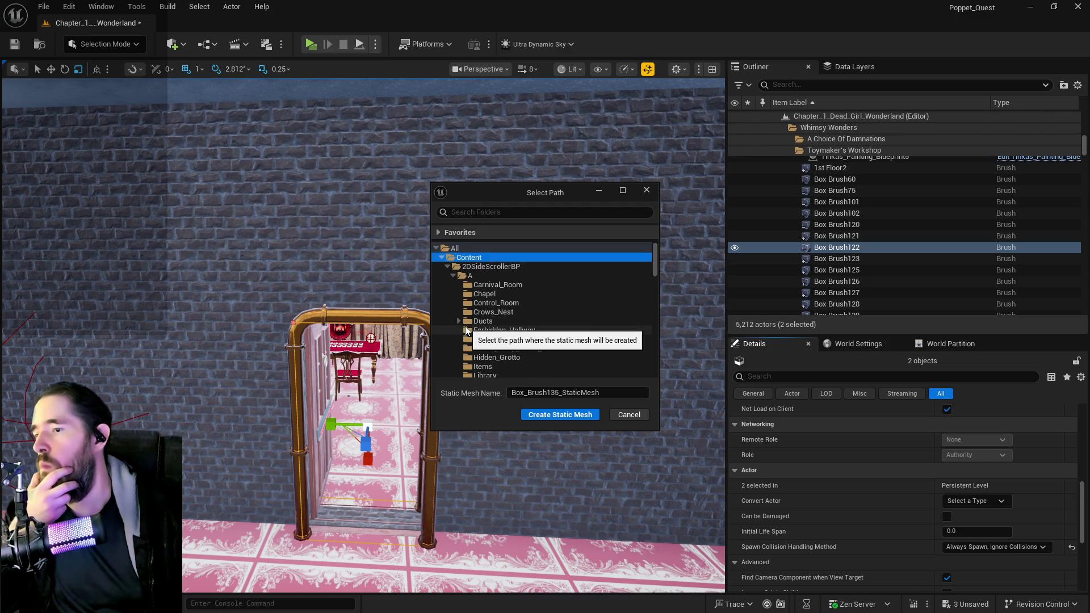
{"action": "scroll", "coordinate": [464, 286], "scroll_direction": "down", "scroll_amount": 10}
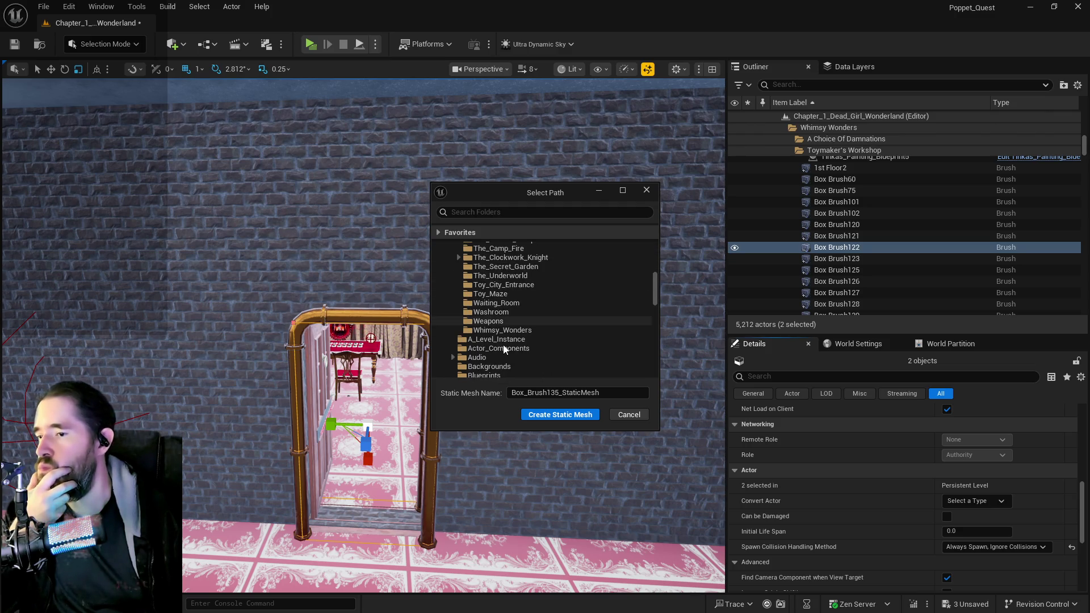
{"action": "left_click", "coordinate": [498, 330]}
{"action": "left_click", "coordinate": [614, 393]}
{"action": "key", "text": "ctrl+a"}
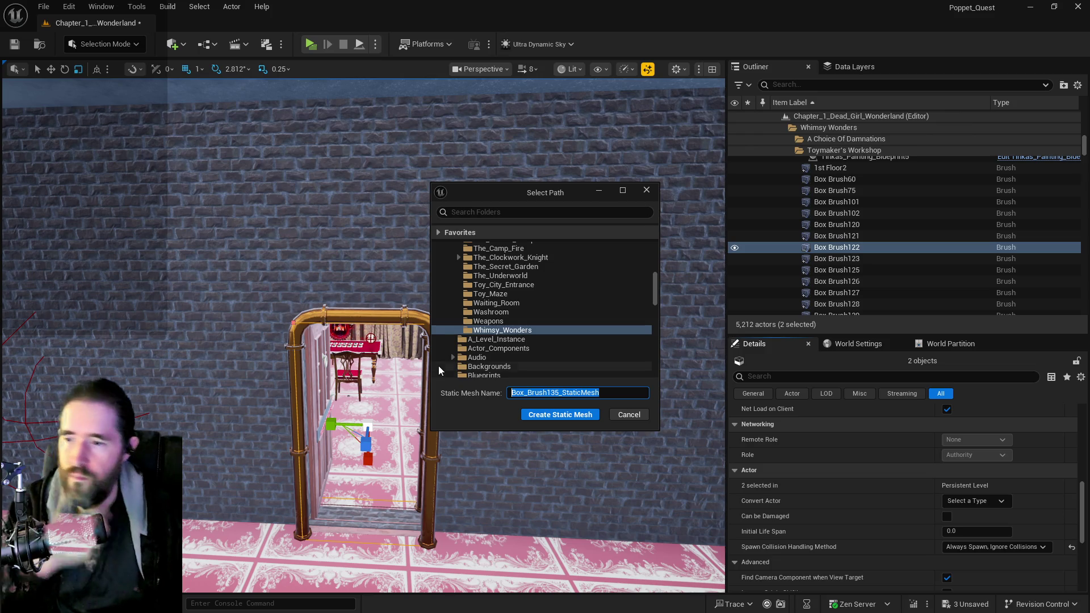
{"action": "type", "text": "SM_Fortune_Teller_Room_Wall"}
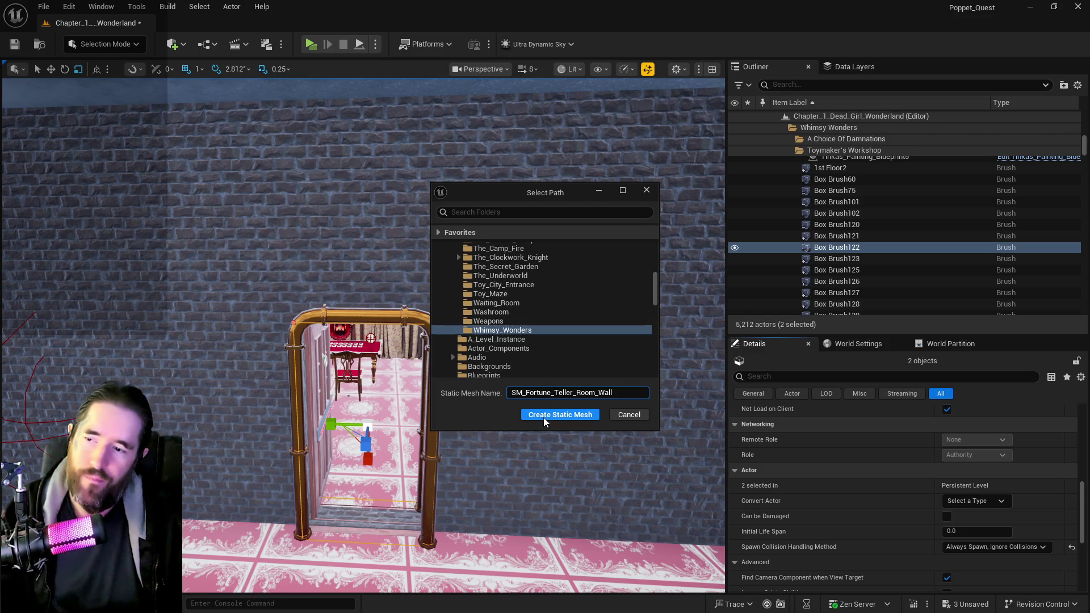
{"action": "left_click", "coordinate": [543, 416]}
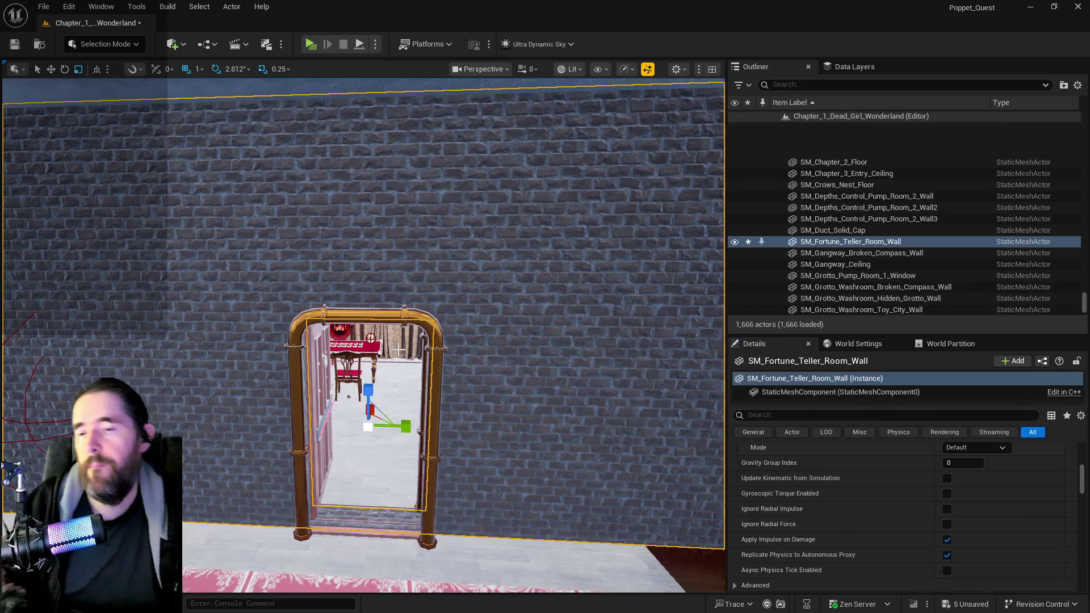
Open the new SM_Fortune_Teller_Room_Wall actor's mesh in the Static Mesh Editor with Ctrl+E.
{"action": "right_click", "coordinate": [531, 216]}
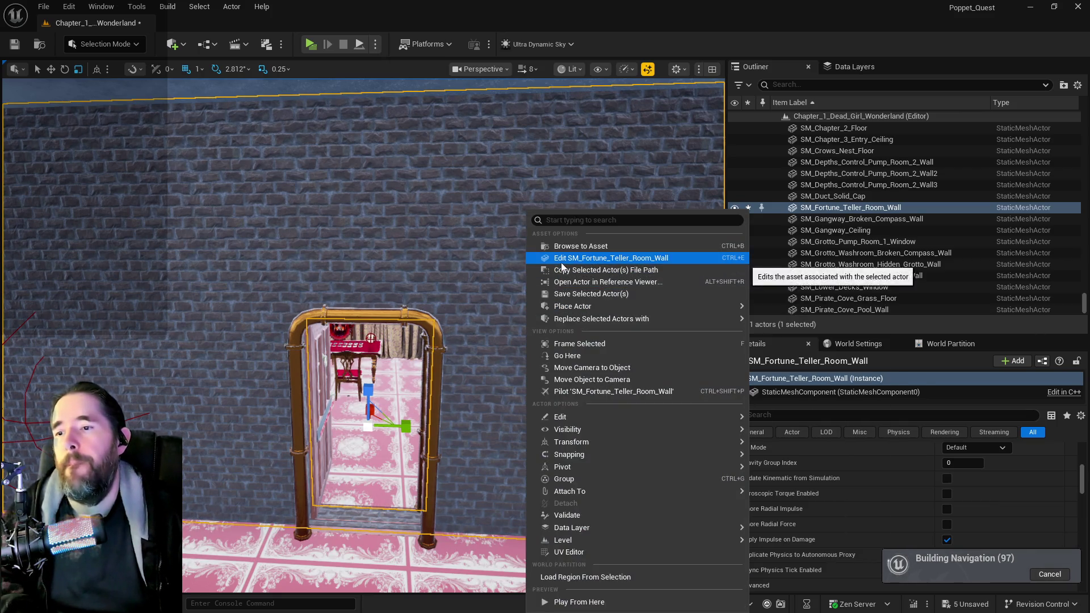
{"action": "left_click", "coordinate": [560, 263]}
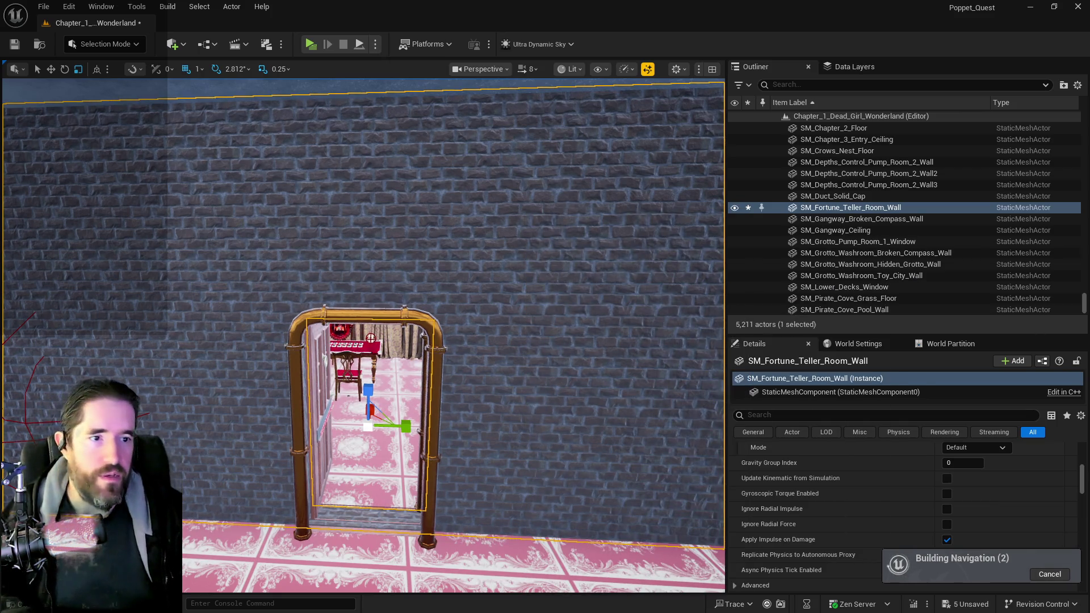
{"action": "key", "text": "ctrl+e"}
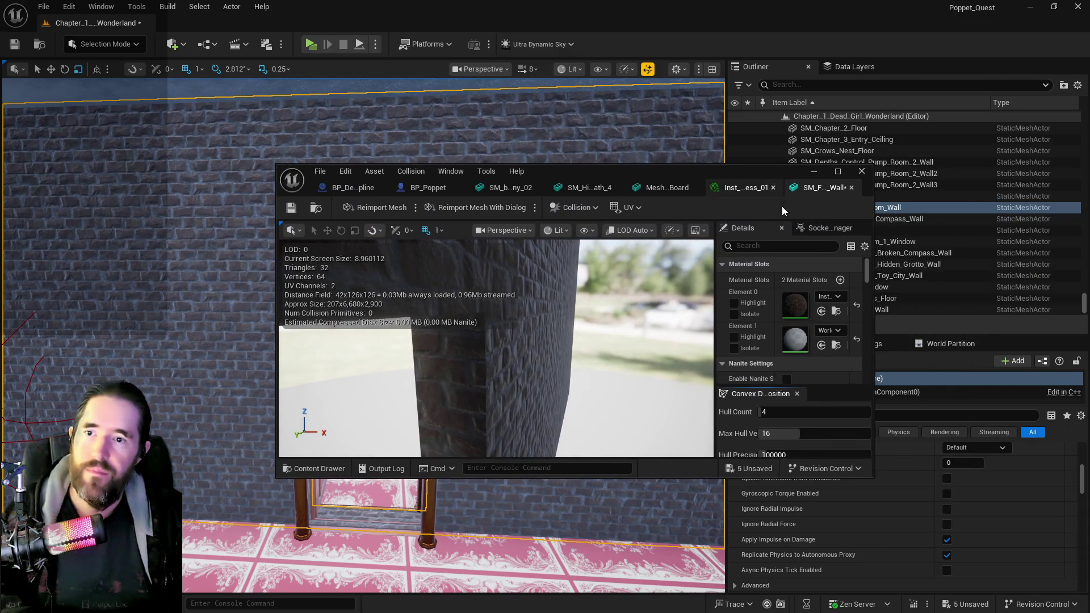
Assign Inst_Brick_Edit to the mesh's second material slot, Element 1.
{"action": "left_click", "coordinate": [777, 245]}
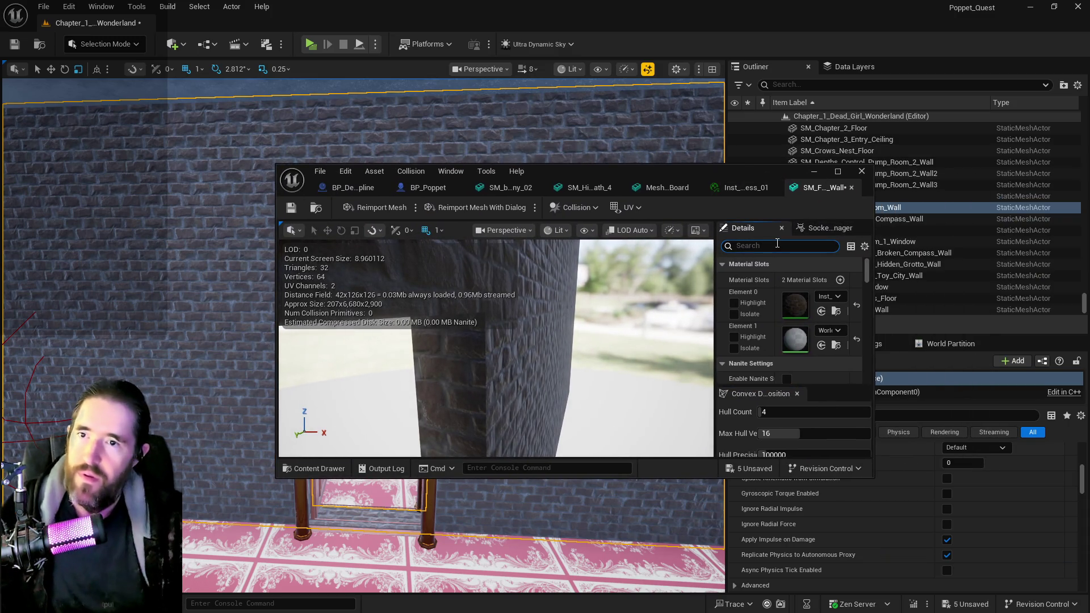
{"action": "left_click", "coordinate": [838, 171]}
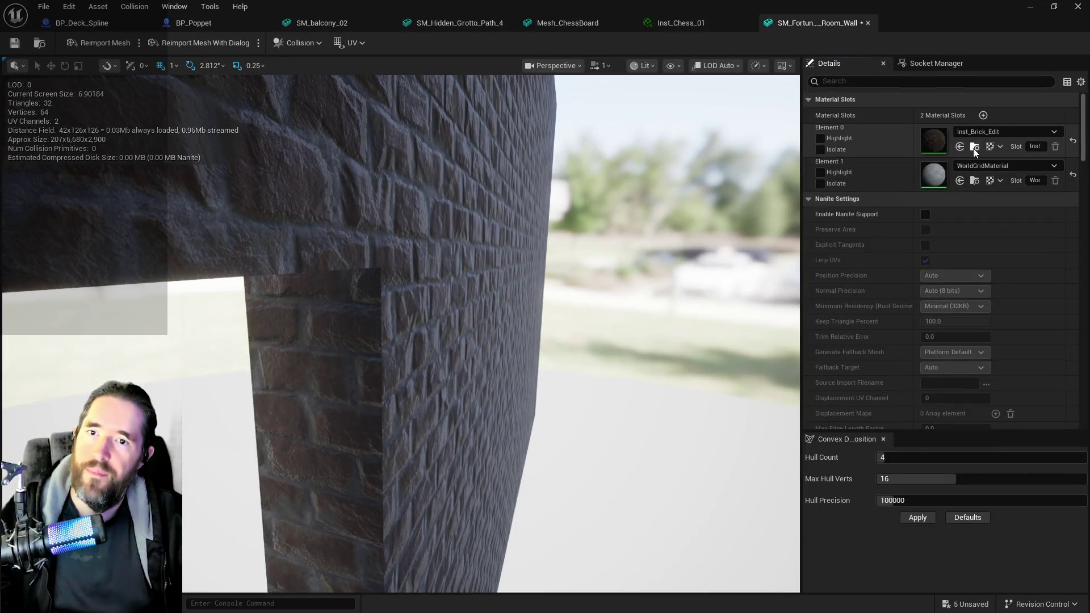
{"action": "left_click", "coordinate": [959, 180]}
{"action": "left_click", "coordinate": [14, 42]}
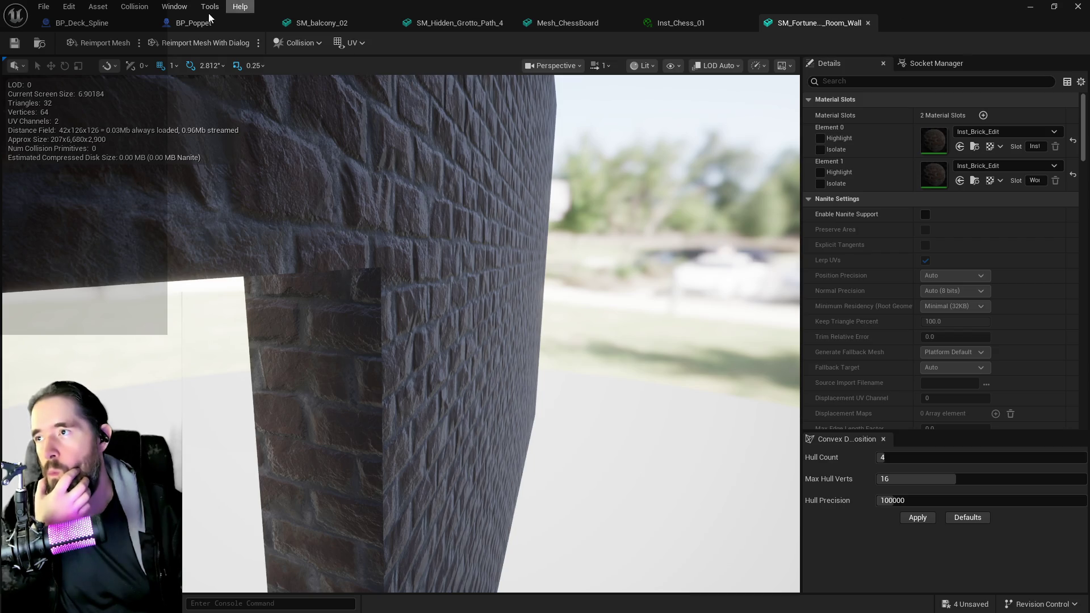
Set Collision Complexity to Use Complex Collision As Simple and save the mesh.
{"action": "left_click", "coordinate": [863, 82]}
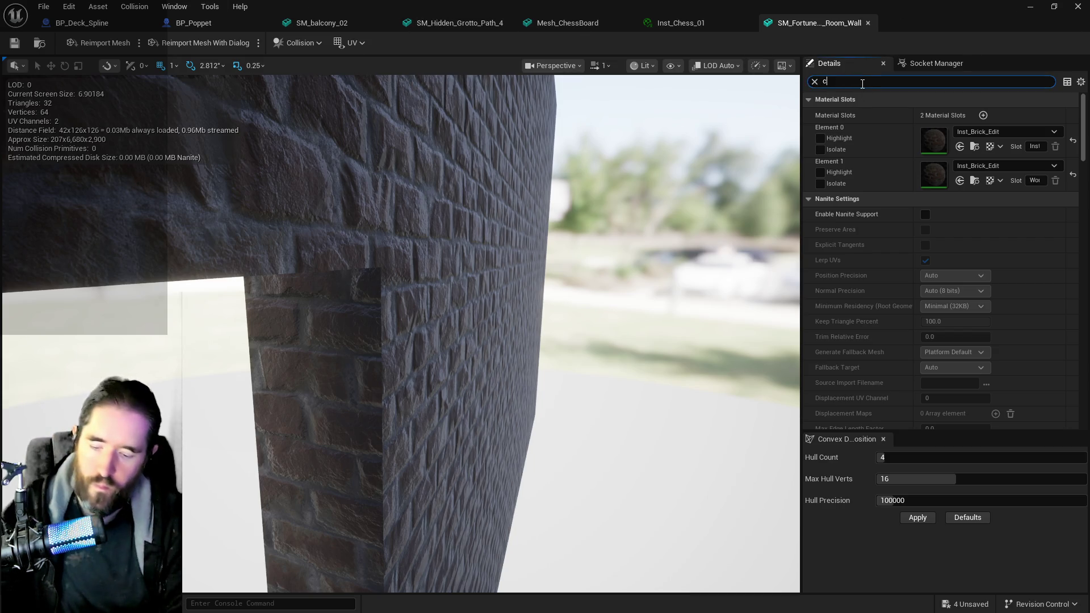
{"action": "type", "text": "om"}
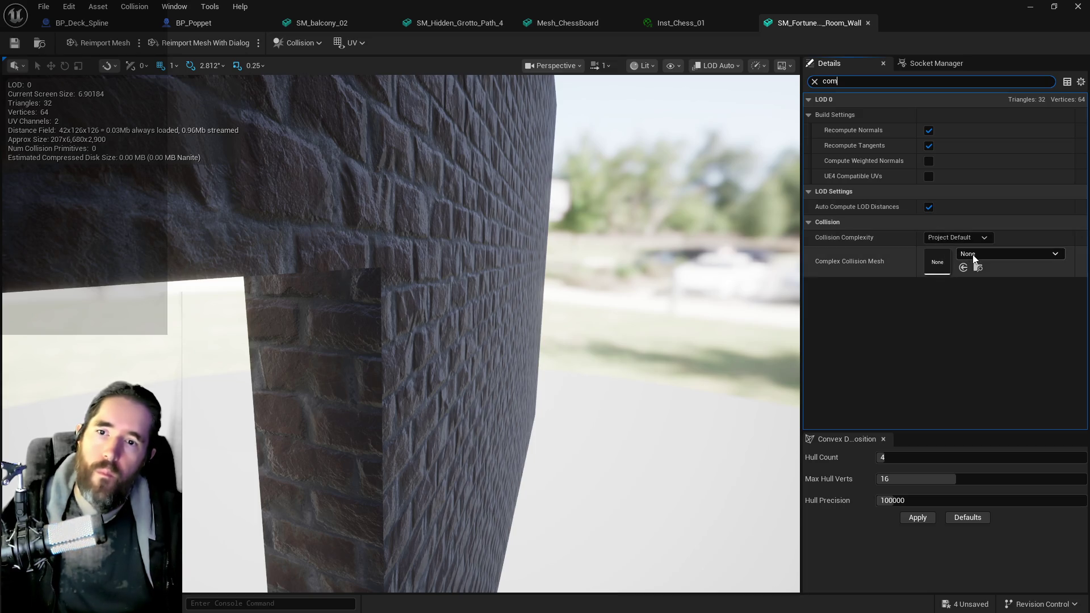
{"action": "left_click", "coordinate": [973, 255]}
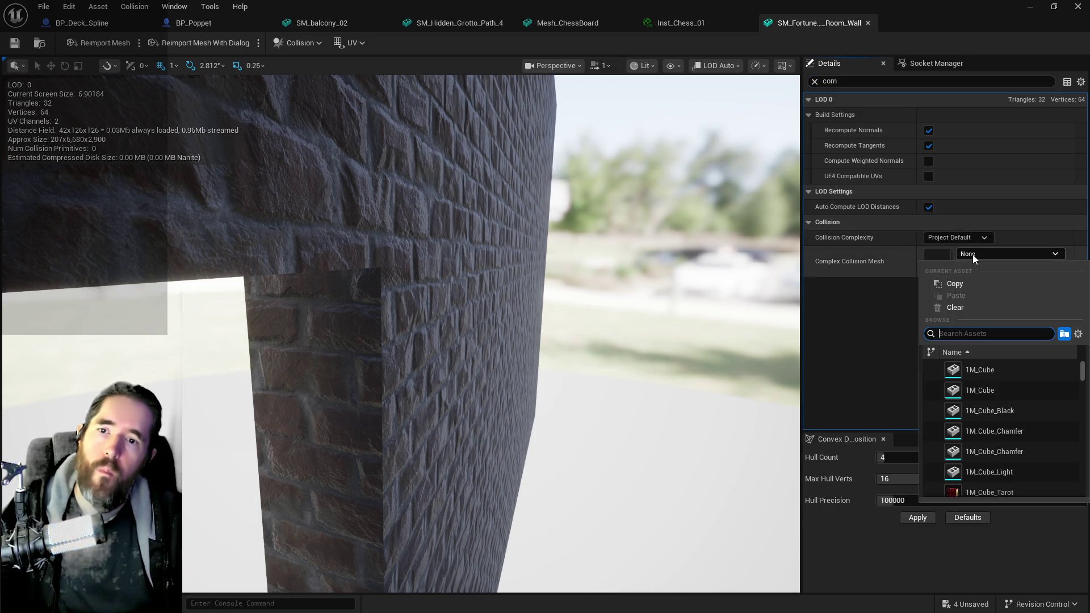
{"action": "left_click", "coordinate": [948, 238]}
{"action": "left_click", "coordinate": [957, 282]}
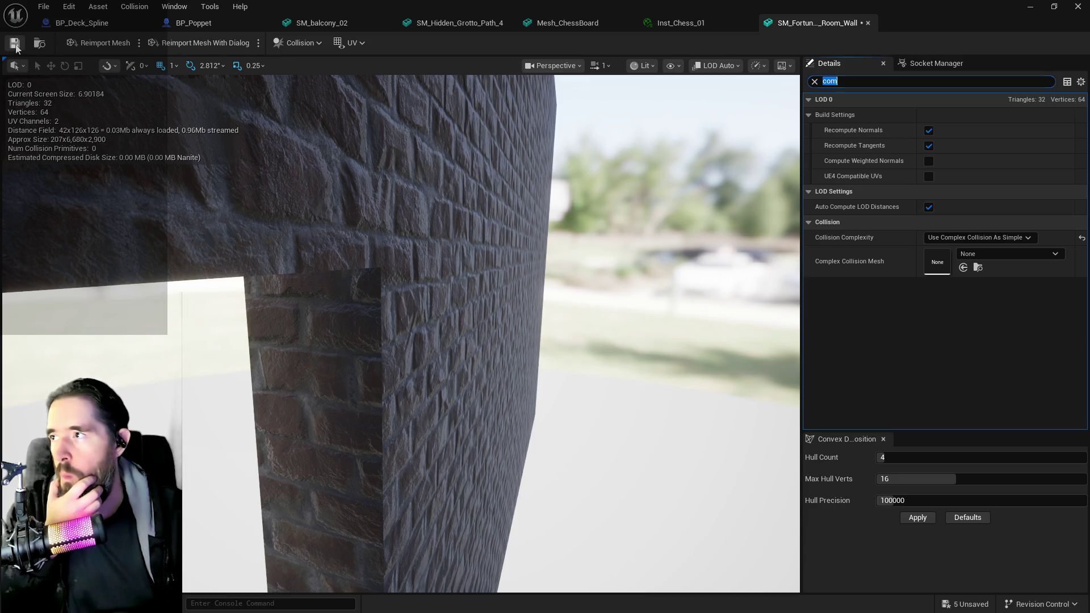
{"action": "left_click", "coordinate": [1027, 8]}
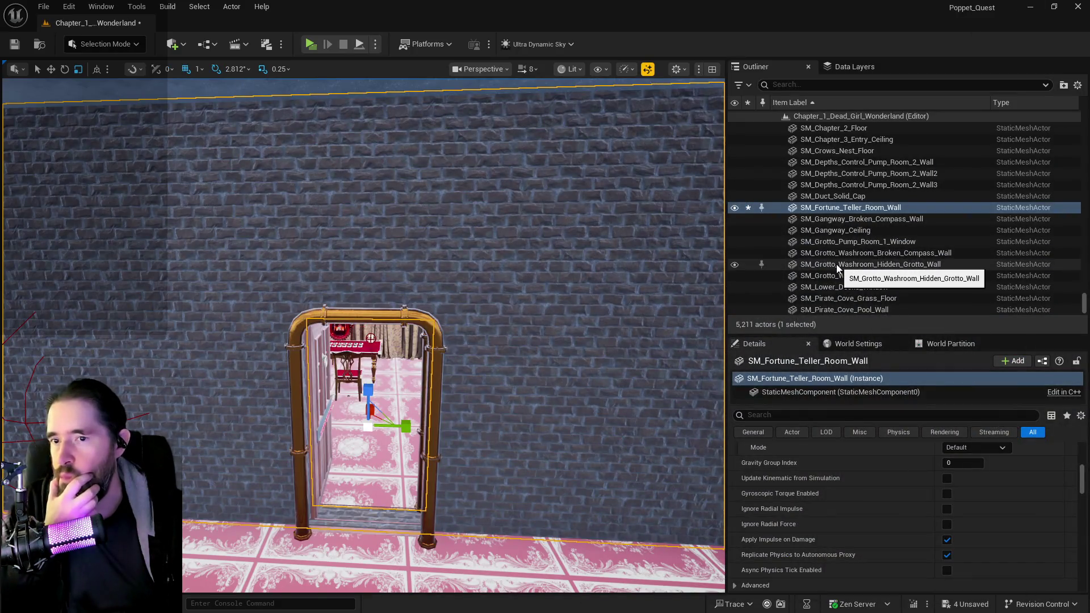
Move SM_Fortune_Teller_Room_Wall to Dead_Girl_Wonderland_Building and filter the Outliner by 'brush'.
{"action": "right_click", "coordinate": [824, 210]}
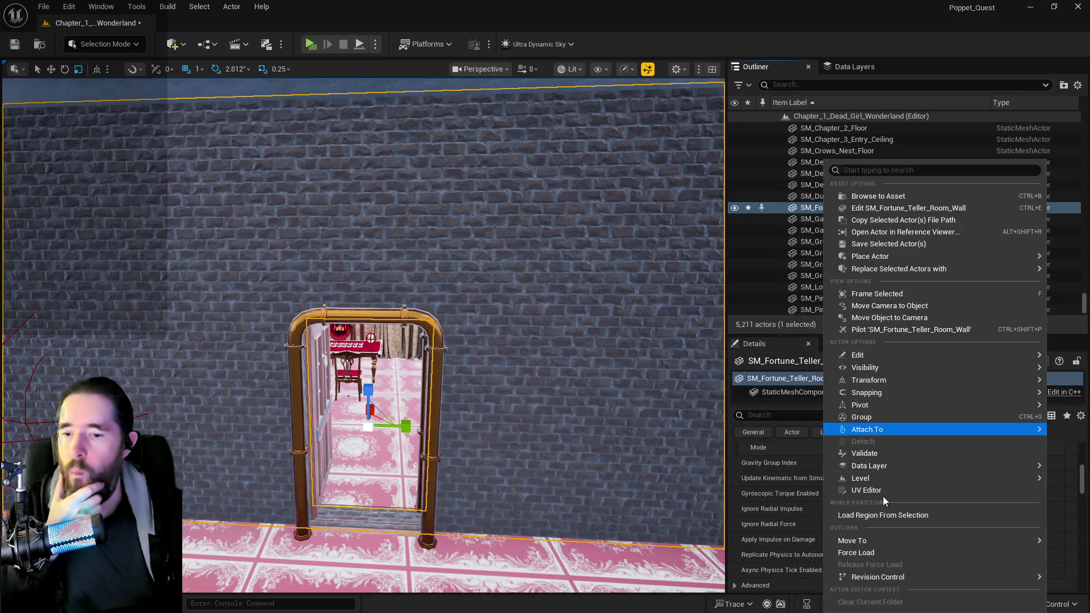
{"action": "mouse_move", "coordinate": [885, 539]}
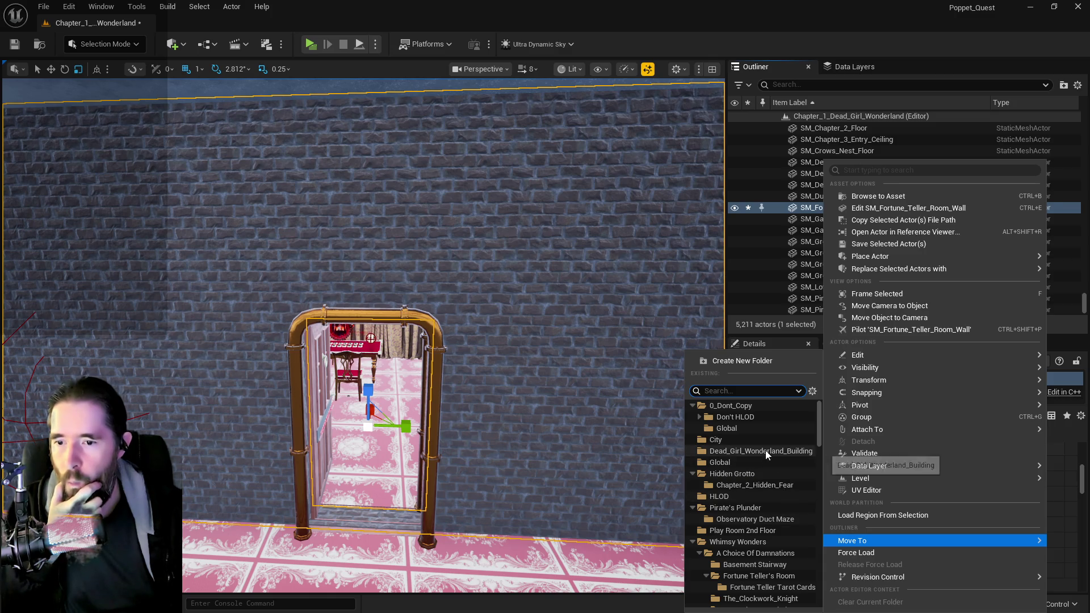
{"action": "left_click", "coordinate": [766, 451]}
{"action": "left_click", "coordinate": [821, 86]}
{"action": "type", "text": "brush"}
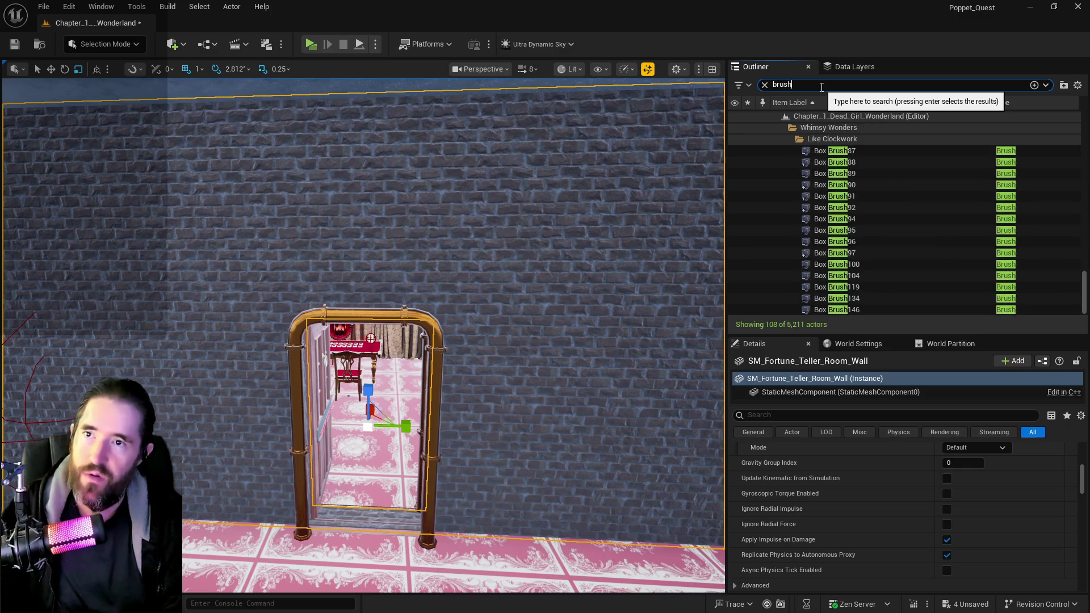
Focus on Box Brush87, then work through the brushes to Box Brush73 by the stained-glass door.
{"action": "double_click", "coordinate": [835, 150]}
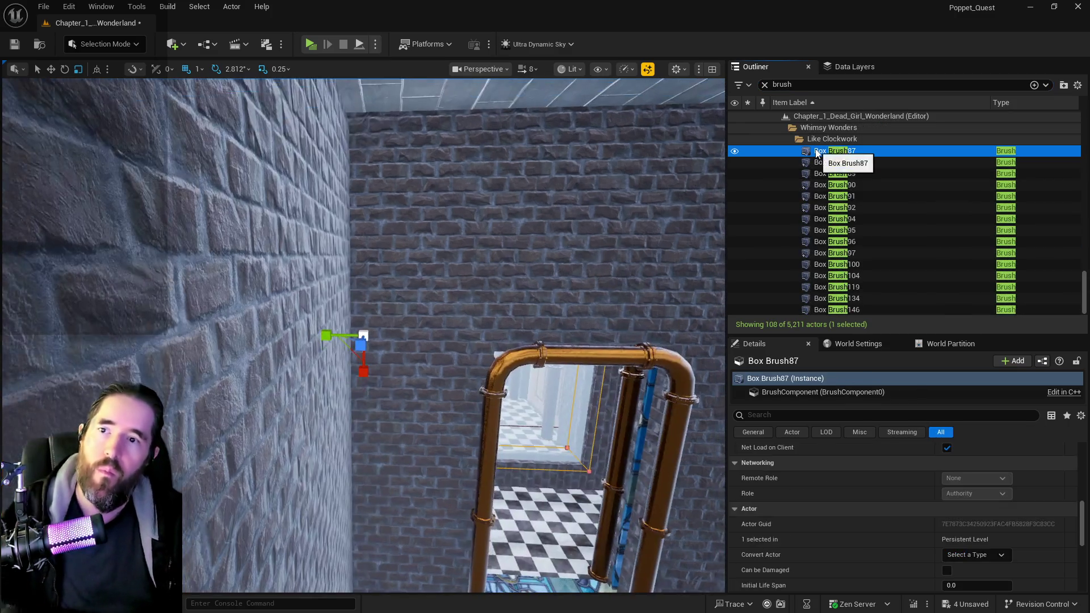
{"action": "mouse_move", "coordinate": [529, 299]}
{"action": "left_mouse_down"}
{"action": "mouse_move", "coordinate": [545, 398]}
{"action": "mouse_move", "coordinate": [500, 341]}
{"action": "mouse_move", "coordinate": [448, 320]}
{"action": "left_mouse_up"}
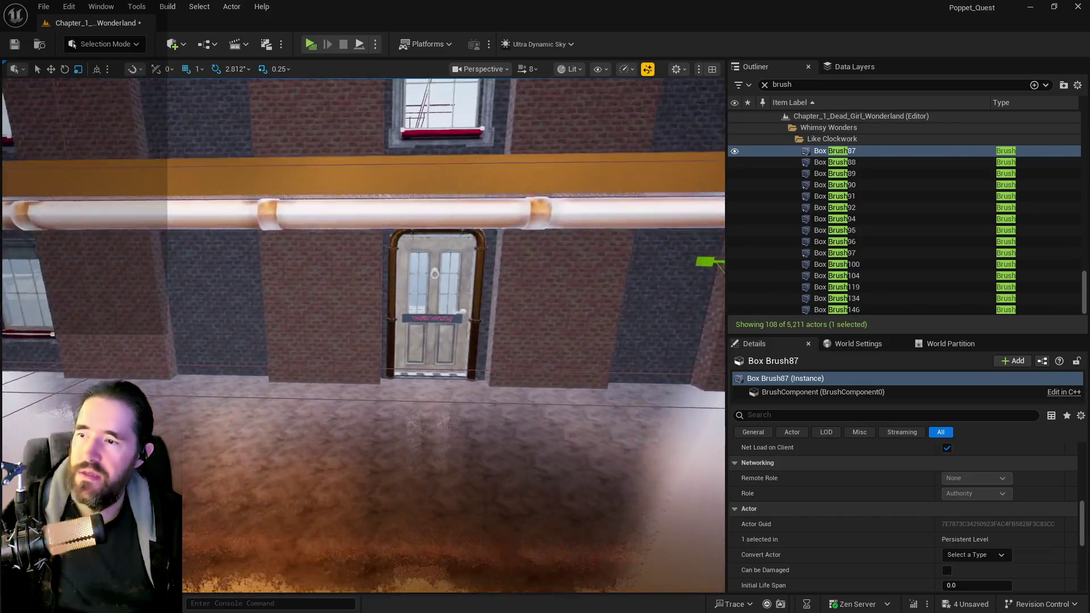
{"action": "key", "text": "f"}
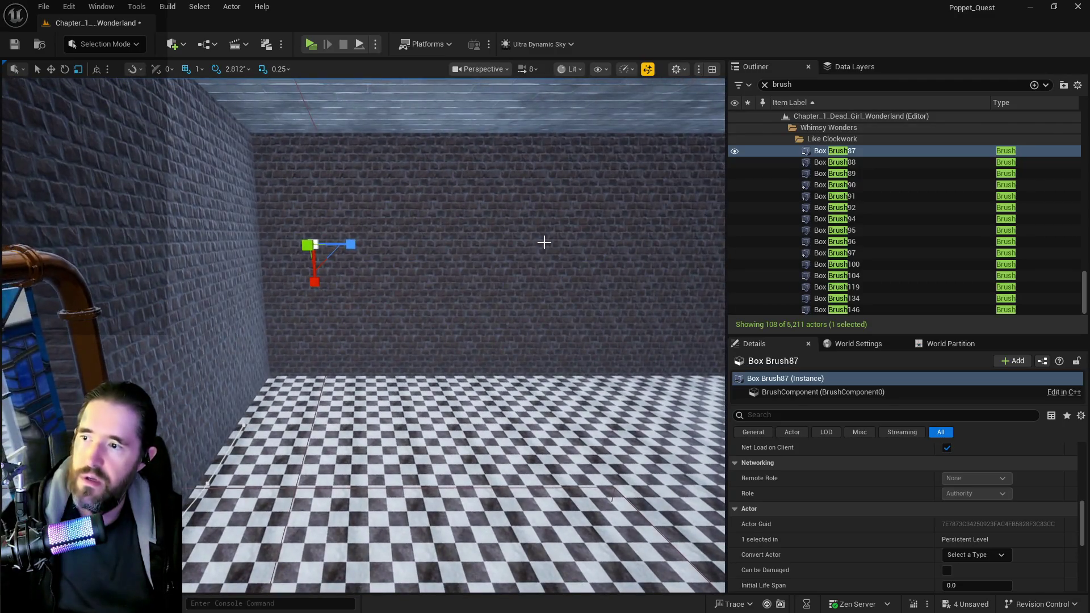
{"action": "left_click", "coordinate": [488, 255]}
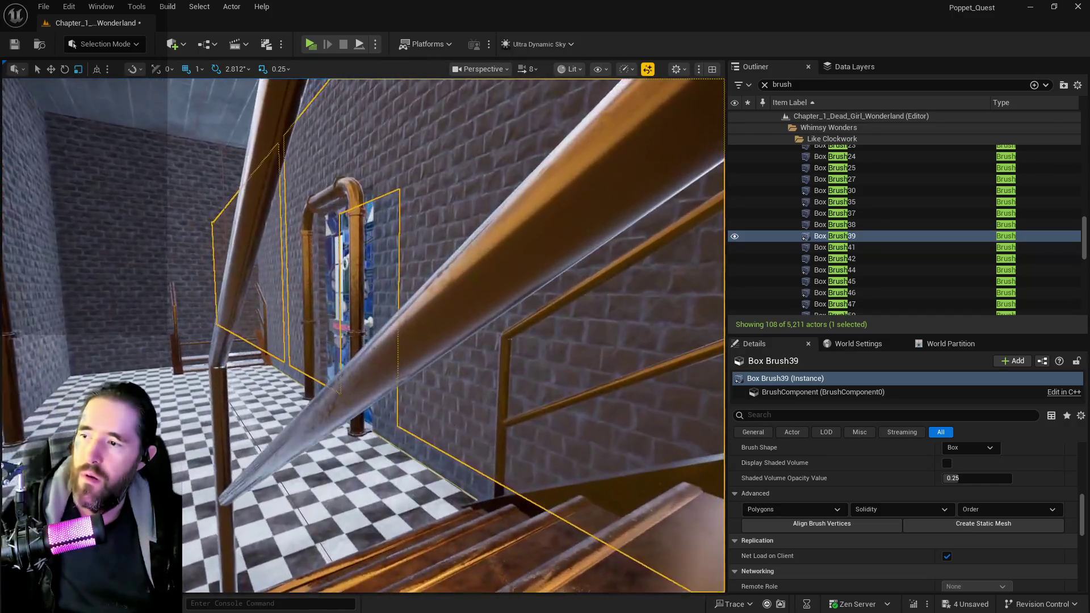
{"action": "key", "text": "Down"}
{"action": "key", "text": "Down"}
{"action": "key", "text": "Down"}
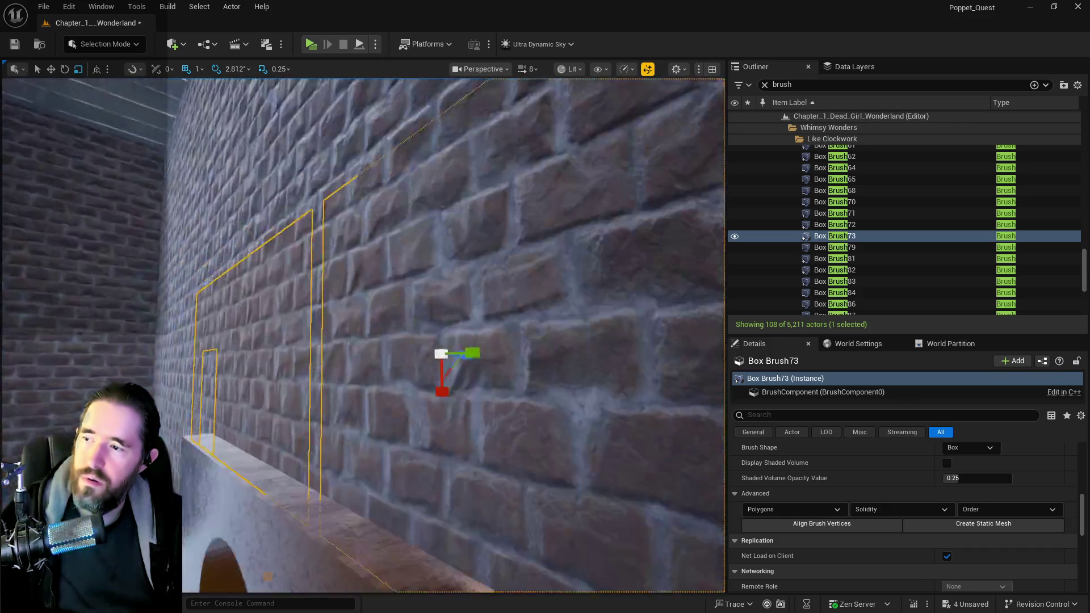
{"action": "left_click_drag", "start_coordinate": [321, 437], "coordinate": [321, 437]}
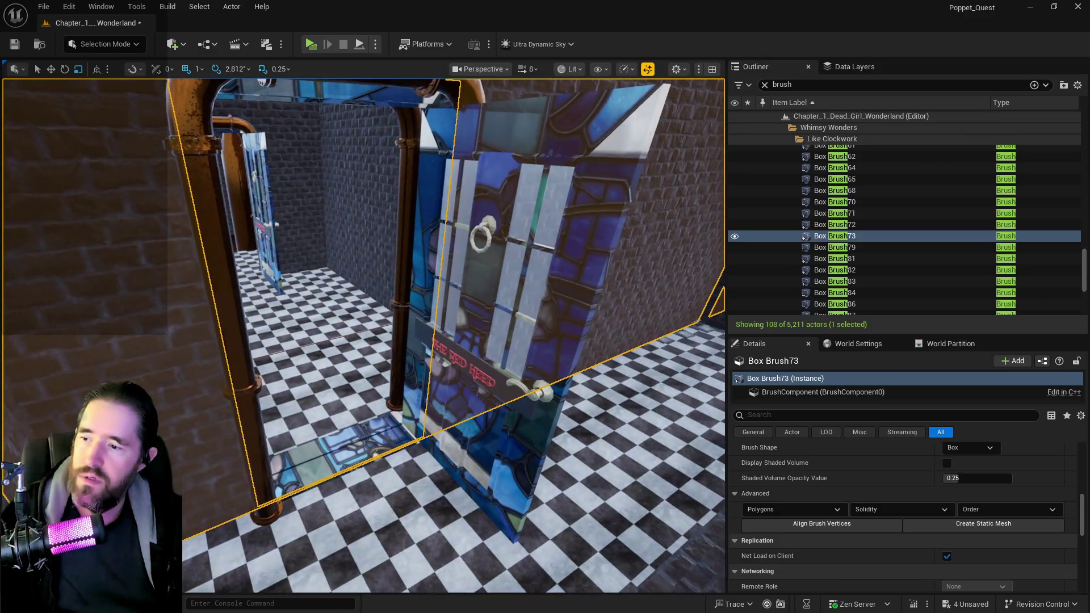
{"action": "left_click", "coordinate": [452, 325], "text": "ctrl"}
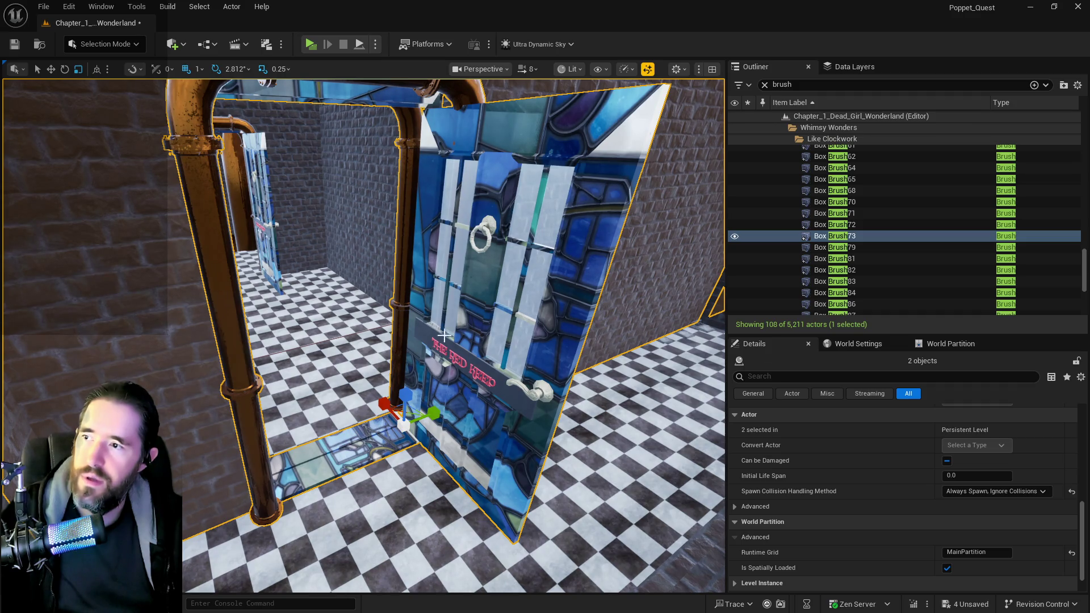
Nudge door BP_Door_104 slightly, then delete Box Brush79 and Box Brush73 beside it.
{"action": "left_click", "coordinate": [439, 338]}
{"action": "key", "text": "w"}
{"action": "left_click_drag", "start_coordinate": [422, 448], "coordinate": [424, 449]}
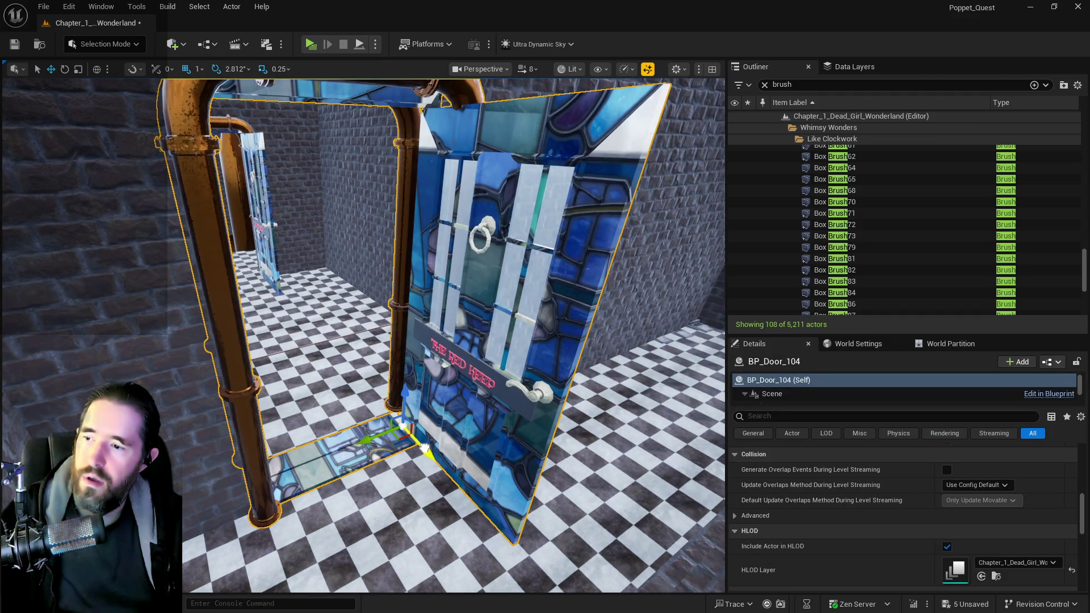
{"action": "scroll", "coordinate": [426, 447], "scroll_direction": "up", "scroll_amount": 5}
{"action": "left_click", "coordinate": [489, 446]}
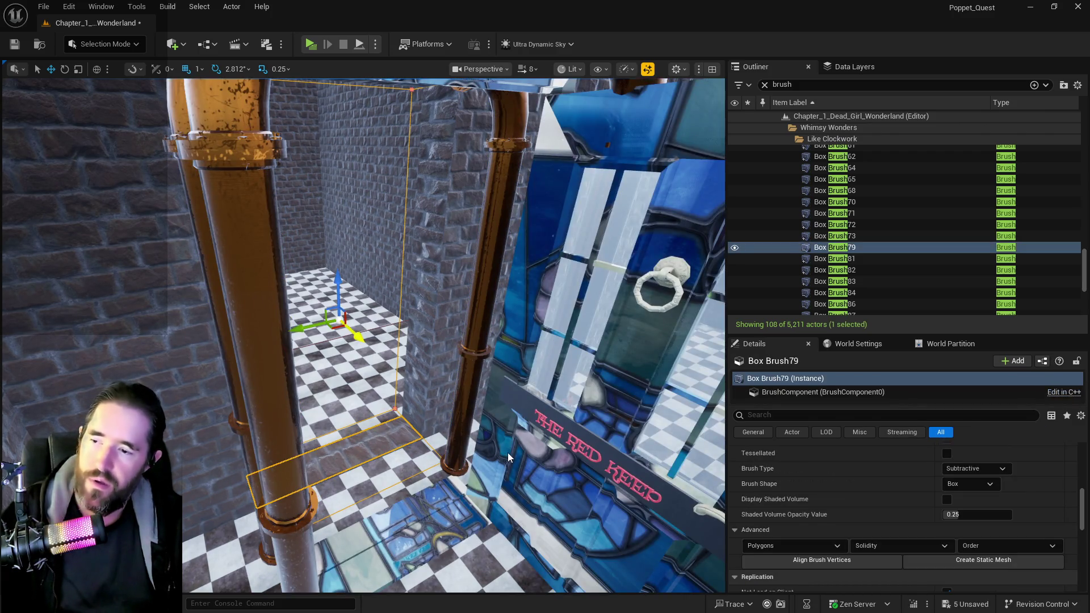
{"action": "left_click", "coordinate": [508, 453], "text": "ctrl"}
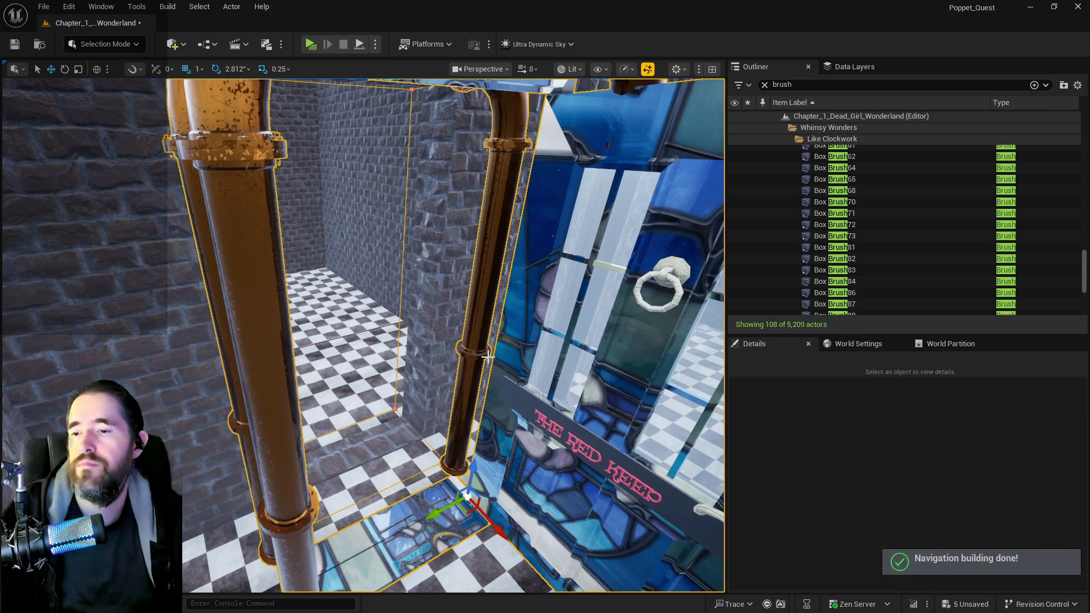
{"action": "key", "text": "Delete"}
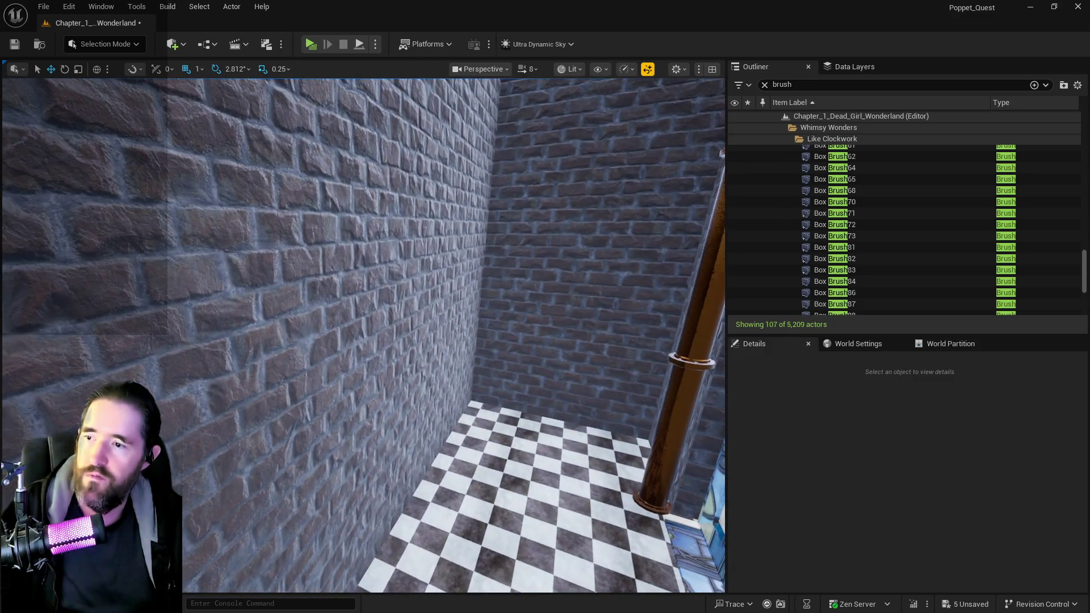
{"action": "left_click", "coordinate": [305, 356]}
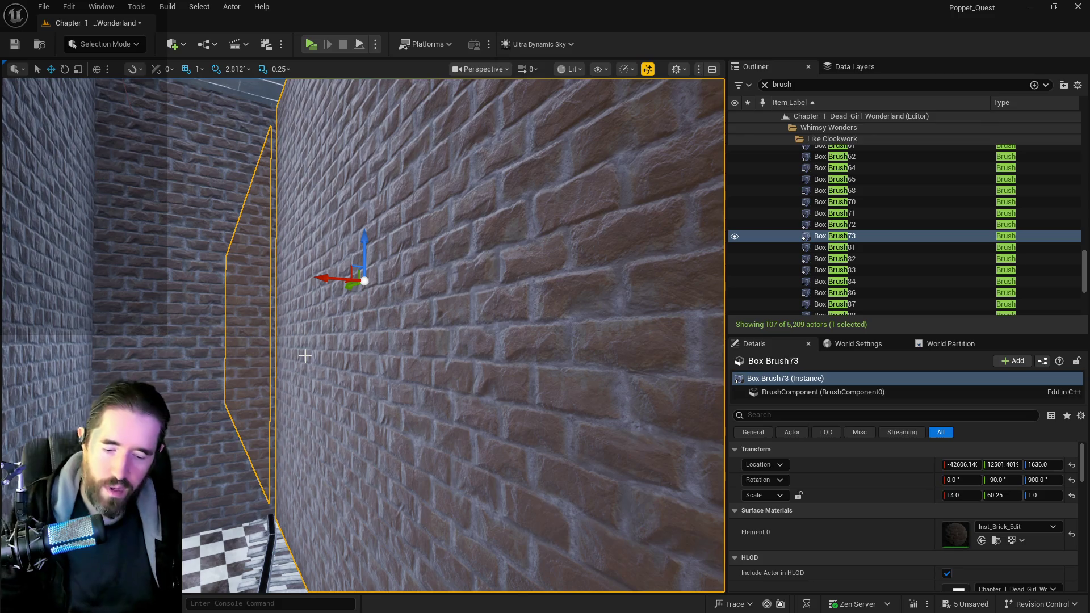
{"action": "key", "text": "Delete"}
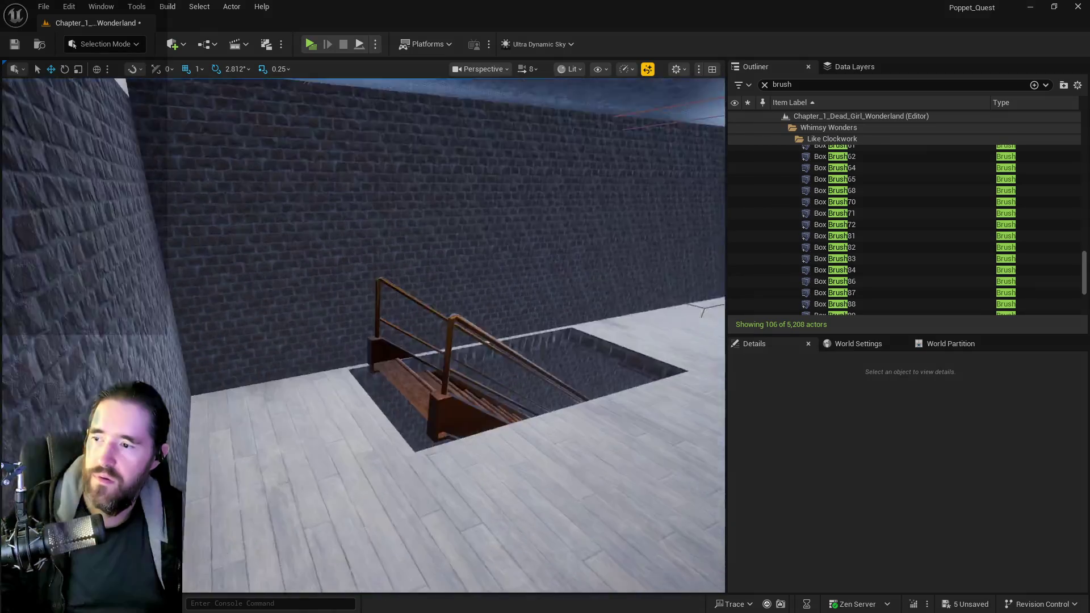
Delete the stairwell-opening brushes, including railing Box Brush134, then select floor brush Box Brush123.
{"action": "left_click", "coordinate": [291, 382]}
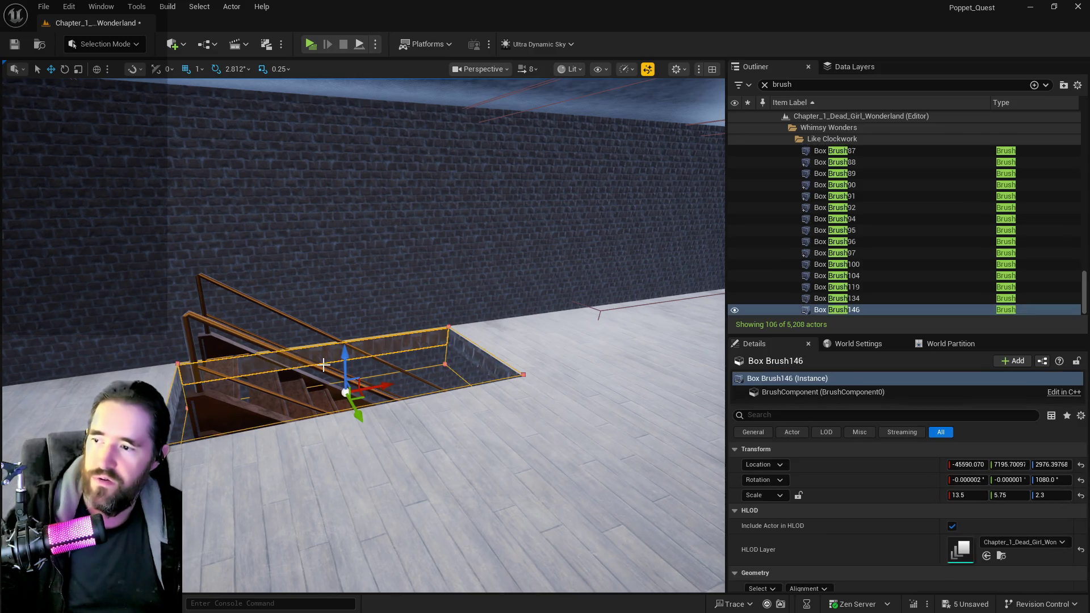
{"action": "left_click", "coordinate": [292, 382], "text": "ctrl"}
{"action": "left_click_drag", "start_coordinate": [287, 383], "coordinate": [316, 355]}
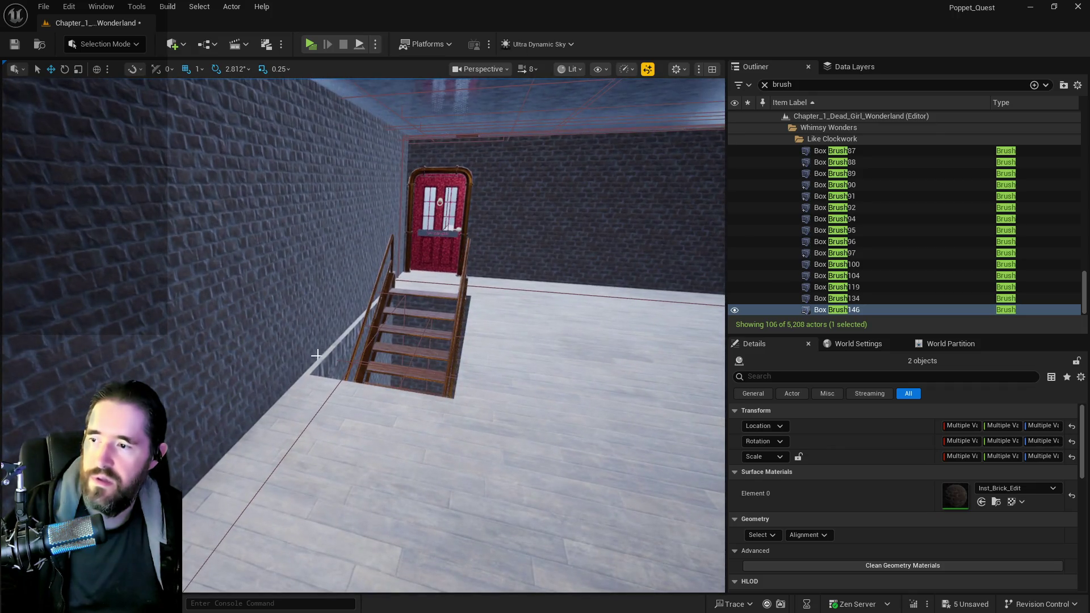
{"action": "left_click", "coordinate": [334, 355], "text": "ctrl"}
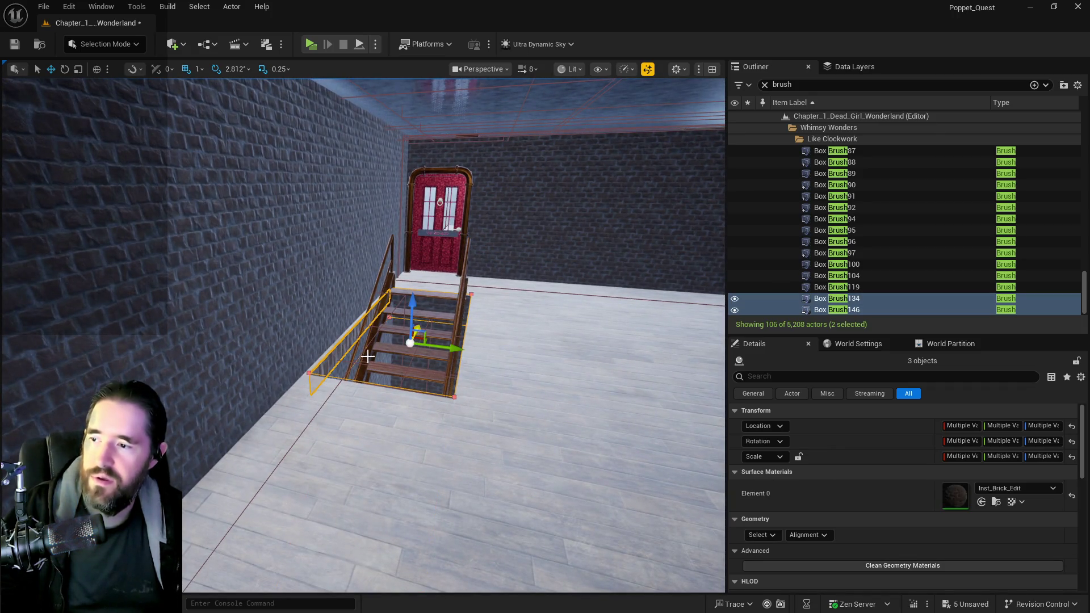
{"action": "left_click", "coordinate": [367, 356], "text": "ctrl"}
{"action": "mouse_move", "coordinate": [436, 316]}
{"action": "left_mouse_down"}
{"action": "mouse_move", "coordinate": [437, 340]}
{"action": "mouse_move", "coordinate": [441, 332]}
{"action": "left_mouse_up"}
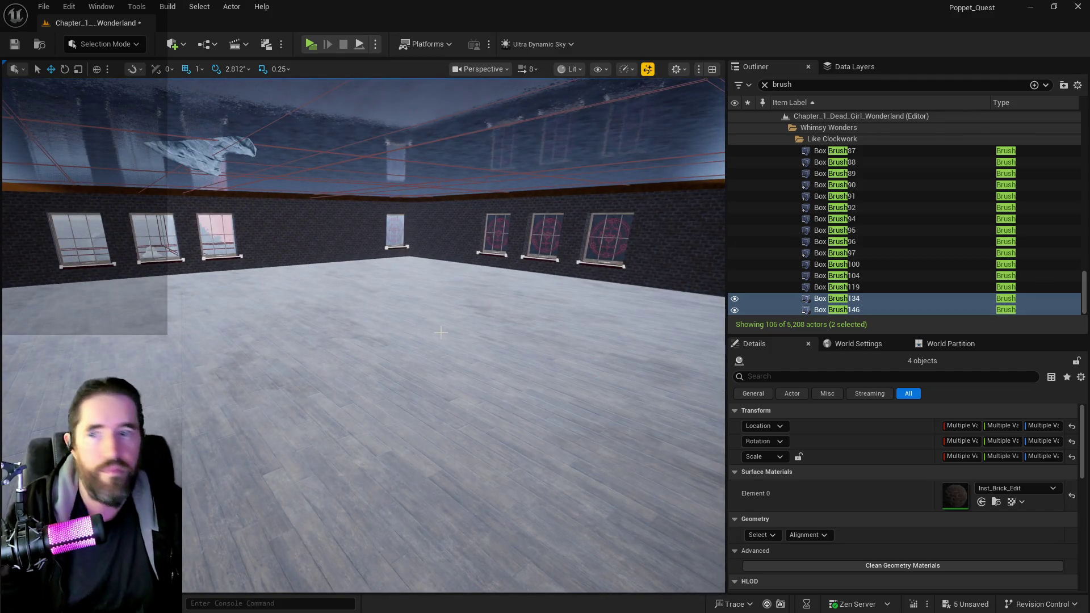
{"action": "key", "text": "Delete"}
{"action": "left_click", "coordinate": [441, 332]}
{"action": "mouse_move", "coordinate": [441, 332]}
{"action": "left_mouse_down"}
{"action": "mouse_move", "coordinate": [397, 338]}
{"action": "mouse_move", "coordinate": [347, 375]}
{"action": "mouse_move", "coordinate": [500, 168]}
{"action": "left_mouse_up"}
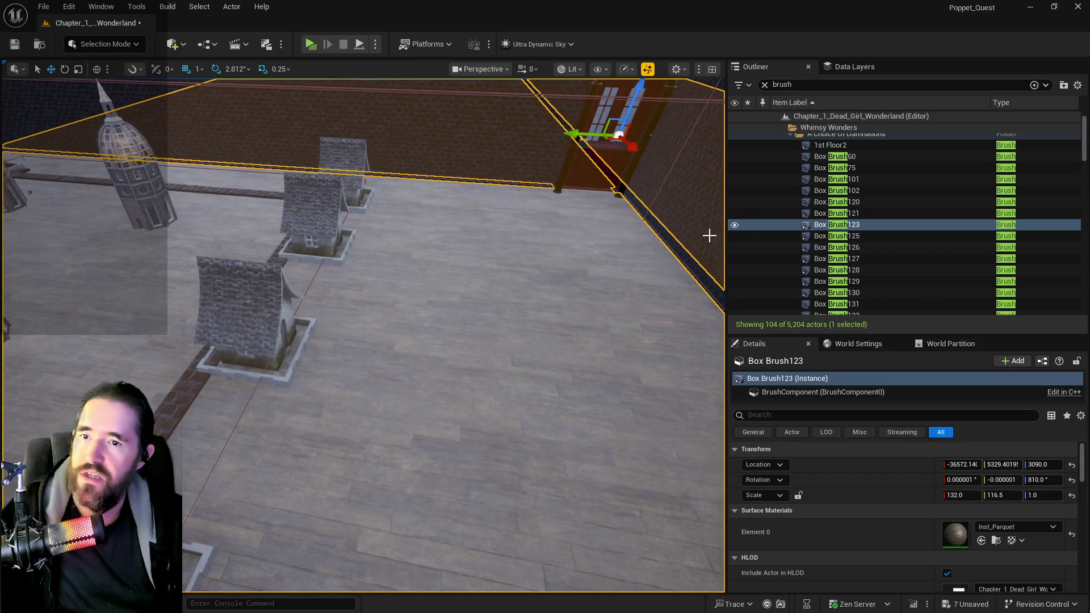
Select Box Brush139 and Box Brush120, then select all their adjacent surfaces.
{"action": "double_click", "coordinate": [834, 202]}
{"action": "left_click_drag", "start_coordinate": [510, 341], "coordinate": [568, 341]}
{"action": "left_click_drag", "start_coordinate": [534, 216], "coordinate": [525, 216]}
{"action": "left_click", "coordinate": [433, 213]}
{"action": "scroll", "coordinate": [420, 284], "scroll_direction": "up", "scroll_amount": 10}
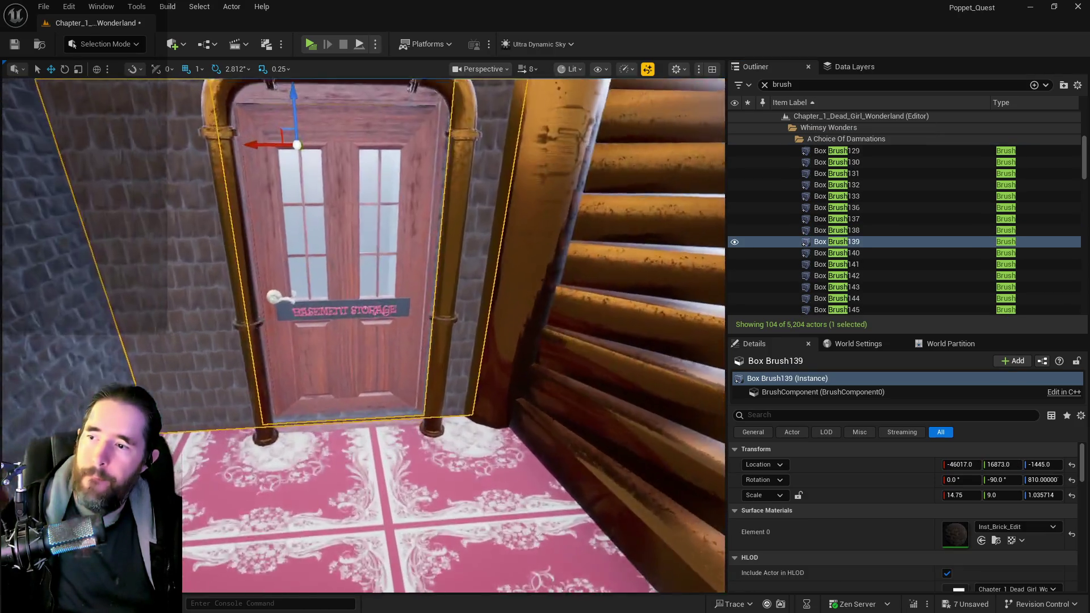
{"action": "left_click", "coordinate": [385, 502], "text": "ctrl"}
{"action": "scroll", "coordinate": [385, 501], "scroll_direction": "down", "scroll_amount": 6}
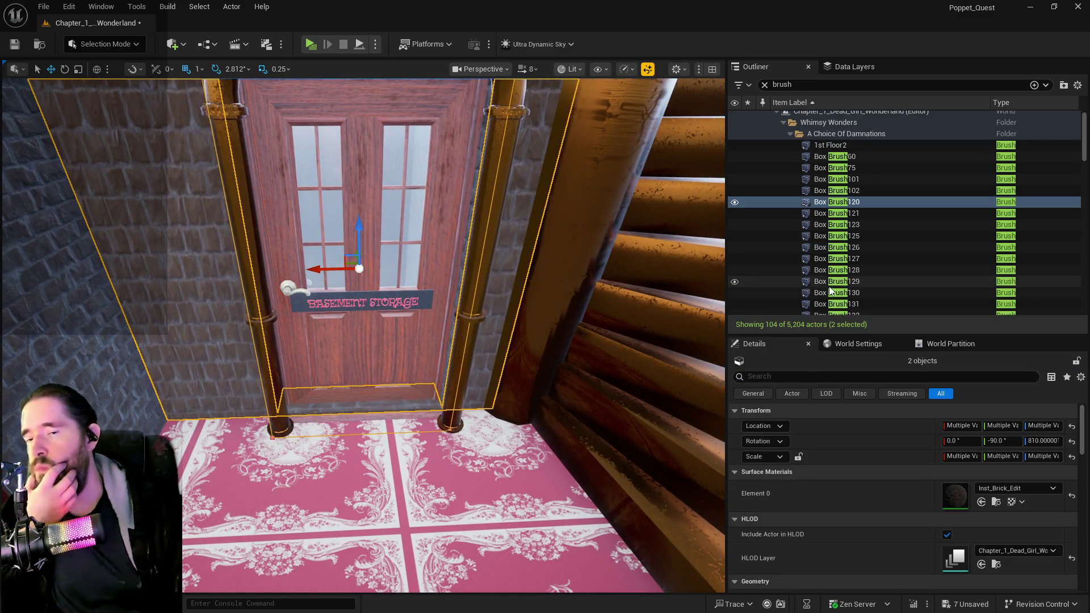
{"action": "scroll", "coordinate": [746, 532], "scroll_direction": "down", "scroll_amount": 3}
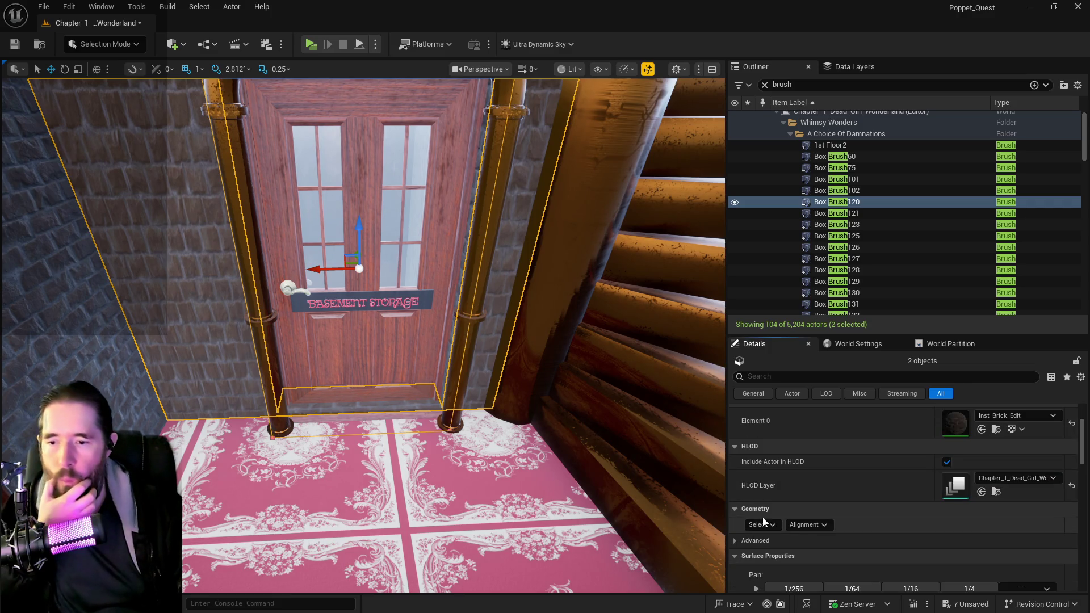
{"action": "left_click", "coordinate": [760, 525]}
{"action": "left_click", "coordinate": [798, 401]}
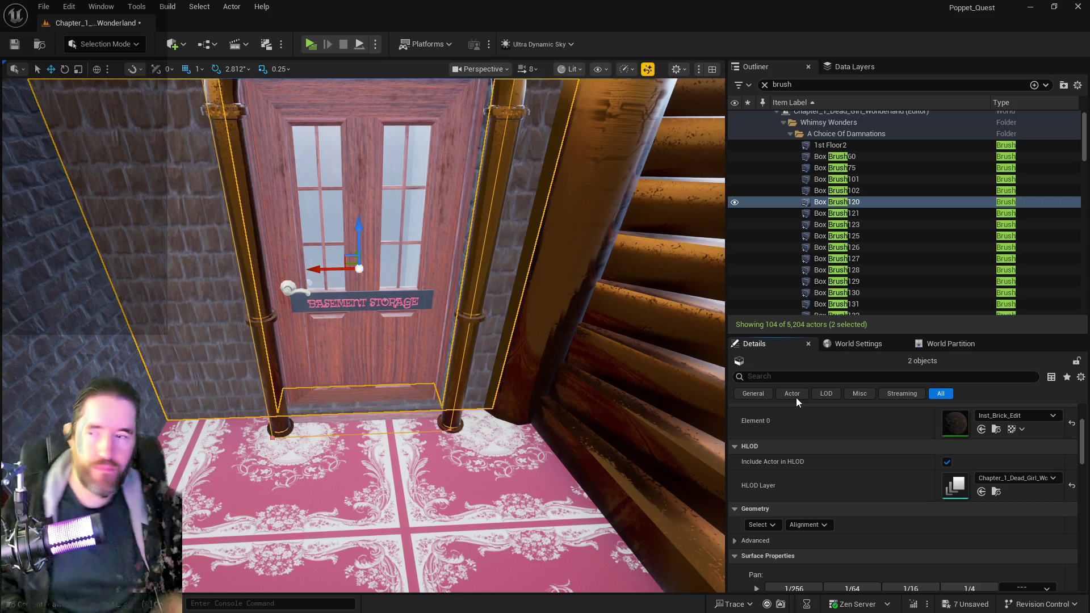
Apply a locked U/V surface texture scale of 10 to the doorway brushes.
{"action": "key", "text": "f"}
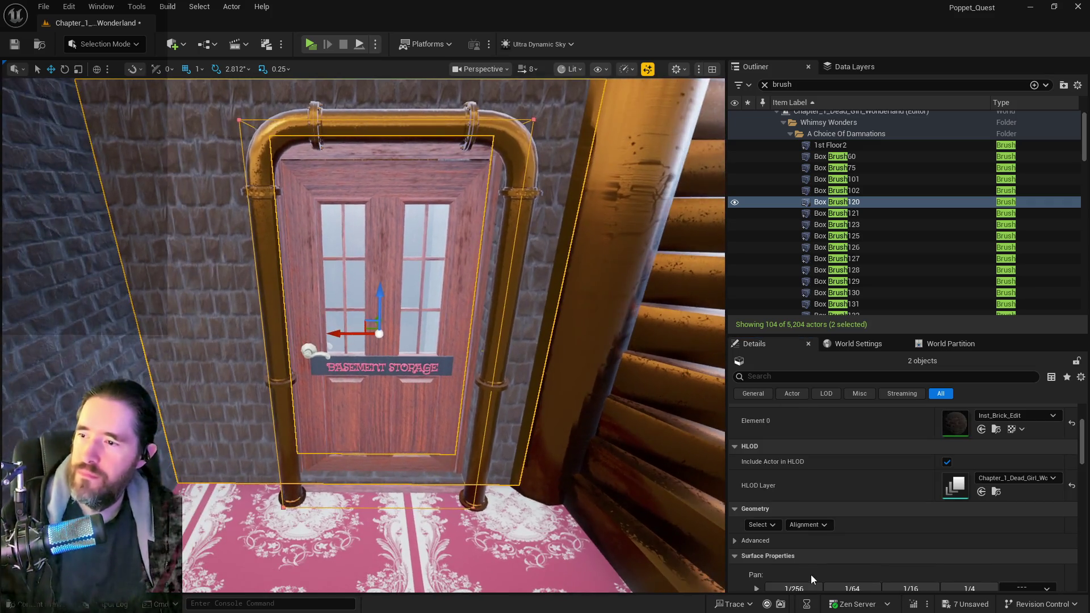
{"action": "scroll", "coordinate": [836, 551], "scroll_direction": "down", "scroll_amount": 3}
{"action": "left_click", "coordinate": [798, 520]}
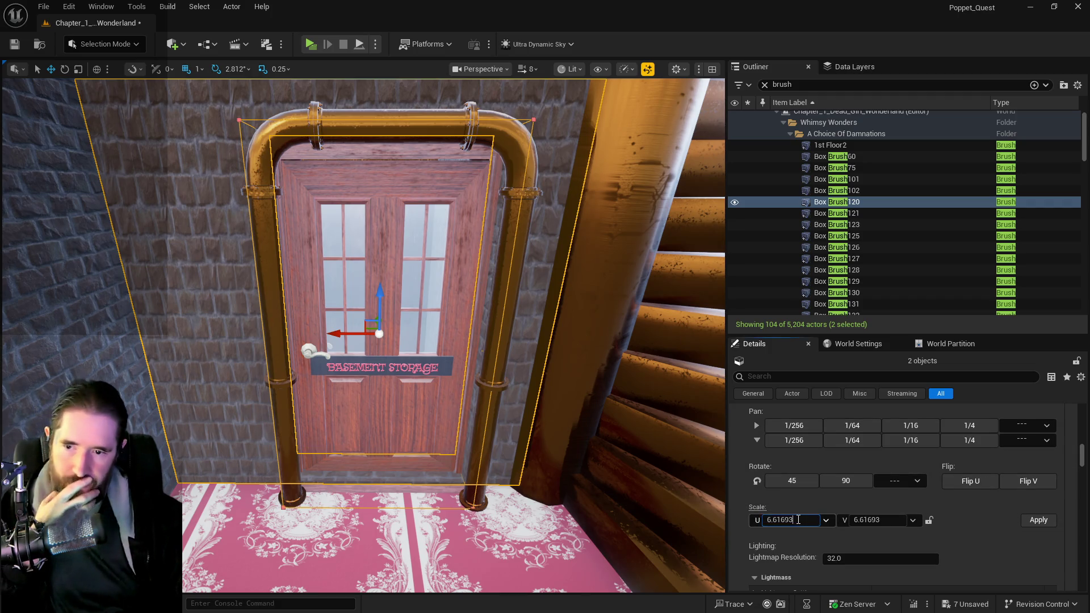
{"action": "left_click", "coordinate": [929, 520]}
{"action": "left_click", "coordinate": [1038, 520]}
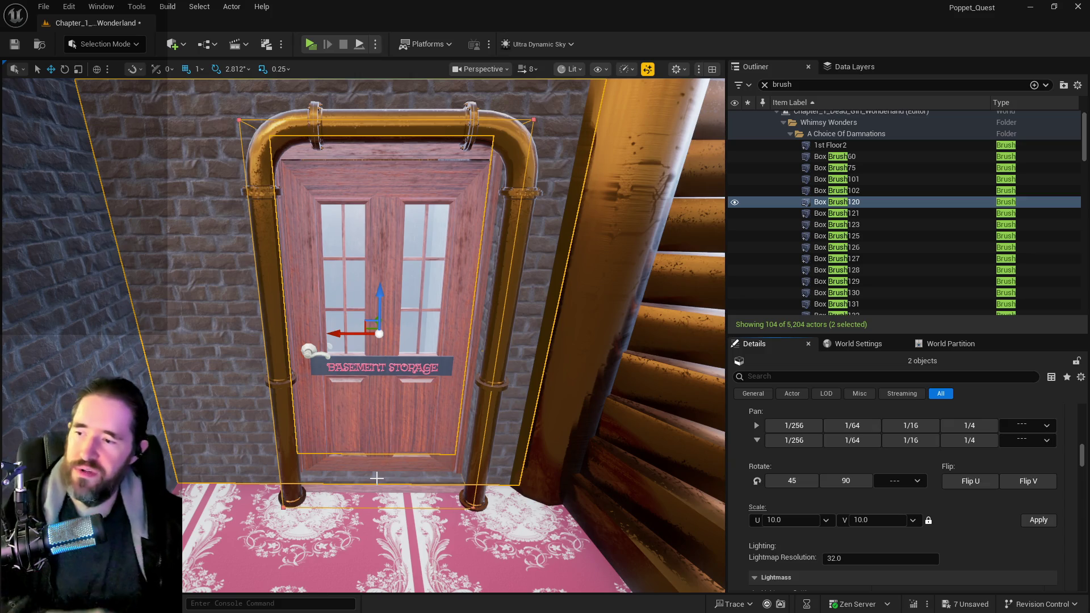
{"action": "scroll", "coordinate": [350, 435], "scroll_direction": "up", "scroll_amount": 6}
Scale Box Brush120 taller to close the gap at the door's base.
{"action": "key", "text": "f"}
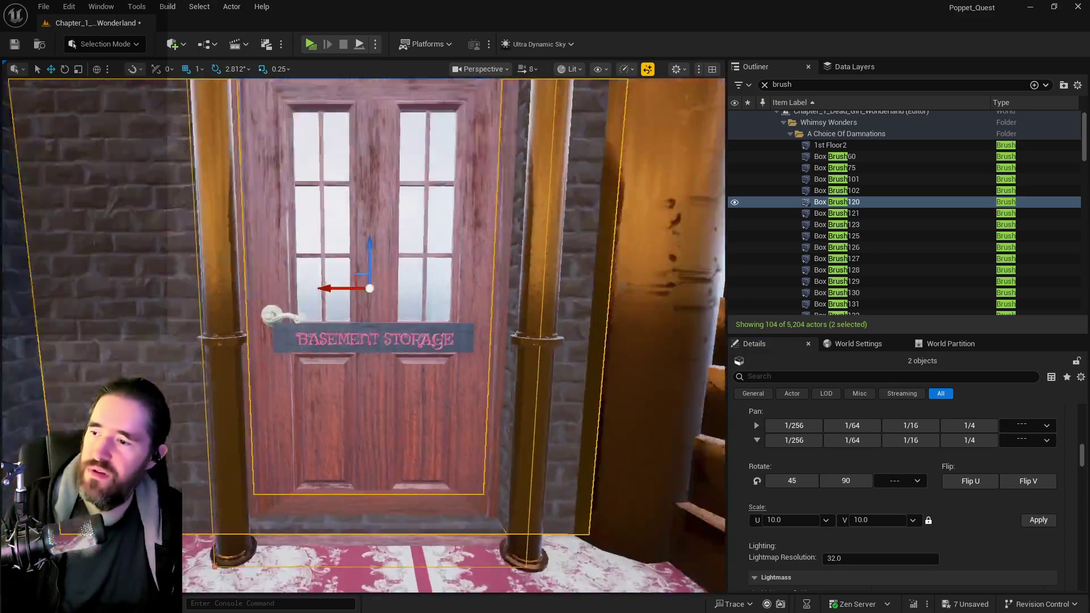
{"action": "left_click", "coordinate": [437, 518]}
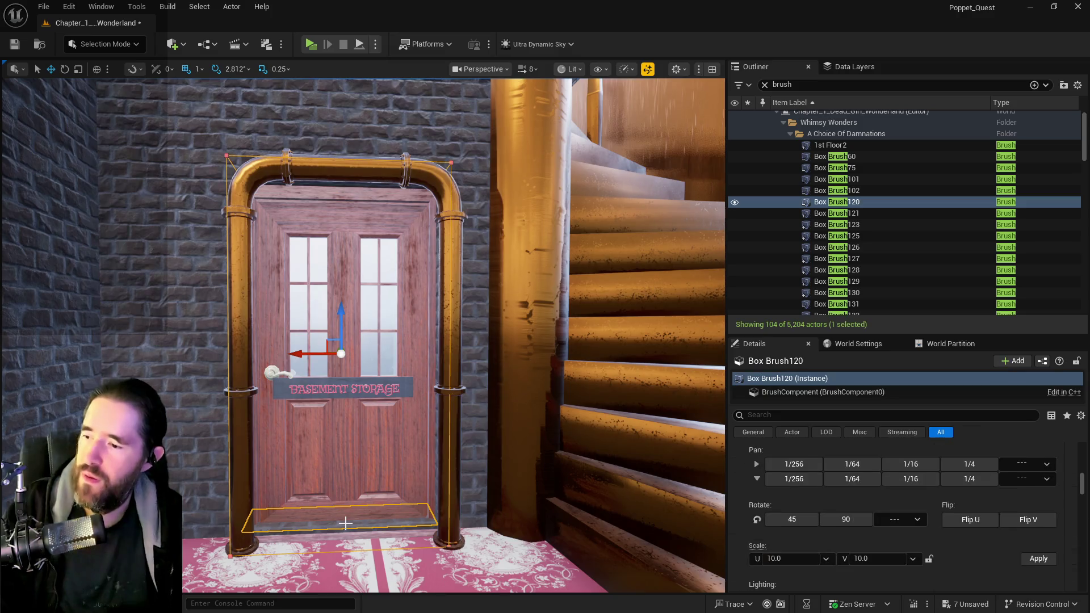
{"action": "key", "text": "r"}
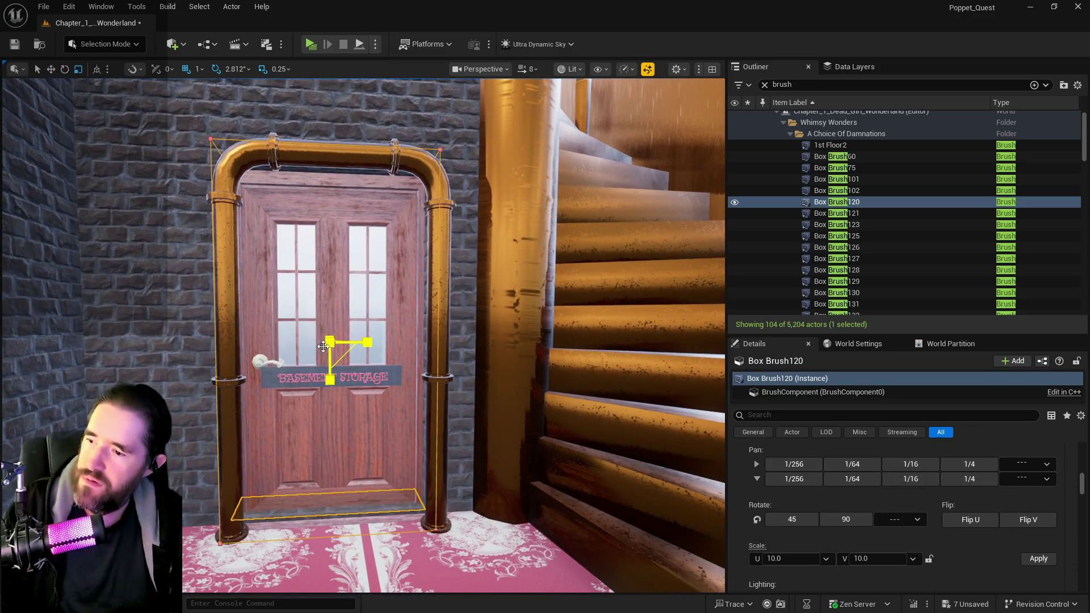
{"action": "left_click_drag", "start_coordinate": [329, 379], "coordinate": [329, 383]}
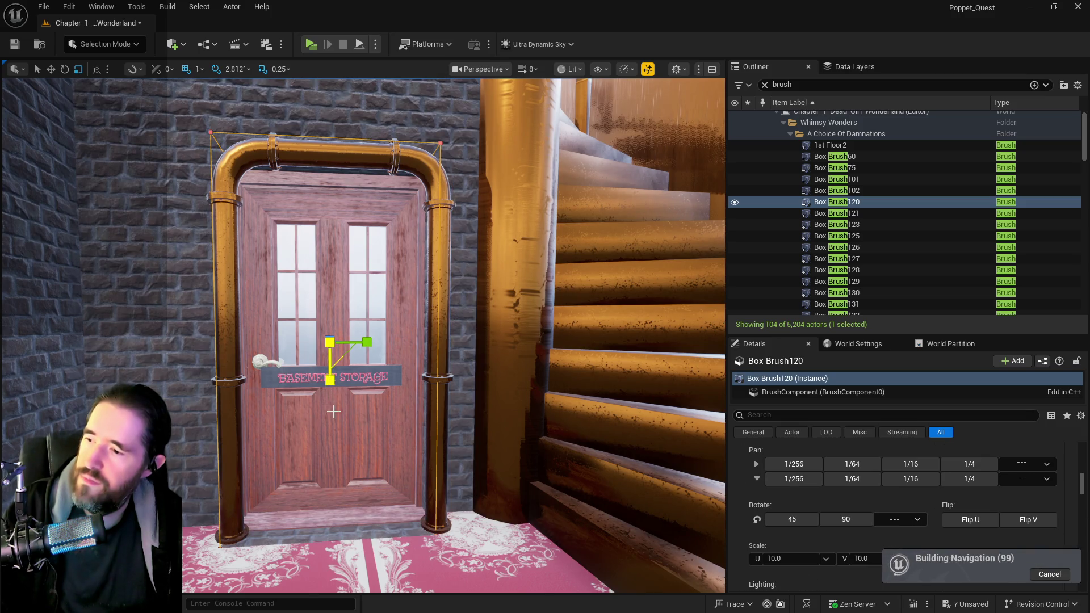
{"action": "left_click_drag", "start_coordinate": [329, 364], "coordinate": [330, 341]}
{"action": "left_click_drag", "start_coordinate": [324, 474], "coordinate": [325, 449]}
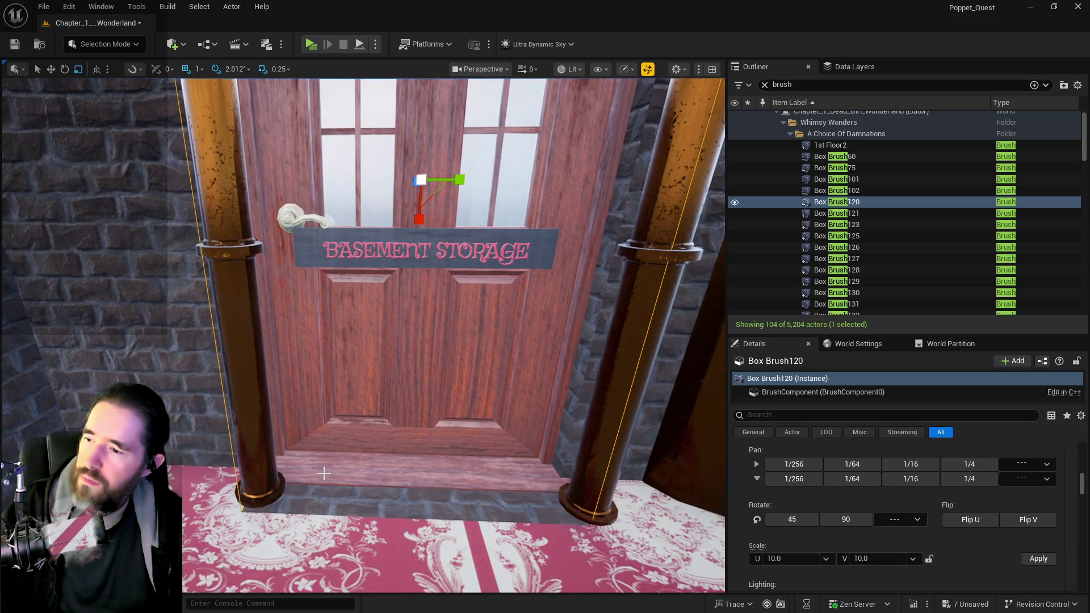
Reselect both doorway brush surfaces, including Box Brush139.
{"action": "left_click", "coordinate": [560, 446]}
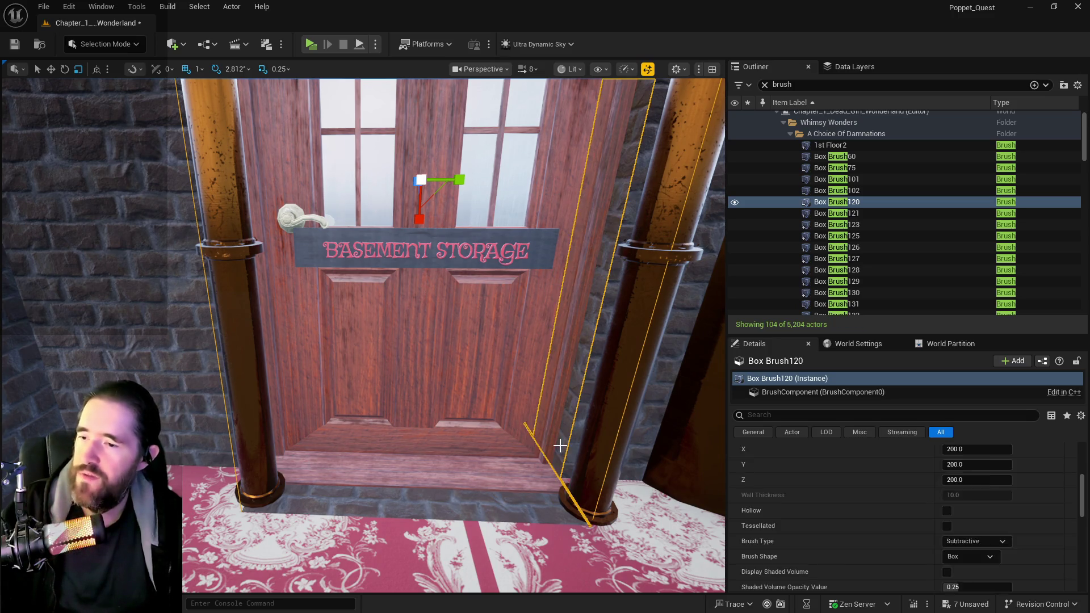
{"action": "left_click", "coordinate": [540, 455], "text": "ctrl"}
{"action": "mouse_move", "coordinate": [540, 455]}
{"action": "left_mouse_down"}
{"action": "mouse_move", "coordinate": [488, 414]}
{"action": "mouse_move", "coordinate": [536, 487]}
{"action": "mouse_move", "coordinate": [617, 478]}
{"action": "mouse_move", "coordinate": [488, 398]}
{"action": "mouse_move", "coordinate": [381, 309]}
{"action": "left_mouse_up"}
{"action": "left_click", "coordinate": [604, 475], "text": "ctrl"}
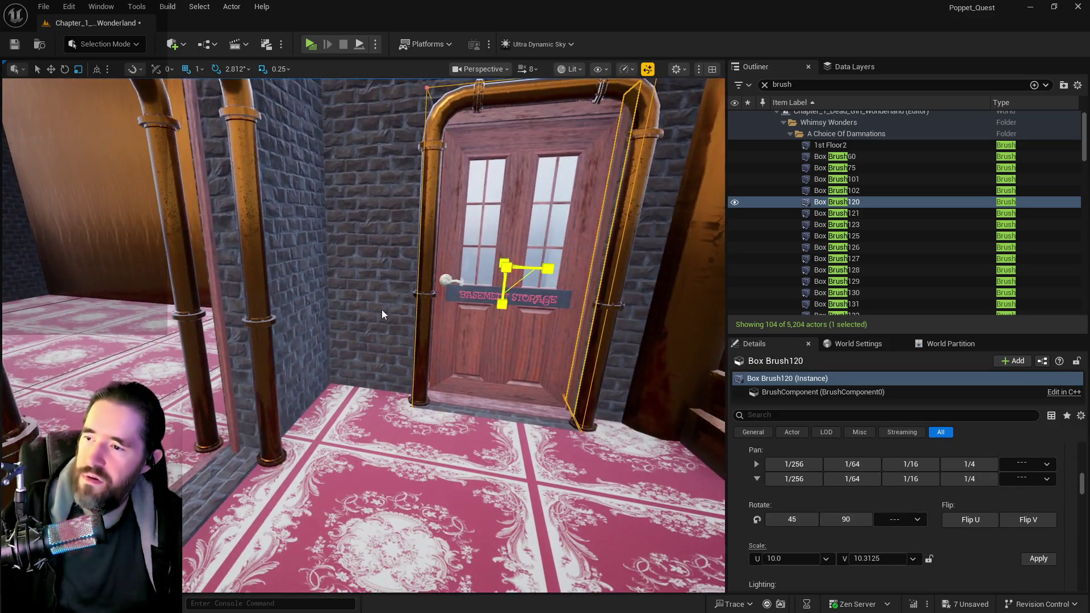
{"action": "scroll", "coordinate": [800, 522], "scroll_direction": "up", "scroll_amount": 4}
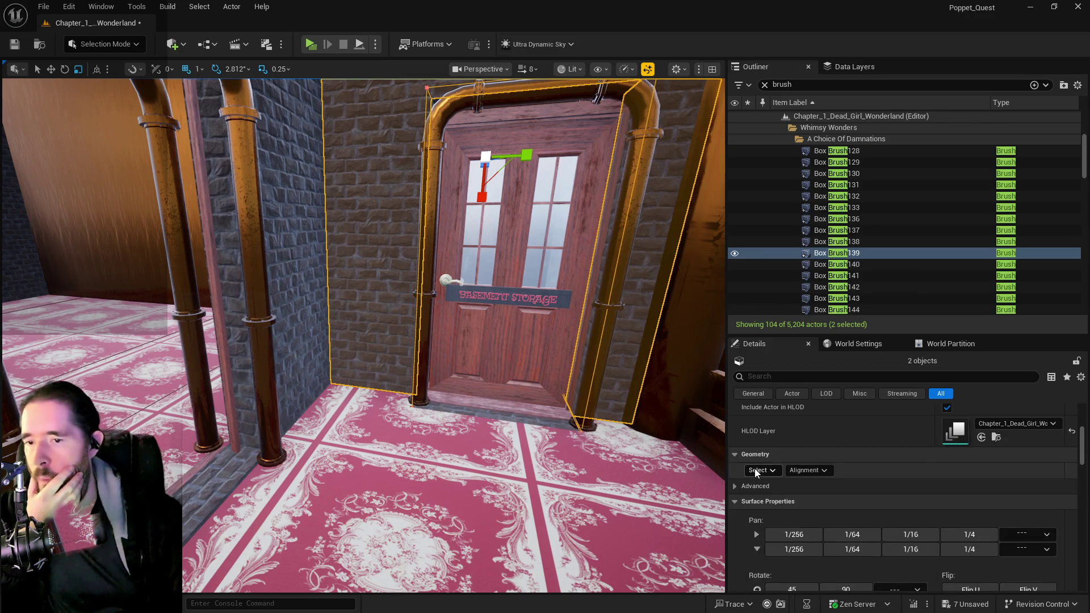
Invert the surface selection and apply the texture scale to those surfaces.
{"action": "left_click", "coordinate": [757, 470]}
{"action": "left_click", "coordinate": [857, 384]}
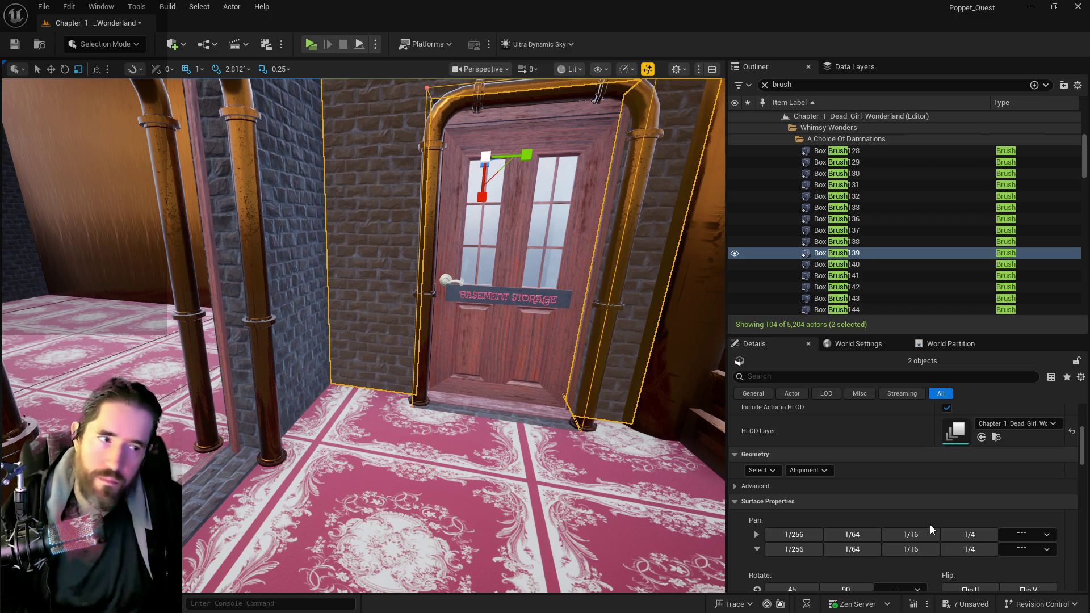
{"action": "scroll", "coordinate": [930, 525], "scroll_direction": "down", "scroll_amount": 2}
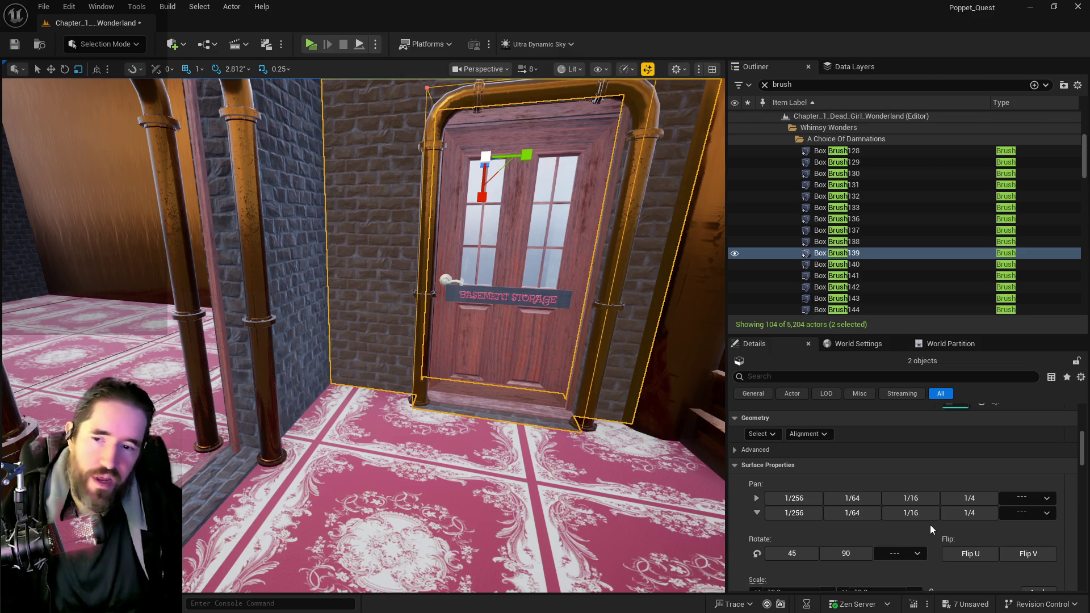
{"action": "scroll", "coordinate": [930, 524], "scroll_direction": "down", "scroll_amount": 2}
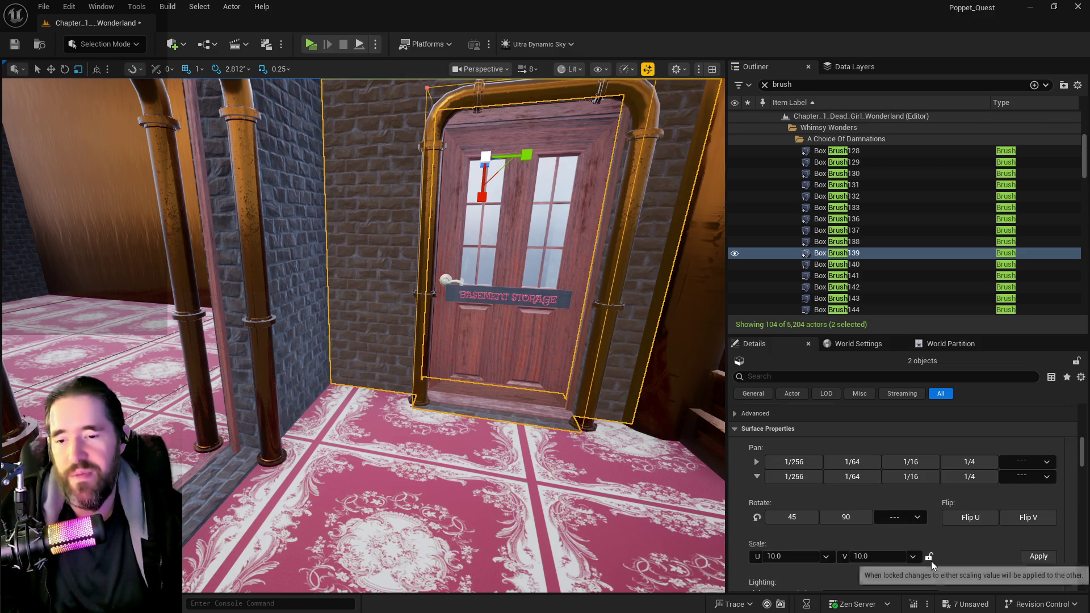
{"action": "left_click", "coordinate": [1039, 556]}
Replace WorldGridMaterial with Inst_Brick_Edit and save the current level.
{"action": "scroll", "coordinate": [850, 506], "scroll_direction": "up", "scroll_amount": 3}
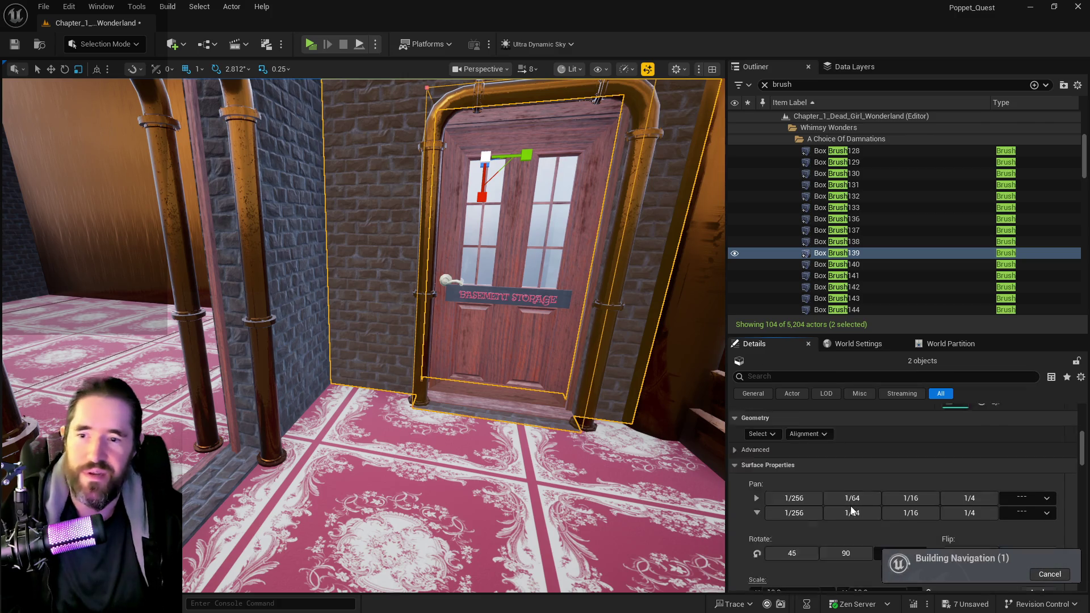
{"action": "scroll", "coordinate": [843, 498], "scroll_direction": "up", "scroll_amount": 10}
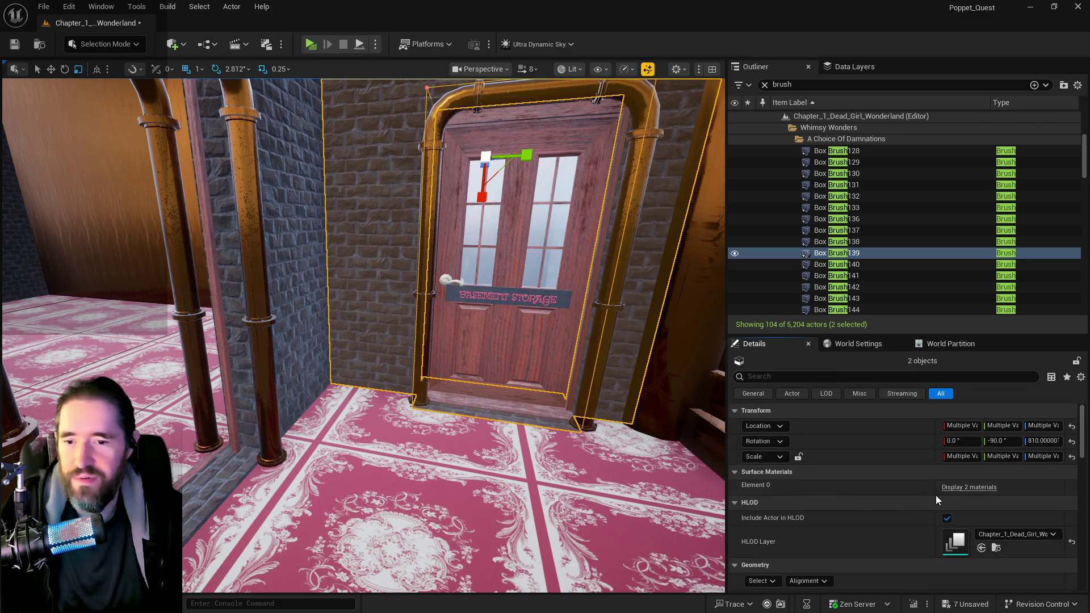
{"action": "left_click", "coordinate": [999, 535]}
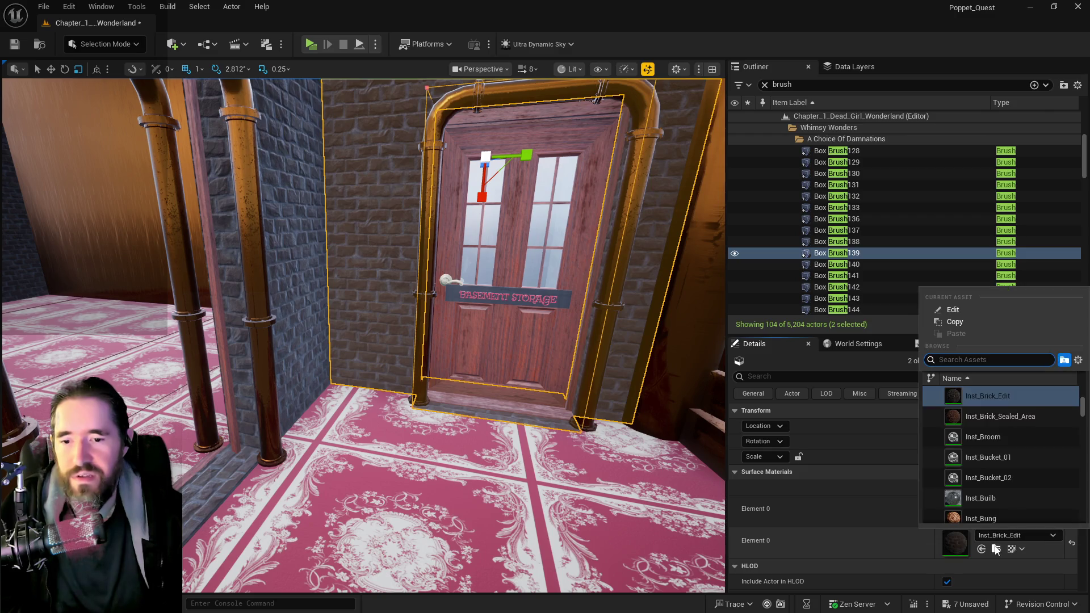
{"action": "left_click", "coordinate": [919, 571]}
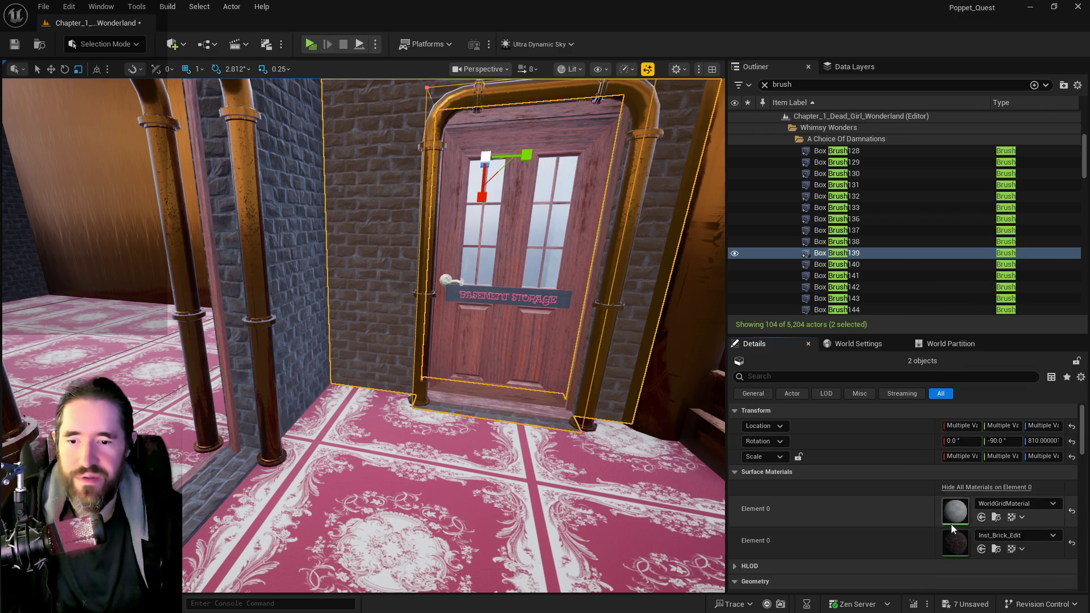
{"action": "left_click", "coordinate": [982, 518]}
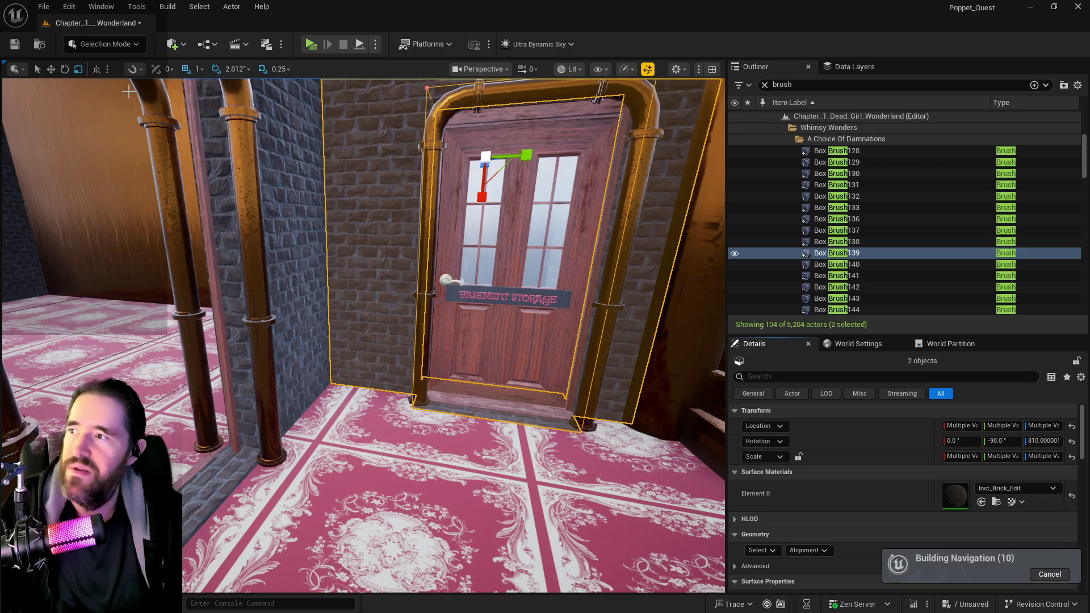
{"action": "left_click", "coordinate": [46, 8]}
{"action": "left_click", "coordinate": [63, 165]}
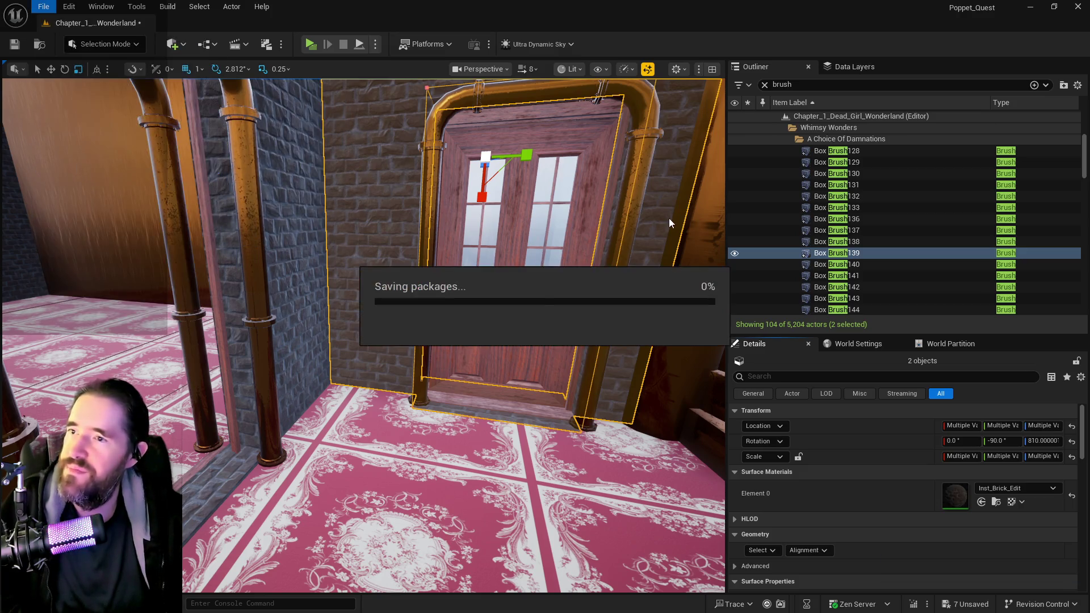
Frame the doorway brushes and make them a static mesh in Whimsy_Wonders, naming it starting 'SM_Basement_Storage_Wall'.
{"action": "key", "text": "f"}
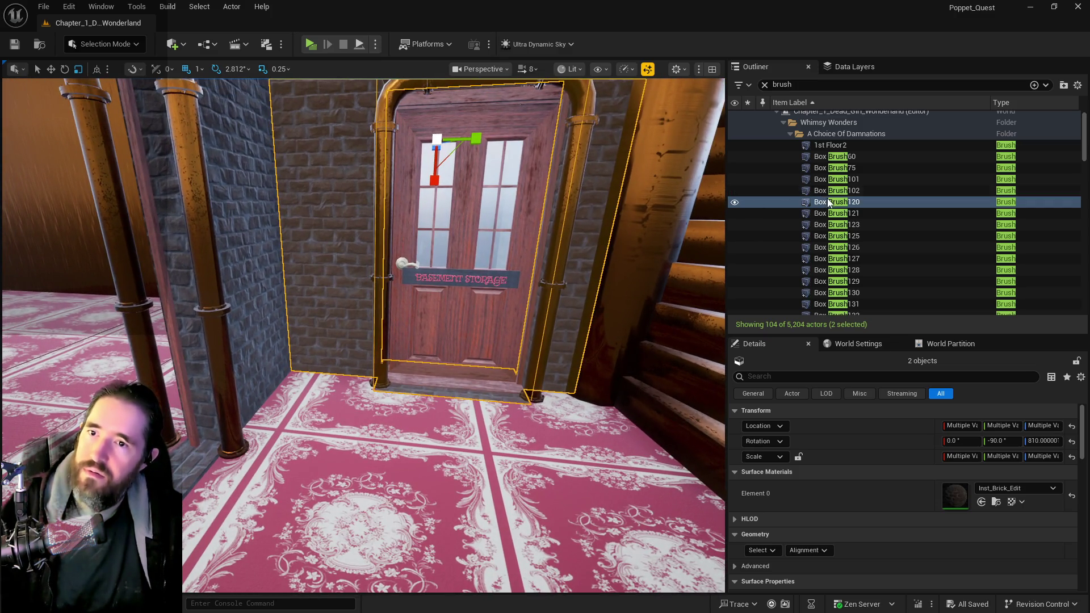
{"action": "scroll", "coordinate": [897, 506], "scroll_direction": "down", "scroll_amount": 10}
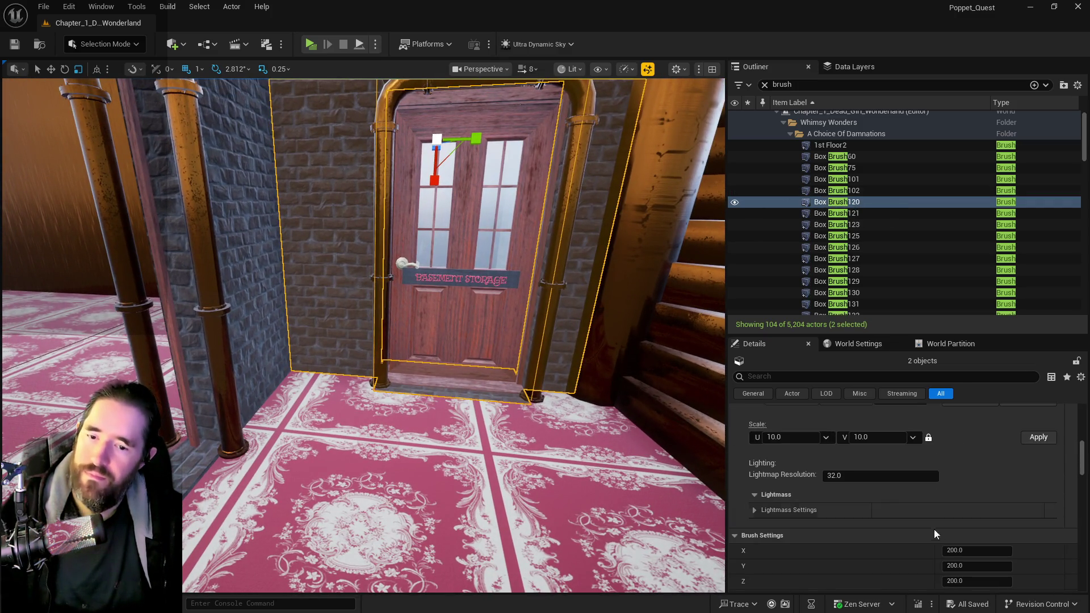
{"action": "scroll", "coordinate": [948, 543], "scroll_direction": "down", "scroll_amount": 3}
{"action": "left_click", "coordinate": [969, 517]}
{"action": "left_click", "coordinate": [452, 275]}
{"action": "scroll", "coordinate": [472, 310], "scroll_direction": "down", "scroll_amount": 5}
{"action": "scroll", "coordinate": [472, 309], "scroll_direction": "down", "scroll_amount": 6}
{"action": "left_click", "coordinate": [502, 293]}
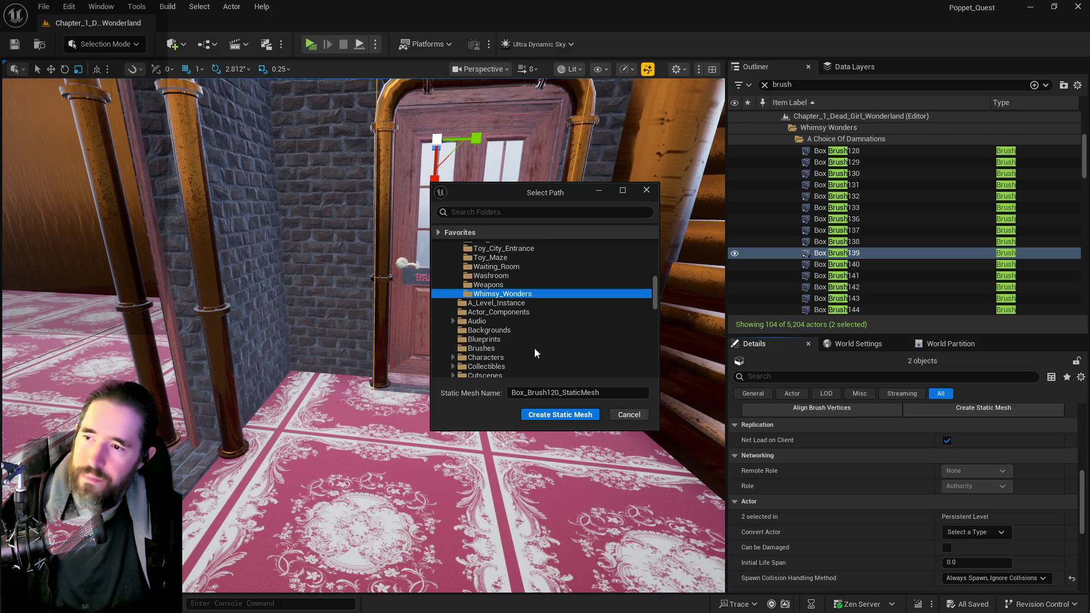
{"action": "left_click", "coordinate": [610, 391]}
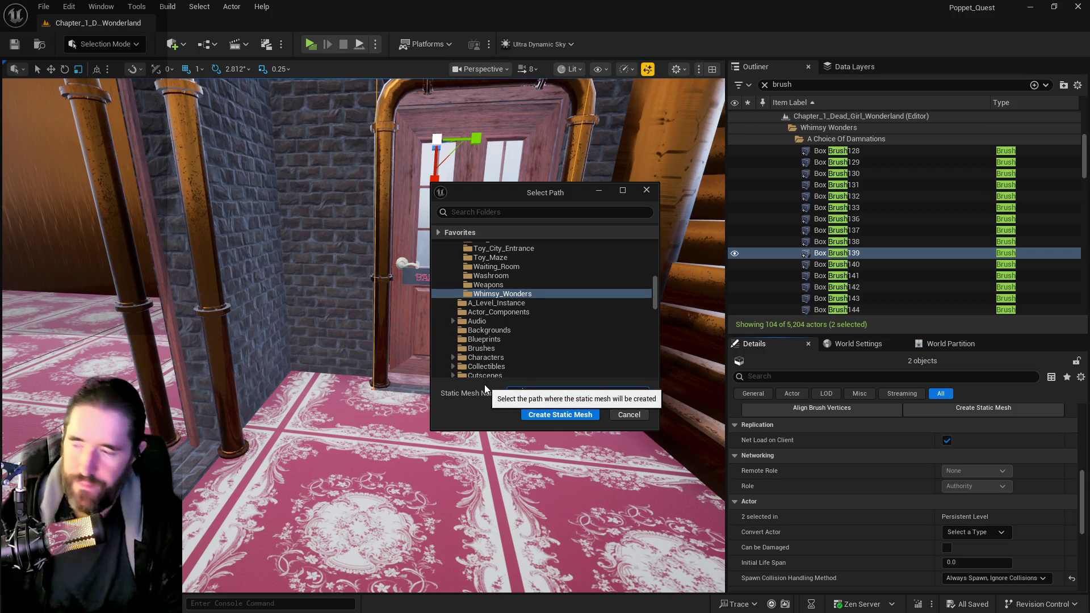
{"action": "type", "text": "SM_Basement_Storage_Wall"}
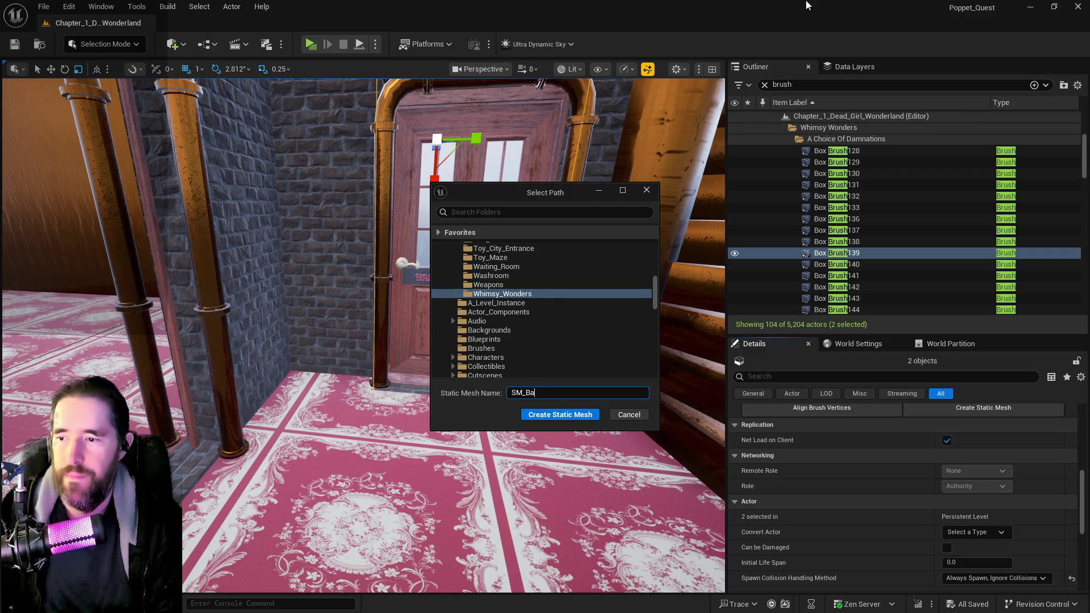